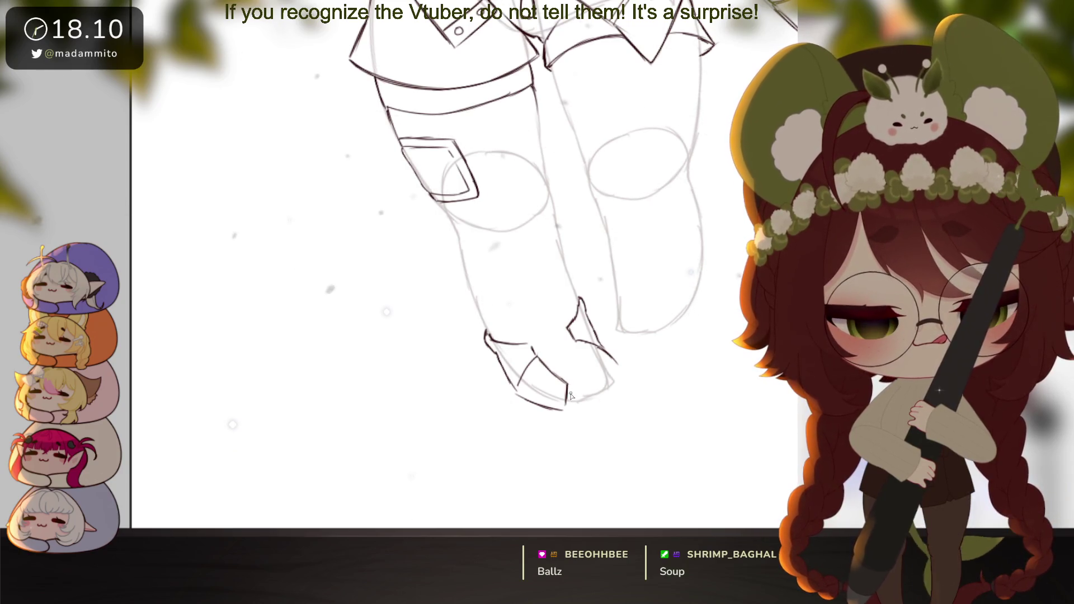
# Ink the shoe's toe outline, sole line and left edge over the left-foot sketch
pyautogui.moveTo(587, 390); pyautogui.dragTo(613, 377)
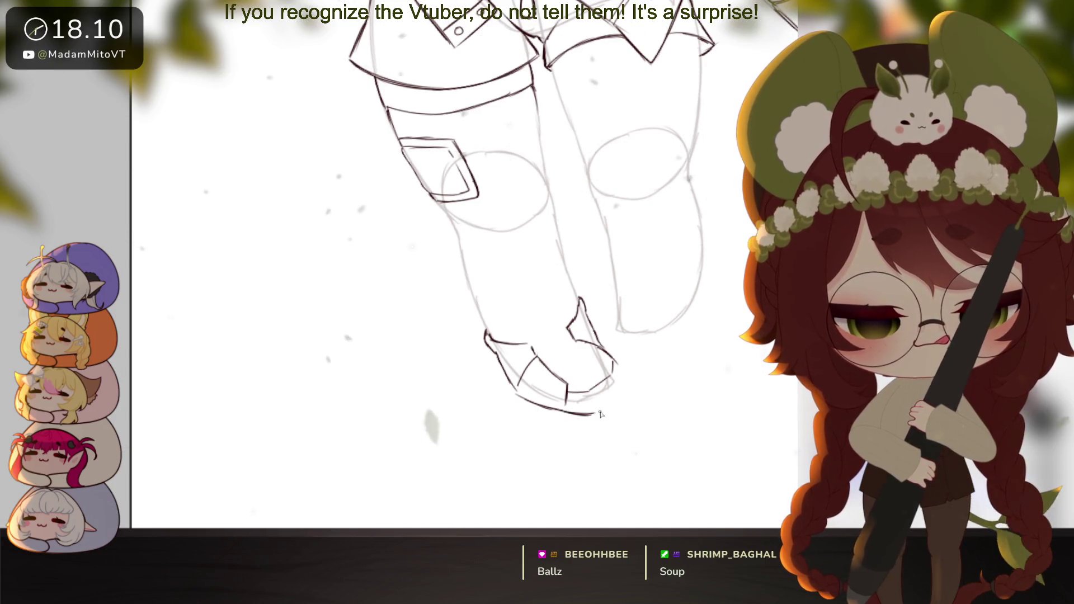
pyautogui.moveTo(571, 414); pyautogui.dragTo(598, 413)
pyautogui.hotkey('ctrl', 'z')
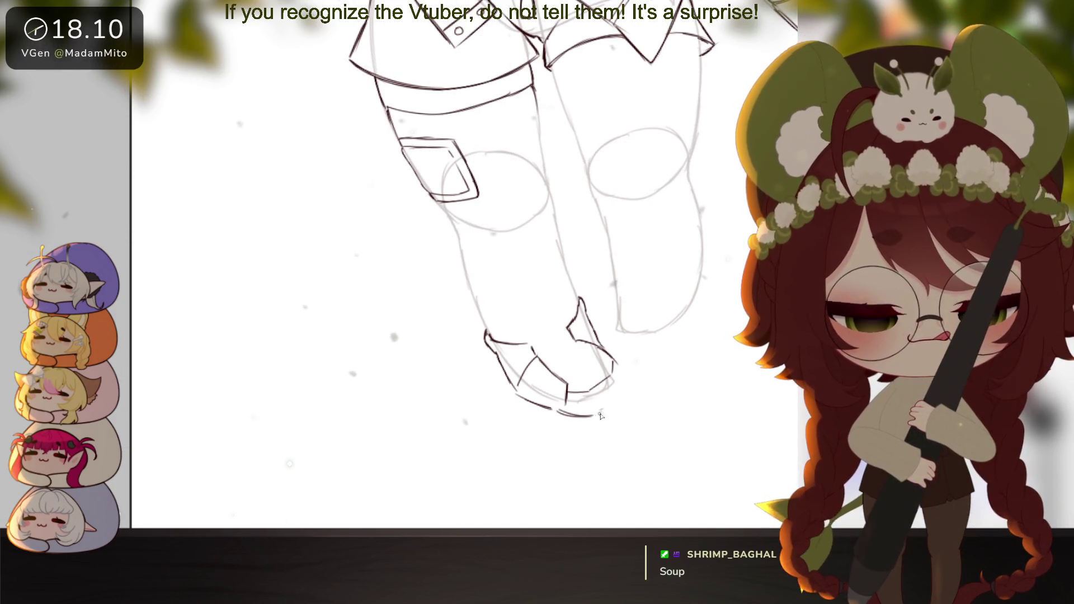
pyautogui.moveTo(597, 404); pyautogui.dragTo(595, 414)
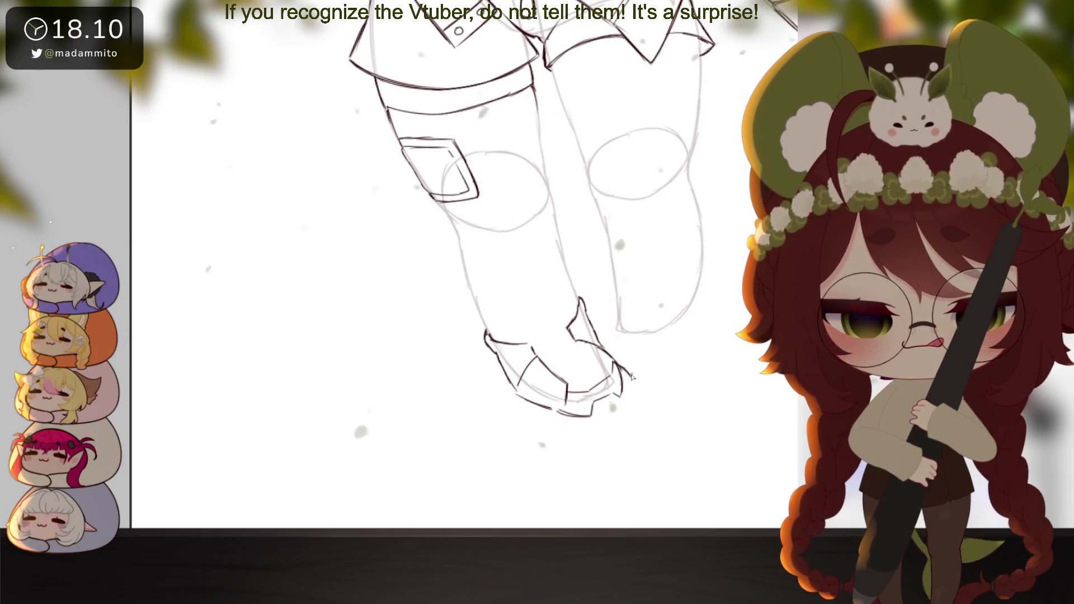
pyautogui.moveTo(616, 364); pyautogui.dragTo(636, 388)
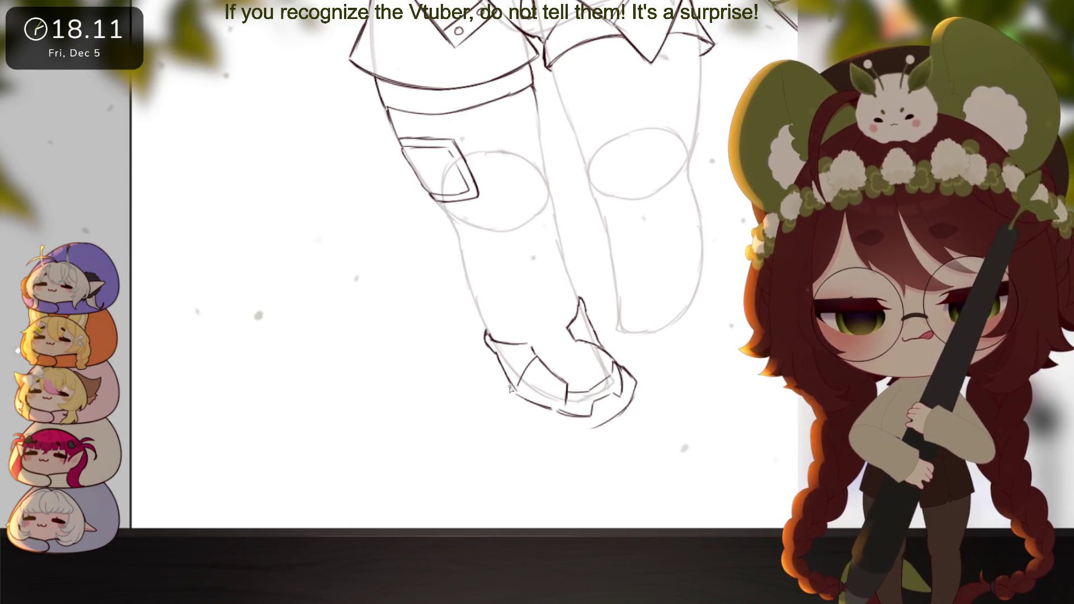
pyautogui.moveTo(509, 387); pyautogui.dragTo(510, 411)
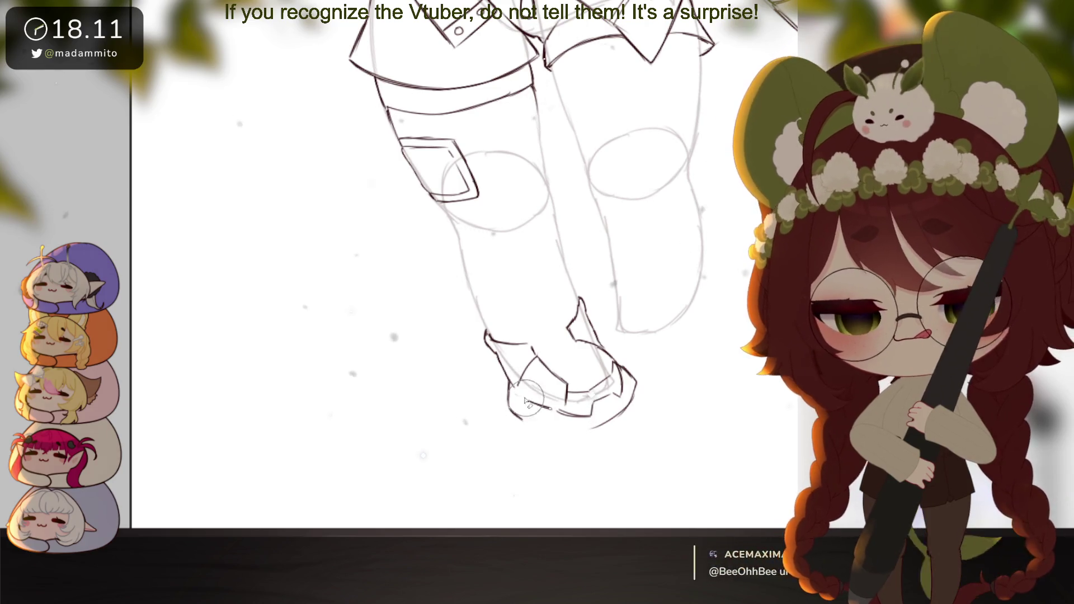
# Darken the shoe's lower-right contour and draw the strap across it
pyautogui.moveTo(565, 413); pyautogui.dragTo(544, 422)
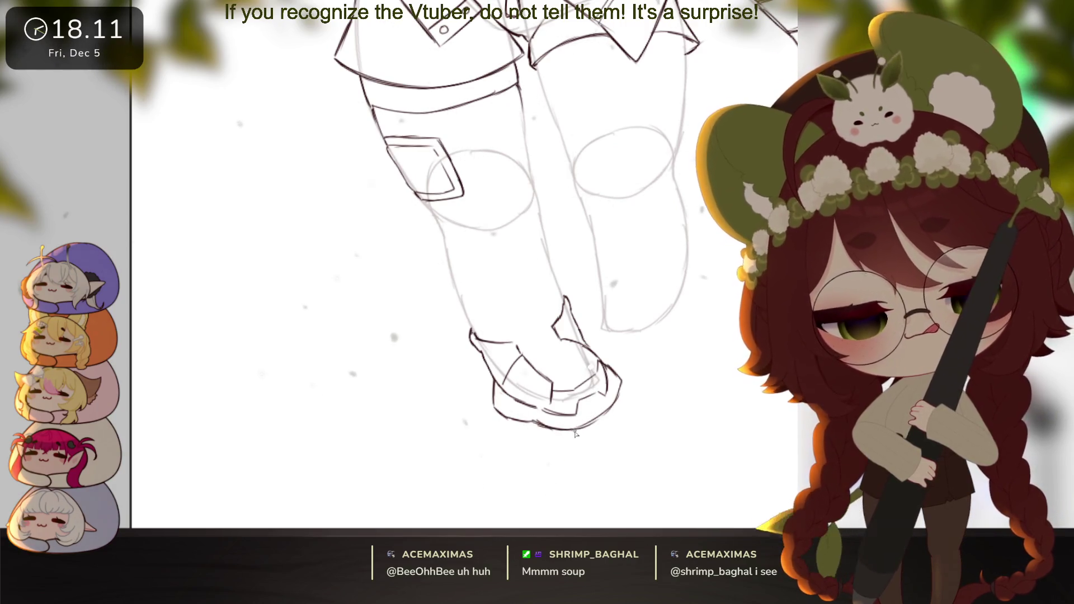
pyautogui.moveTo(579, 428); pyautogui.dragTo(619, 390)
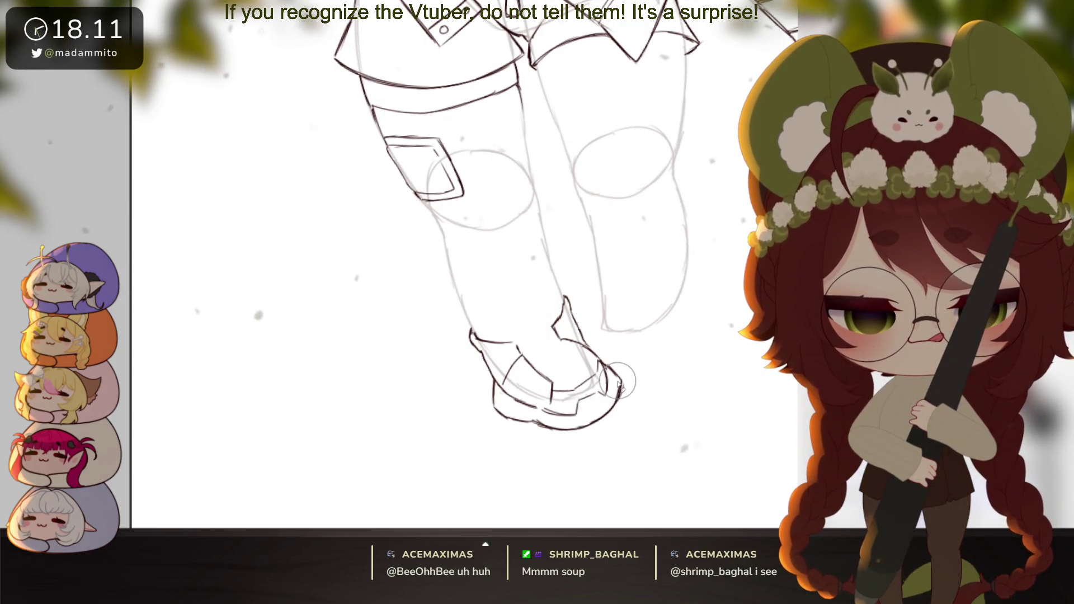
pyautogui.moveTo(617, 428); pyautogui.dragTo(590, 445)
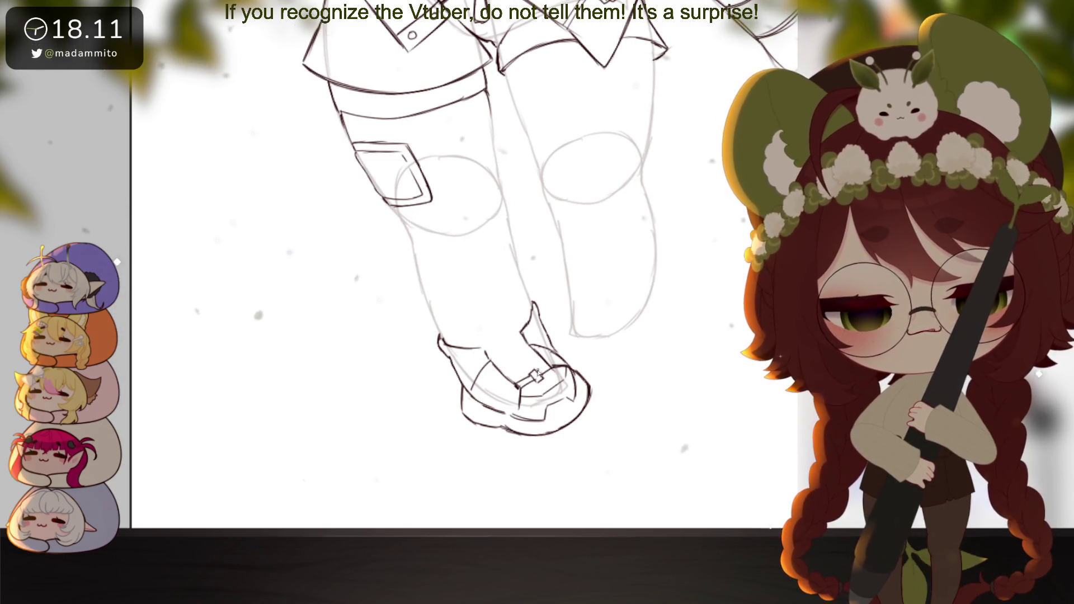
pyautogui.moveTo(541, 409); pyautogui.dragTo(561, 414)
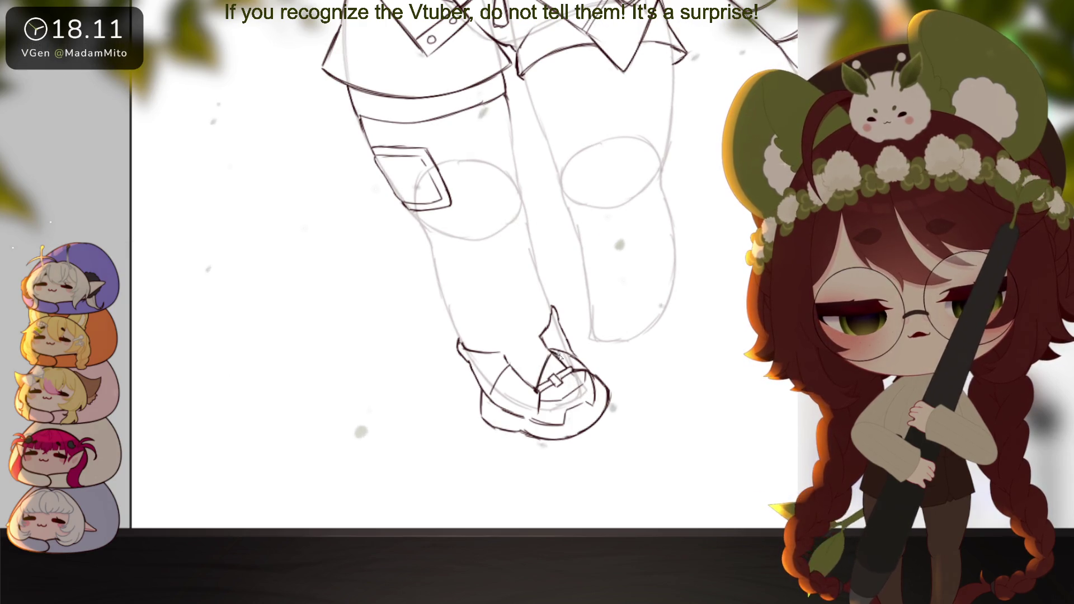
pyautogui.moveTo(557, 357); pyautogui.dragTo(544, 386)
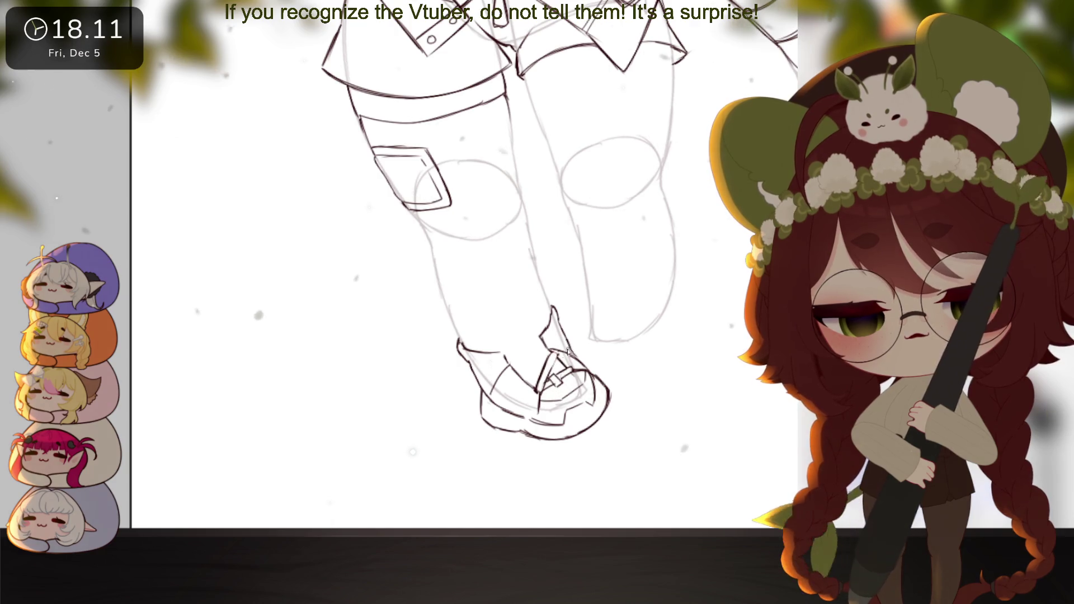
pyautogui.moveTo(658, 451); pyautogui.dragTo(609, 392)
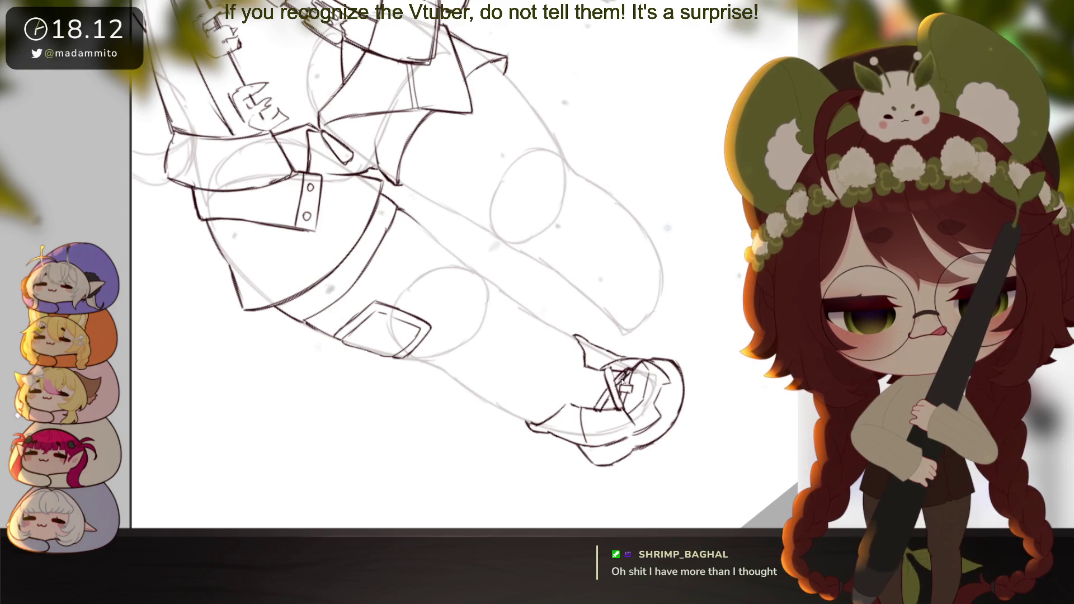
# Draw a crossed lace, an oval ankle opening and a small rectangular heel tab on the shoe
pyautogui.moveTo(603, 411)
pyautogui.mouseDown()
pyautogui.moveTo(598, 384)
pyautogui.moveTo(612, 394)
pyautogui.mouseUp()
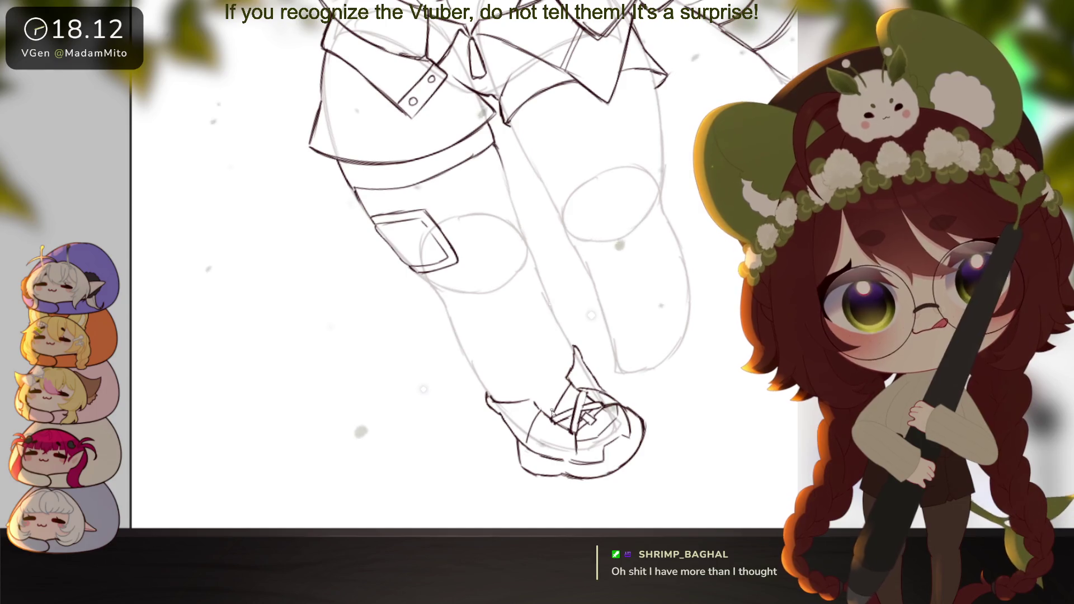
pyautogui.moveTo(543, 423); pyautogui.dragTo(563, 392)
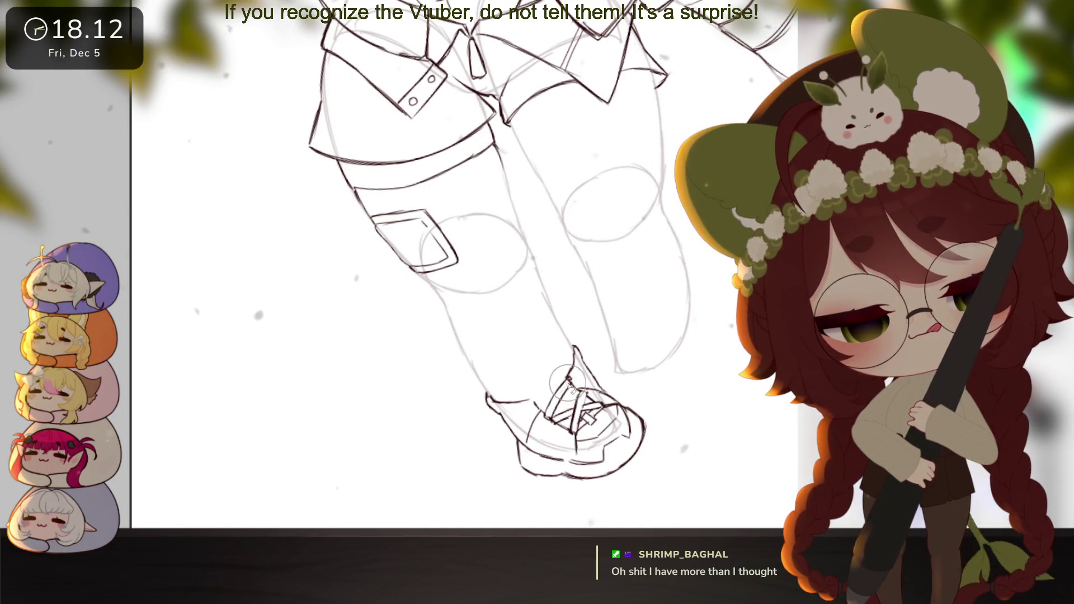
pyautogui.moveTo(565, 431); pyautogui.dragTo(609, 341)
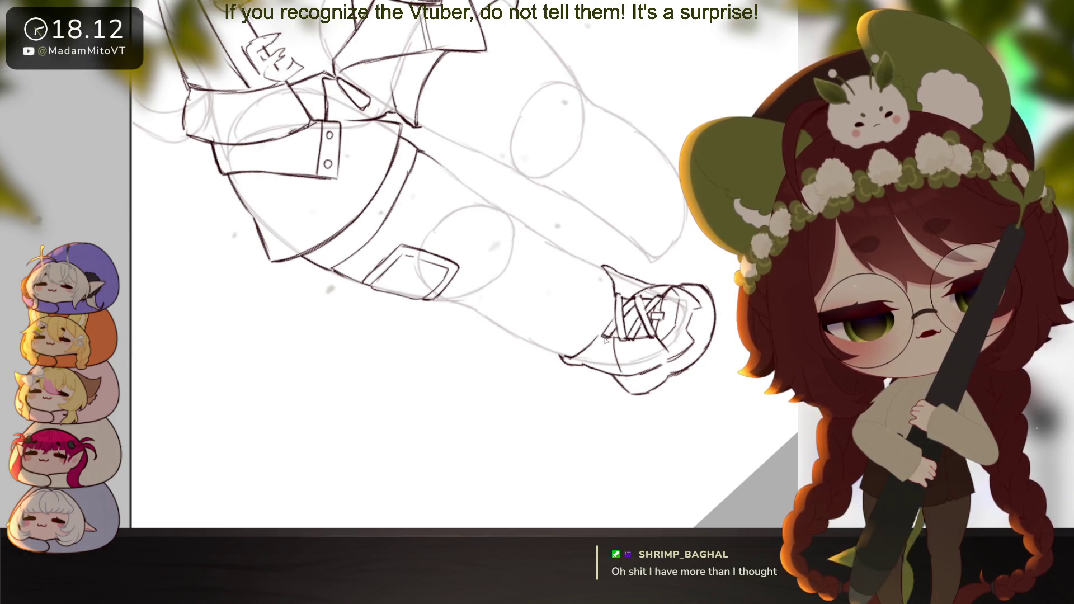
pyautogui.moveTo(646, 315); pyautogui.dragTo(547, 378)
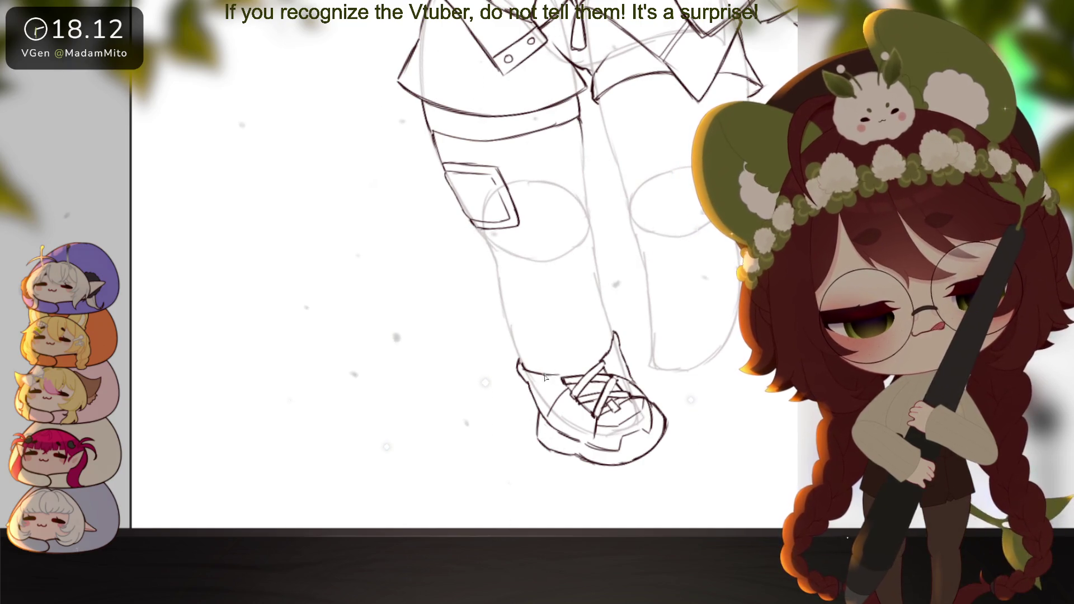
pyautogui.moveTo(539, 368); pyautogui.dragTo(612, 348)
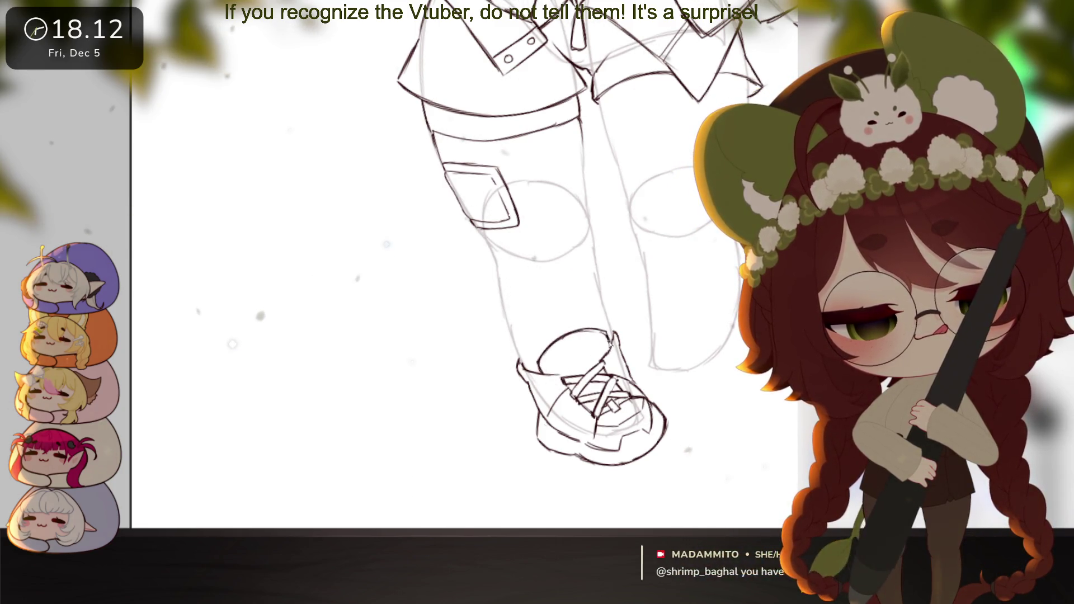
pyautogui.moveTo(609, 368); pyautogui.dragTo(595, 374)
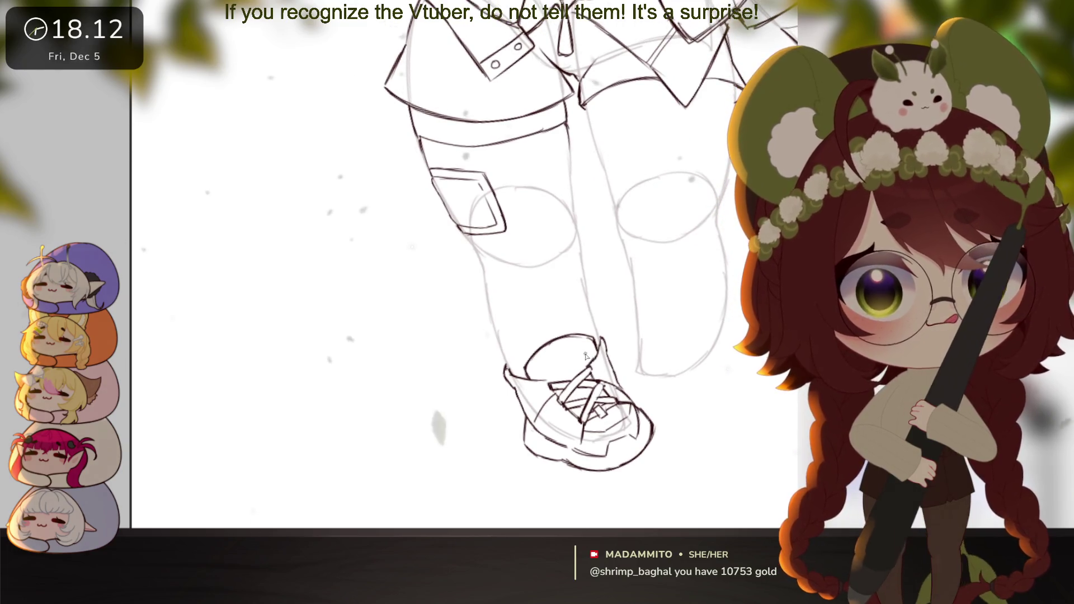
pyautogui.moveTo(553, 329); pyautogui.dragTo(561, 352)
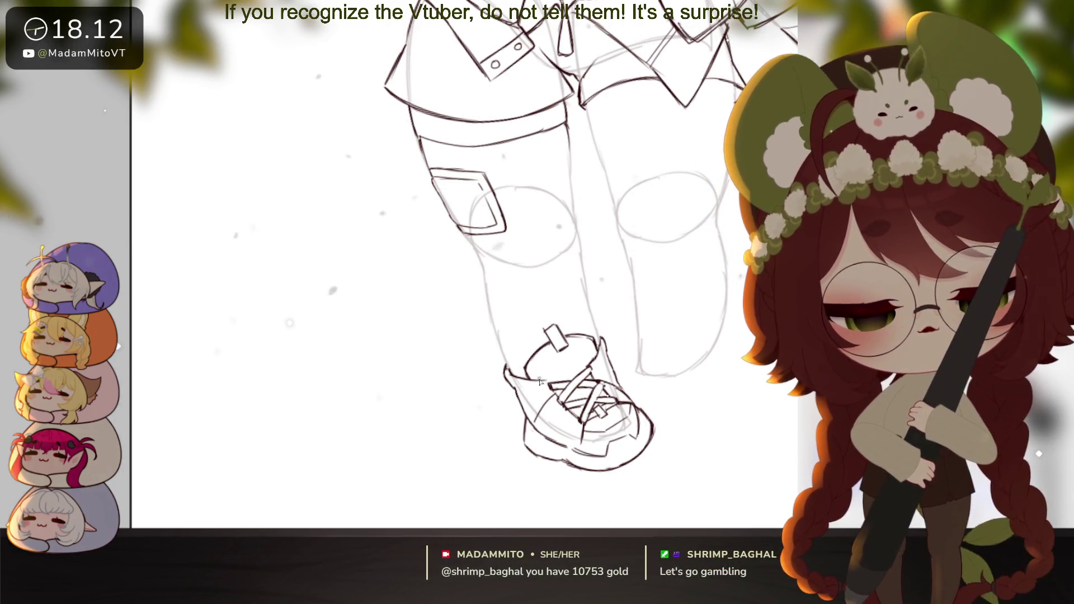
pyautogui.moveTo(575, 347)
pyautogui.mouseDown()
pyautogui.moveTo(627, 429)
pyautogui.moveTo(636, 408)
pyautogui.moveTo(608, 419)
pyautogui.mouseUp()
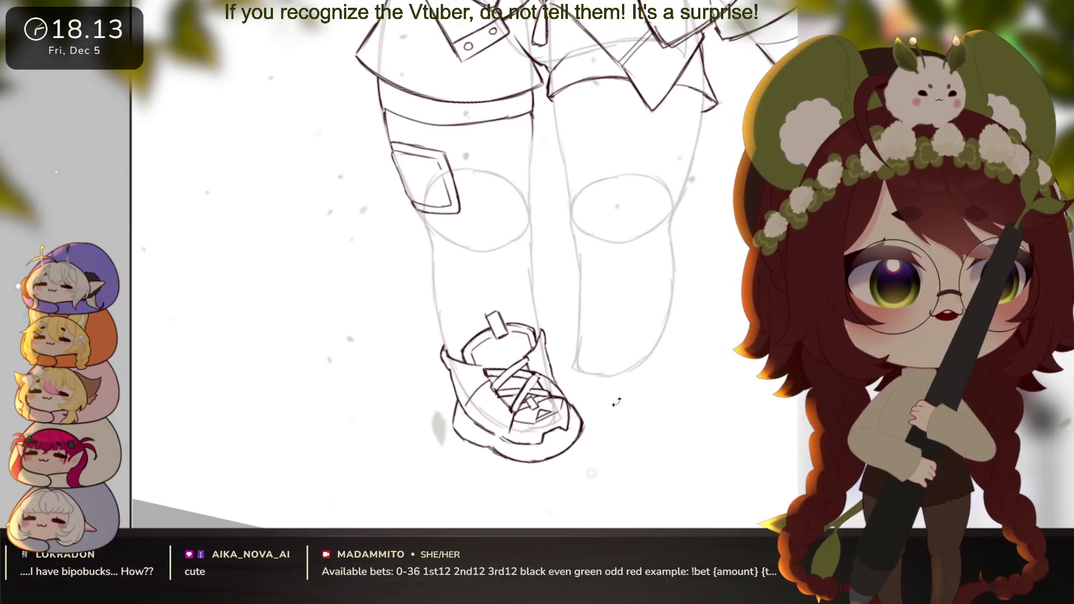
pyautogui.moveTo(616, 402); pyautogui.dragTo(641, 391)
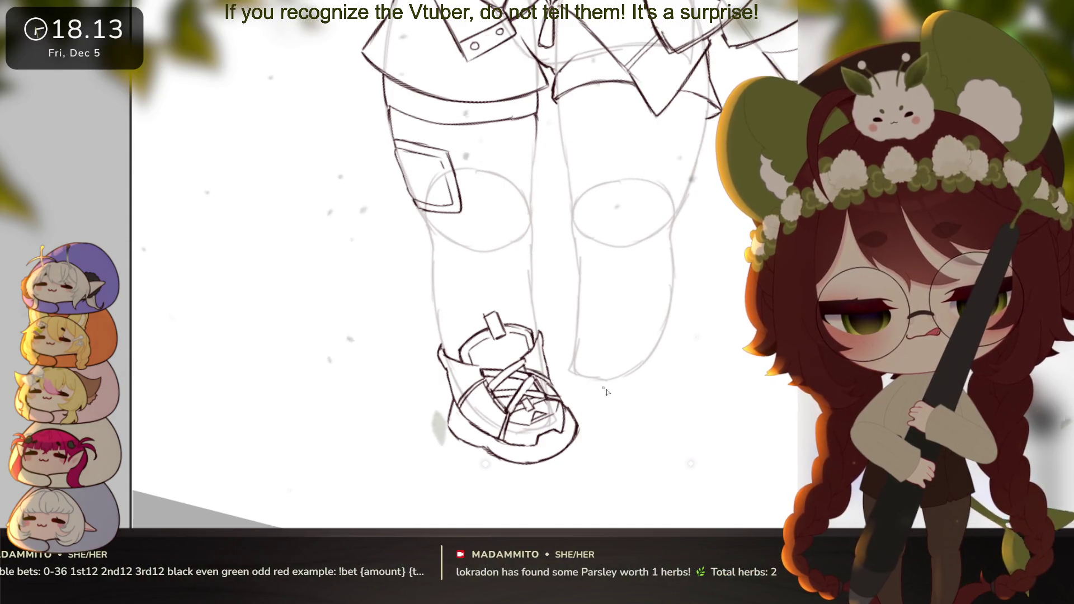
# Free-transform the shoe copy, rotating and moving it onto the right foot
pyautogui.keyDown('alt'); pyautogui.click(634, 421); pyautogui.keyUp('alt')
pyautogui.keyDown('alt'); pyautogui.click(634, 421); pyautogui.keyUp('alt')
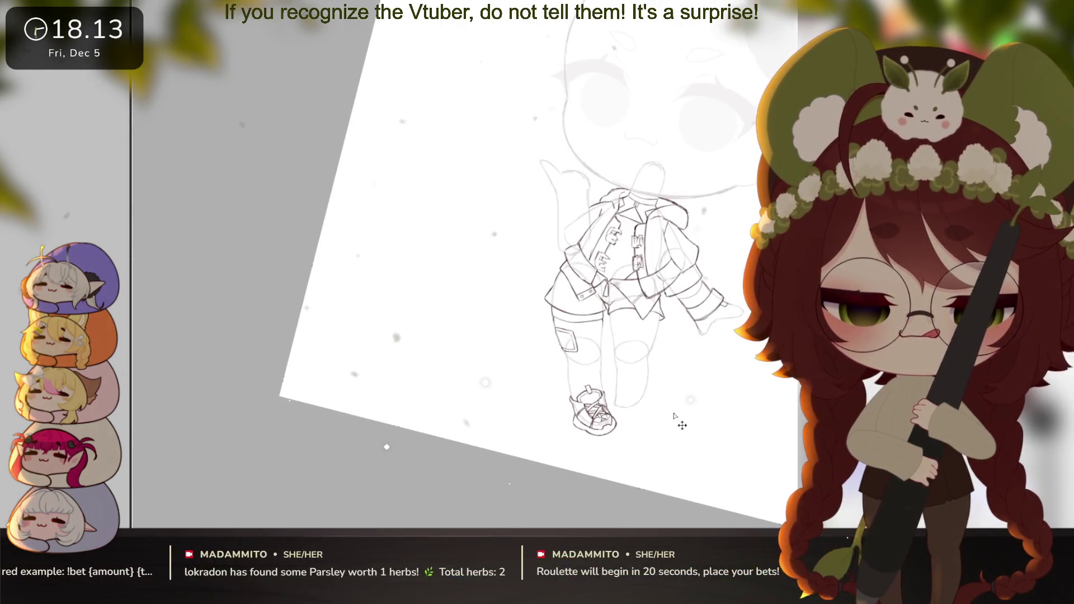
pyautogui.click(613, 417)
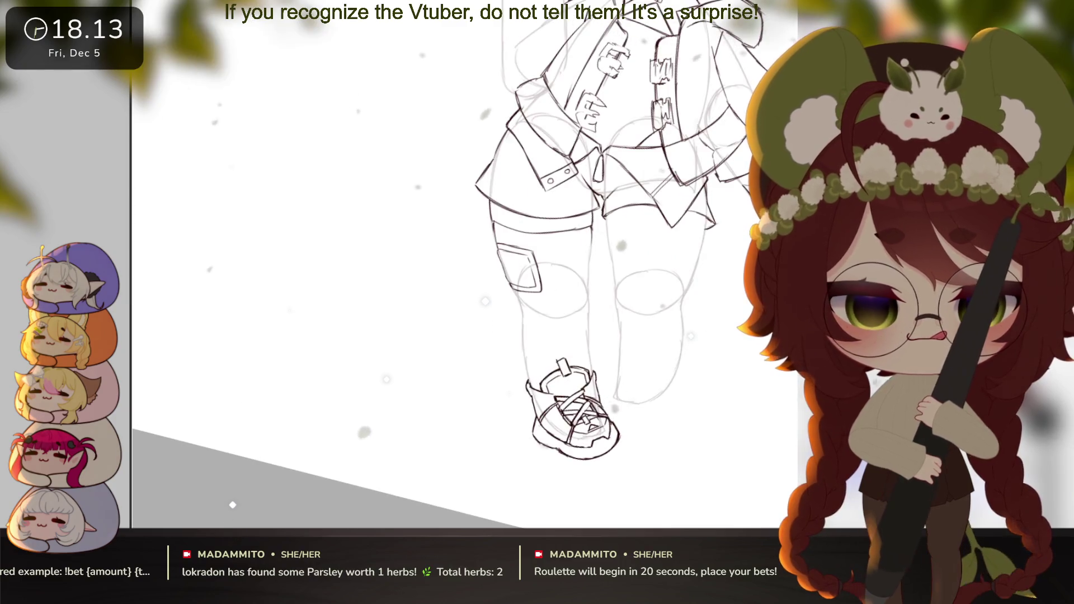
pyautogui.hotkey('ctrl', 't')
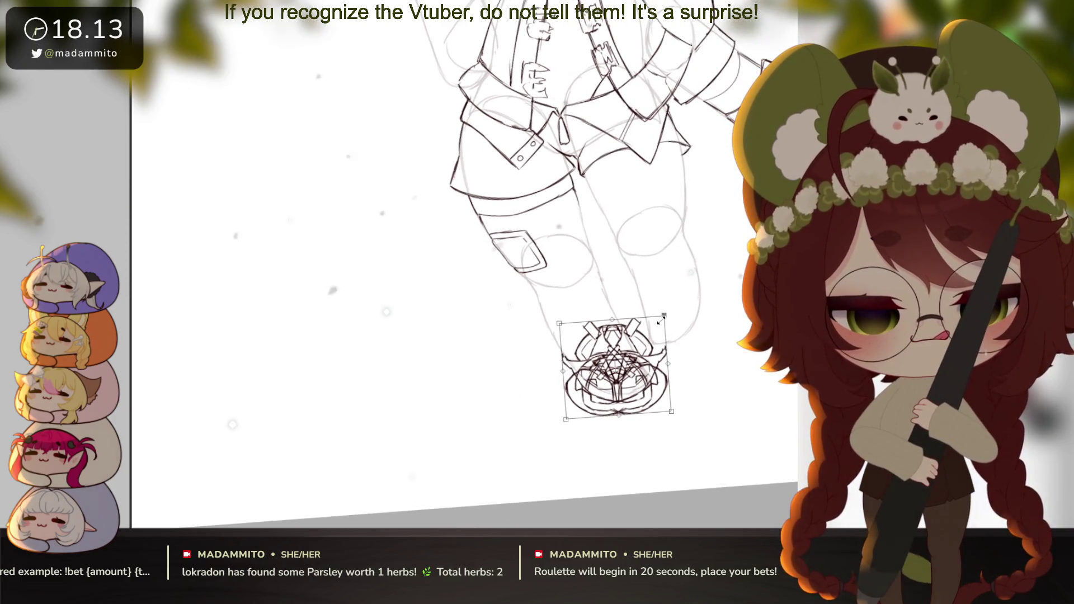
pyautogui.moveTo(616, 369); pyautogui.dragTo(677, 310)
pyautogui.moveTo(744, 263); pyautogui.dragTo(715, 217)
pyautogui.moveTo(666, 341); pyautogui.dragTo(658, 348)
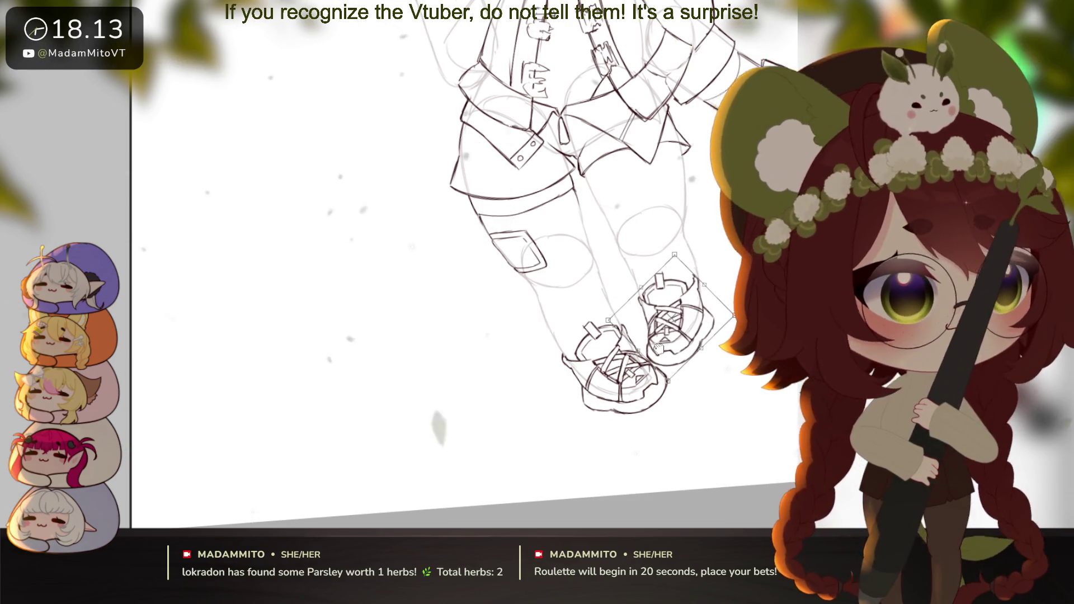
# Fine-tune the shoe copy's position, size and angle on the right leg and apply it
pyautogui.scroll(2, 709, 313)
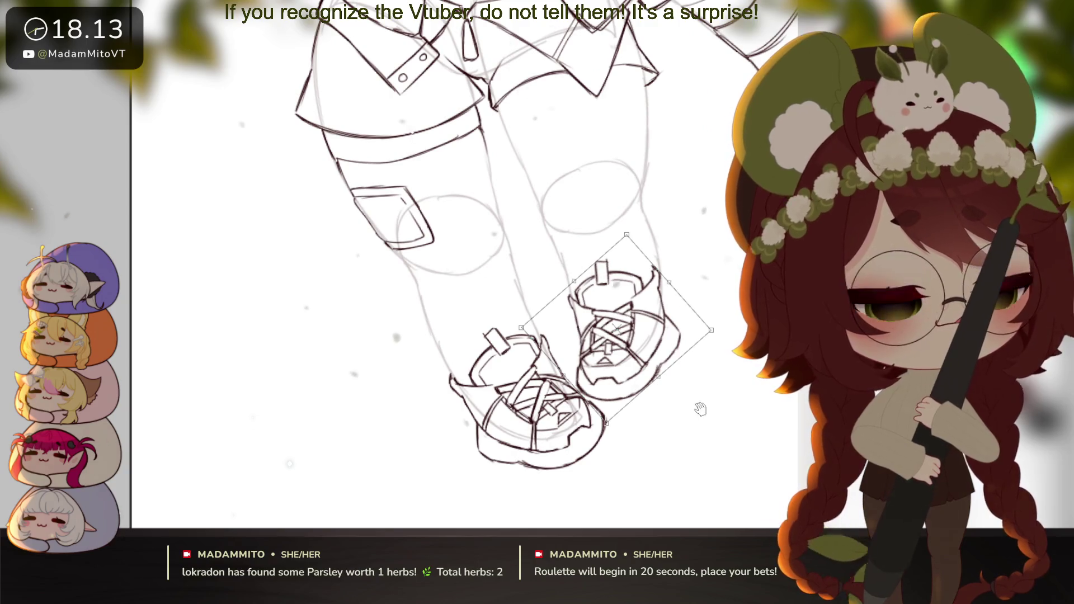
pyautogui.moveTo(643, 299); pyautogui.dragTo(647, 306)
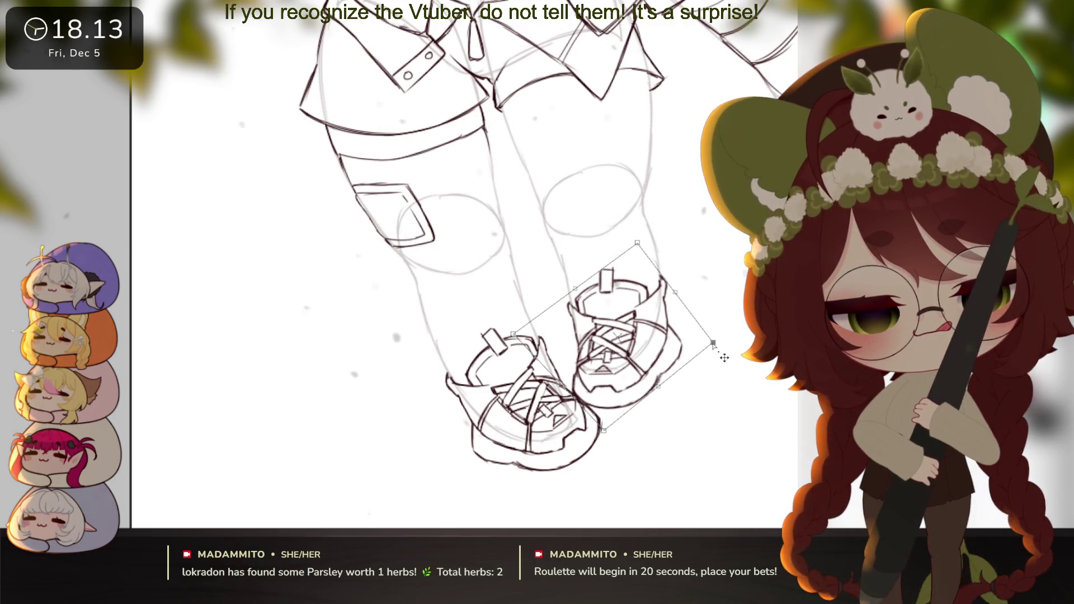
pyautogui.moveTo(713, 344); pyautogui.dragTo(707, 344)
pyautogui.moveTo(638, 243); pyautogui.dragTo(641, 243)
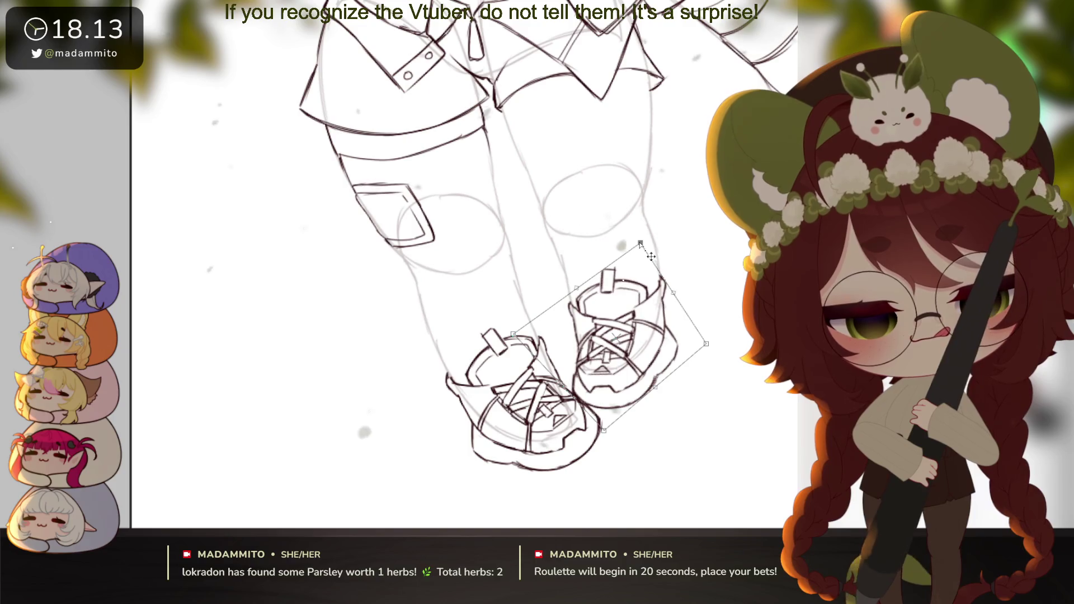
pyautogui.press('Return')
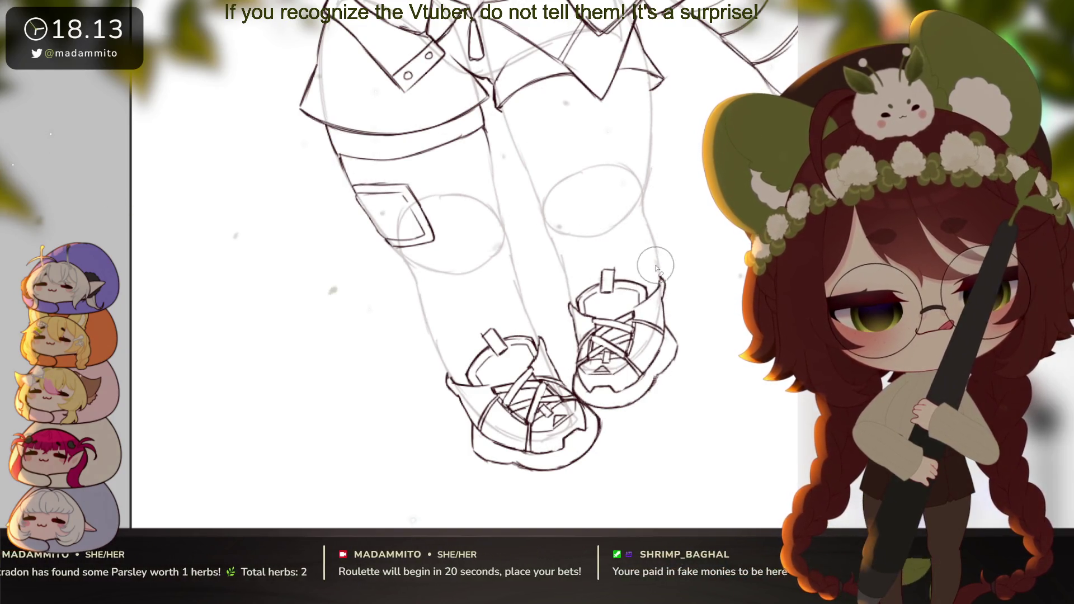
pyautogui.scroll(-5, 658, 269)
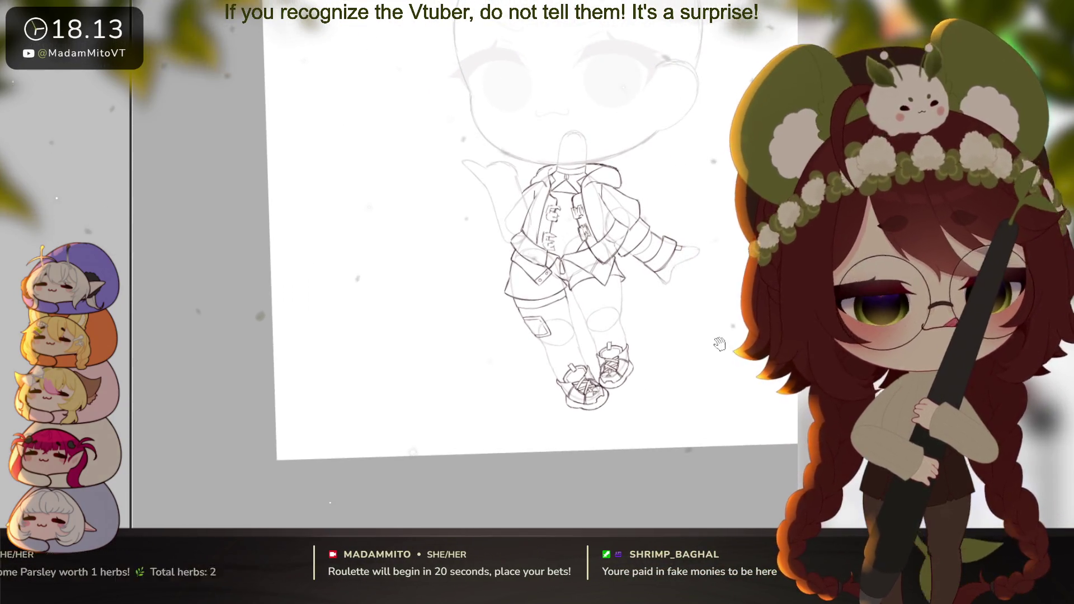
# Pan and zoom the canvas until the chibi's sketched head fills the window
pyautogui.scroll(-2, 720, 343)
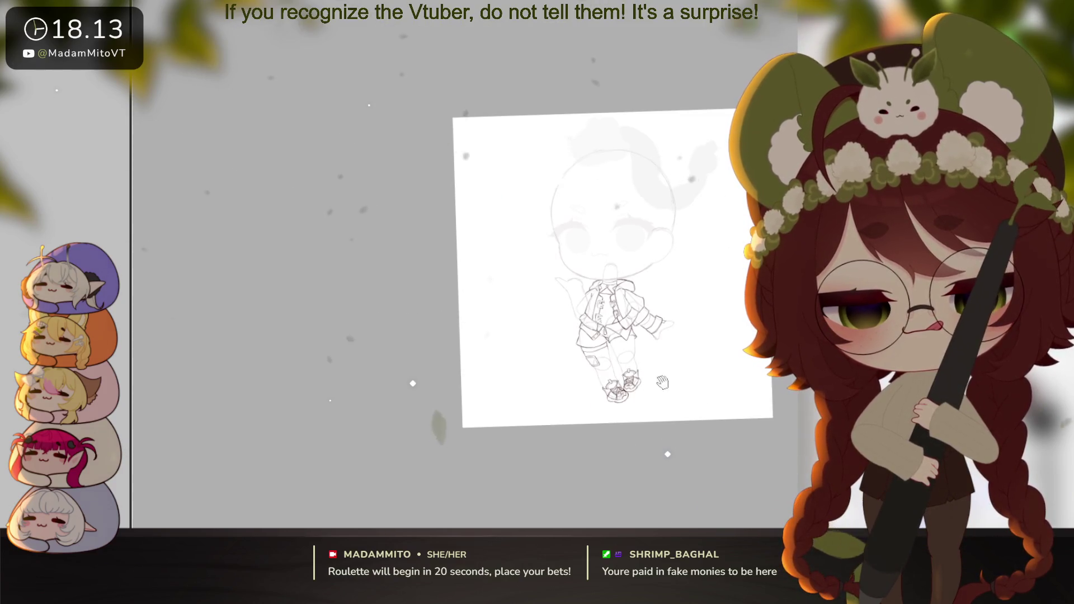
pyautogui.scroll(3, 649, 391)
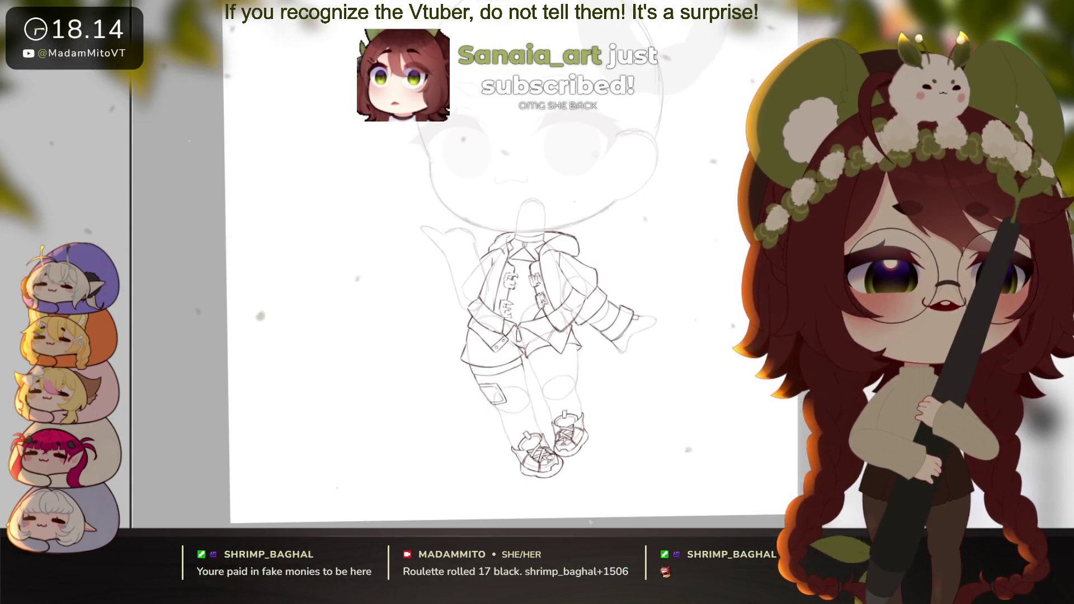
pyautogui.moveTo(623, 377); pyautogui.dragTo(636, 372)
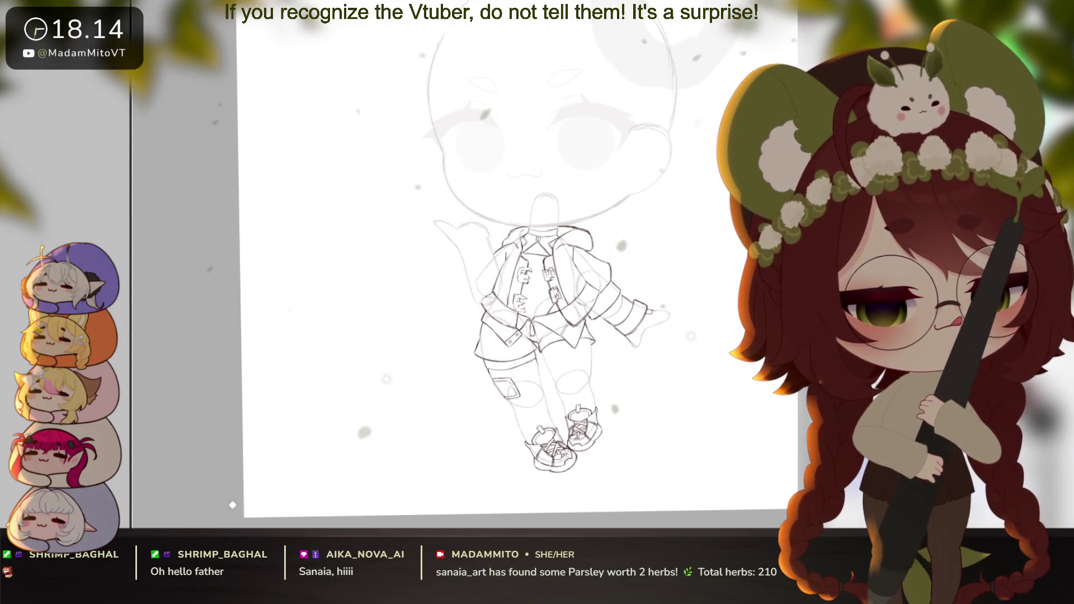
pyautogui.scroll(5, 634, 343)
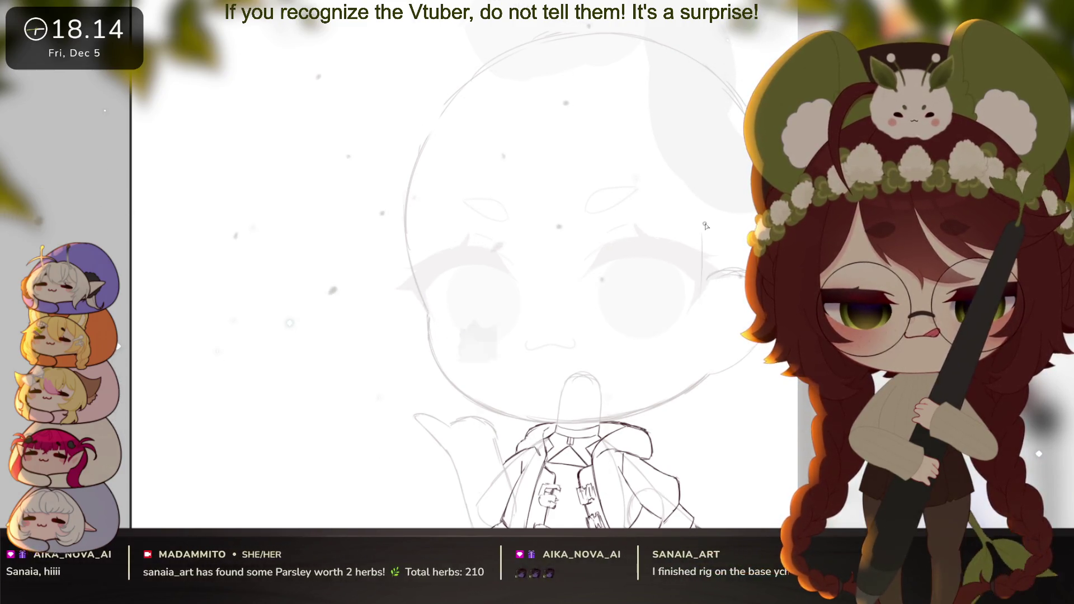
# Draw the right-side hair lock with a pointed tip and curved strands over the cheek
pyautogui.scroll(-1, 689, 295)
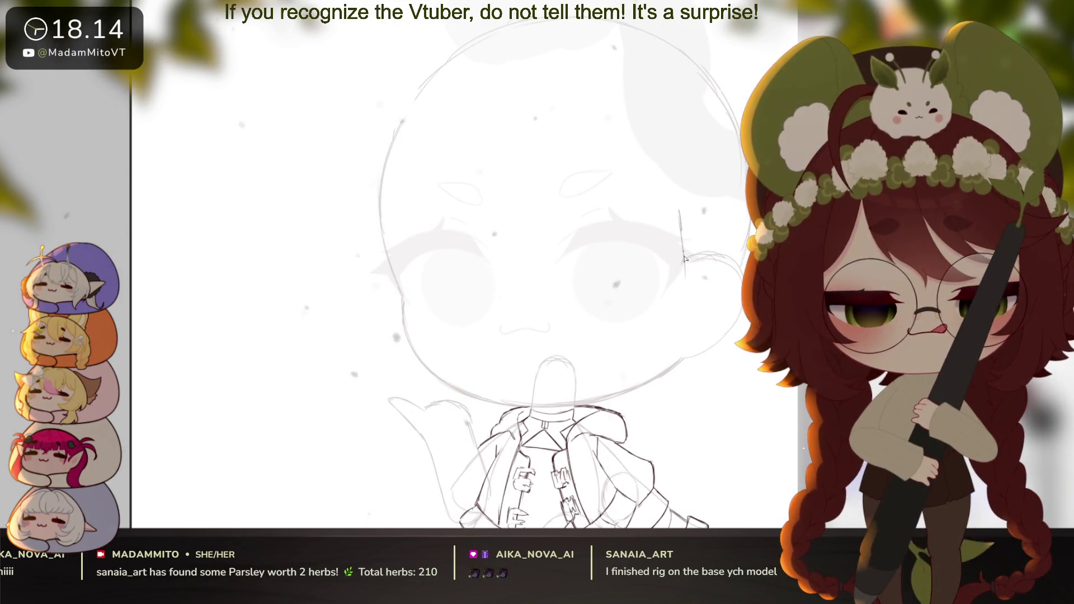
pyautogui.moveTo(681, 213)
pyautogui.mouseDown()
pyautogui.moveTo(666, 324)
pyautogui.moveTo(646, 338)
pyautogui.mouseUp()
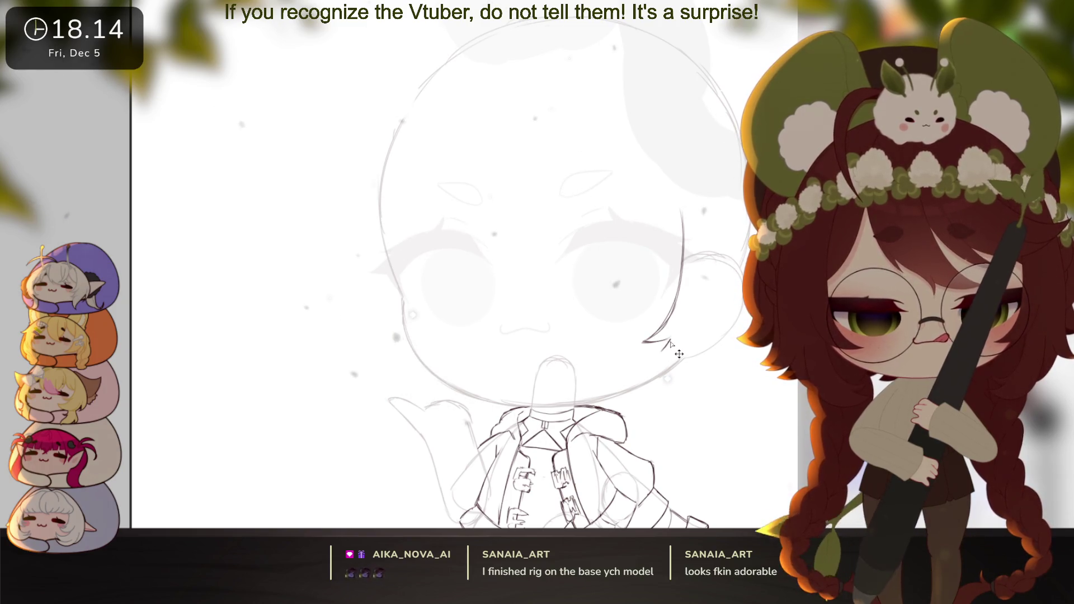
pyautogui.moveTo(670, 343); pyautogui.dragTo(684, 341)
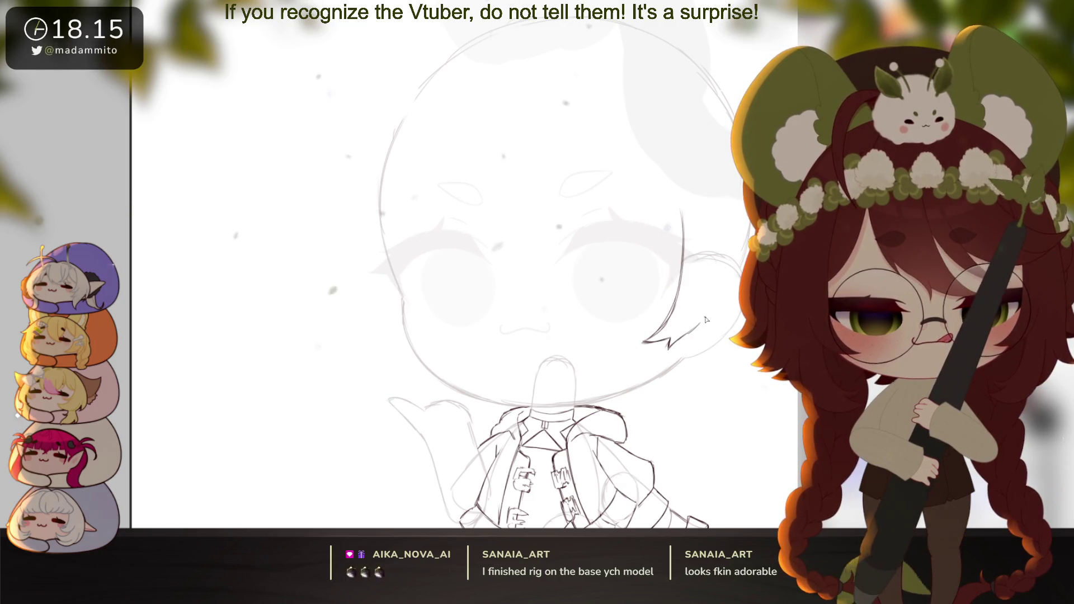
pyautogui.moveTo(699, 384); pyautogui.dragTo(684, 381)
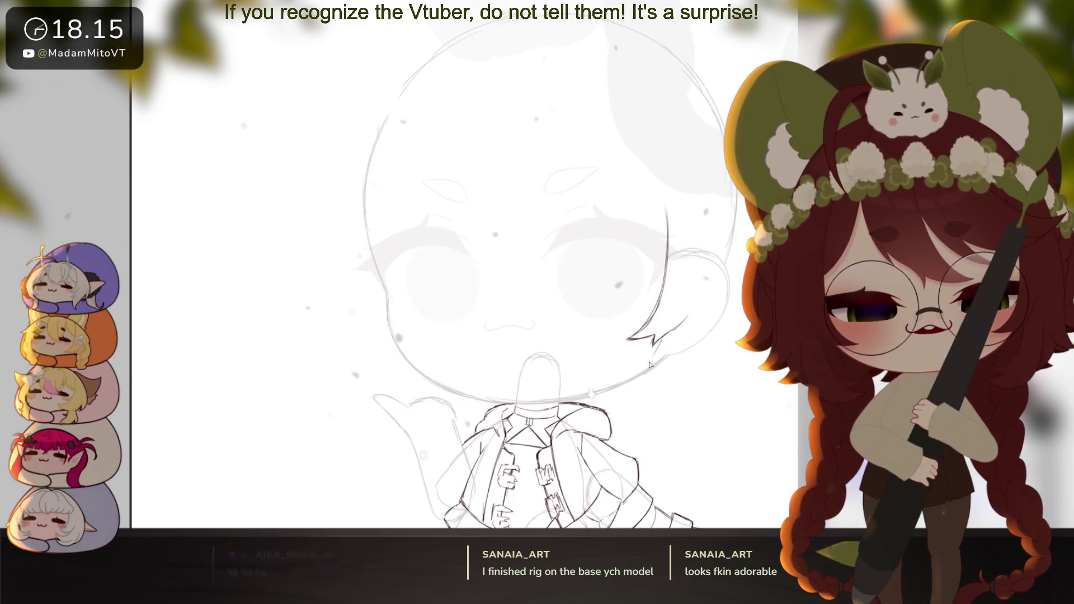
pyautogui.moveTo(652, 342); pyautogui.dragTo(704, 277)
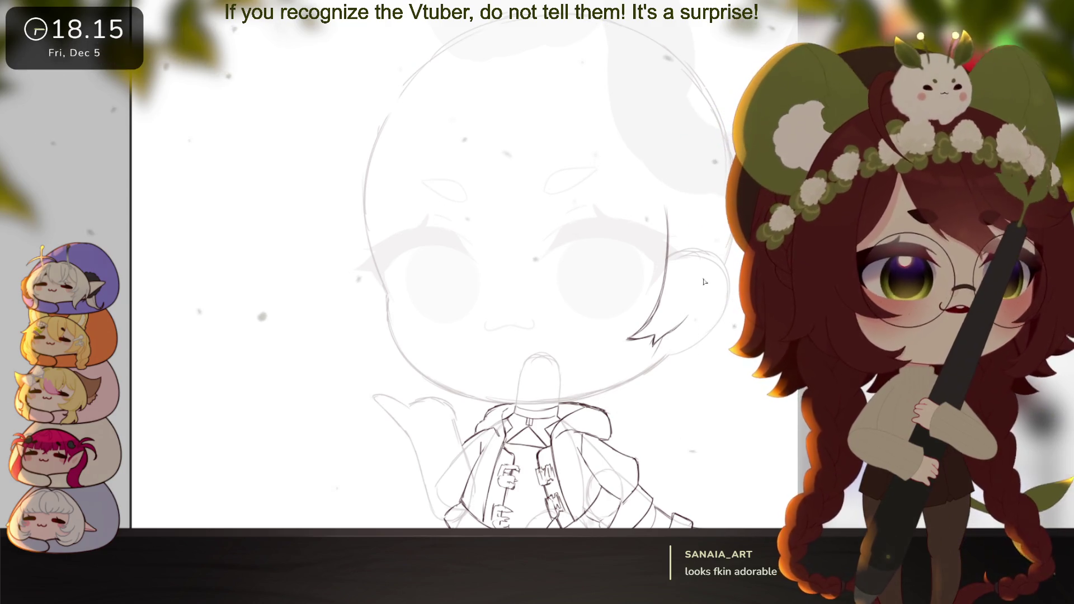
pyautogui.moveTo(699, 297); pyautogui.dragTo(706, 260)
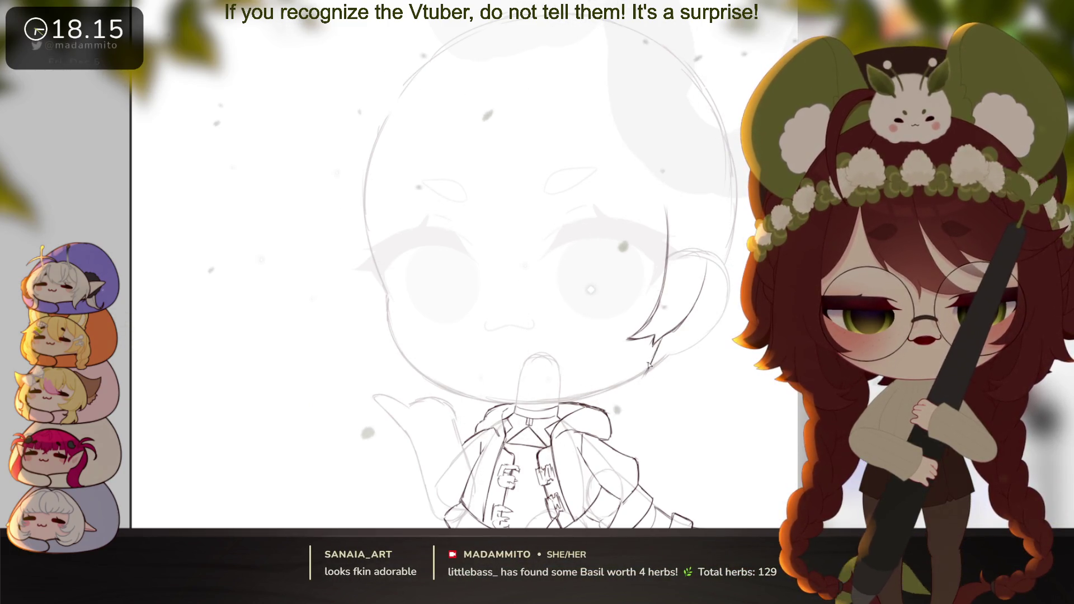
pyautogui.moveTo(656, 356); pyautogui.dragTo(631, 392)
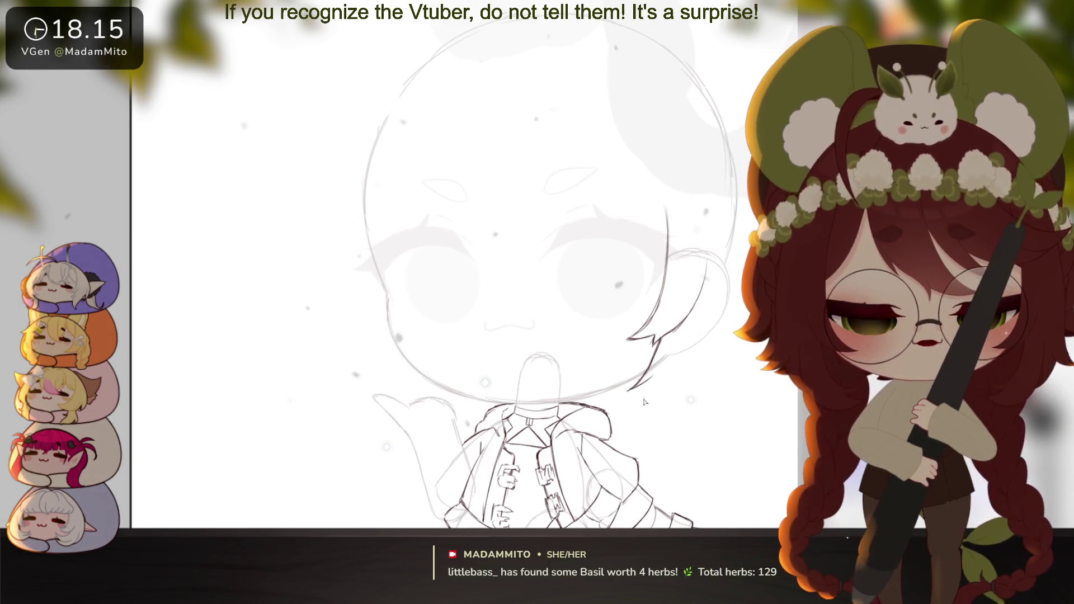
pyautogui.moveTo(651, 380)
pyautogui.mouseDown()
pyautogui.moveTo(638, 402)
pyautogui.moveTo(660, 413)
pyautogui.mouseUp()
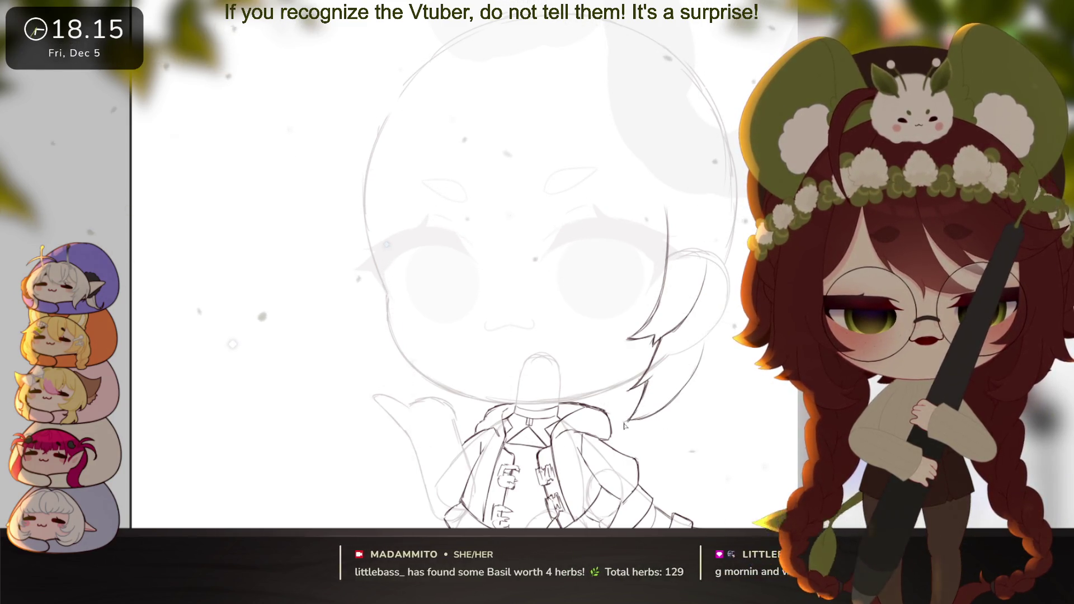
# Redraw the lock's right edge, then mirror the view to check balance and flip back
pyautogui.hscroll(3, 699, 369)
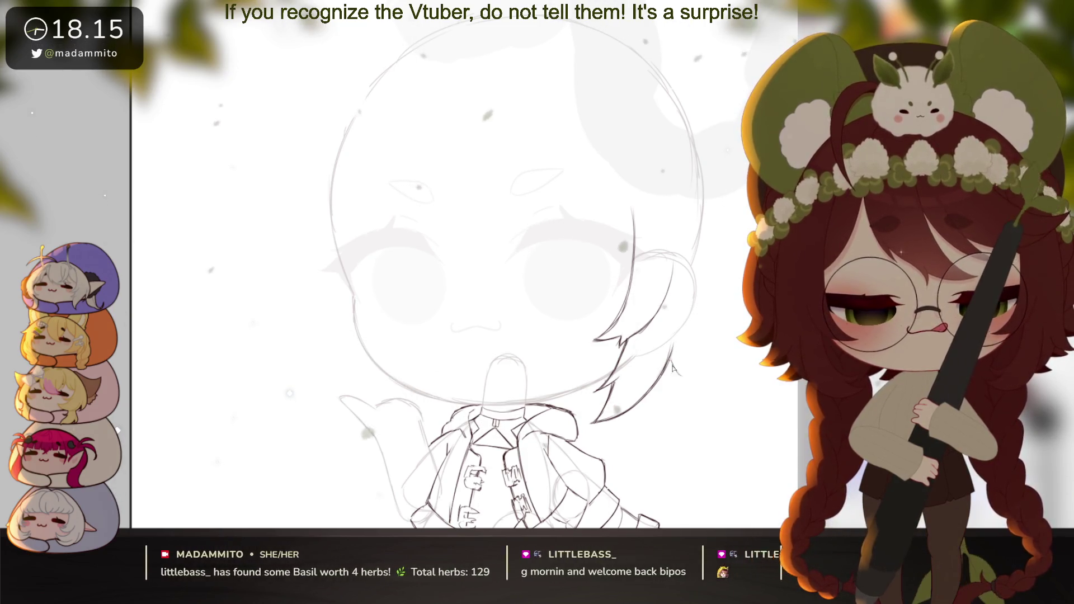
pyautogui.hscroll(2, 677, 381)
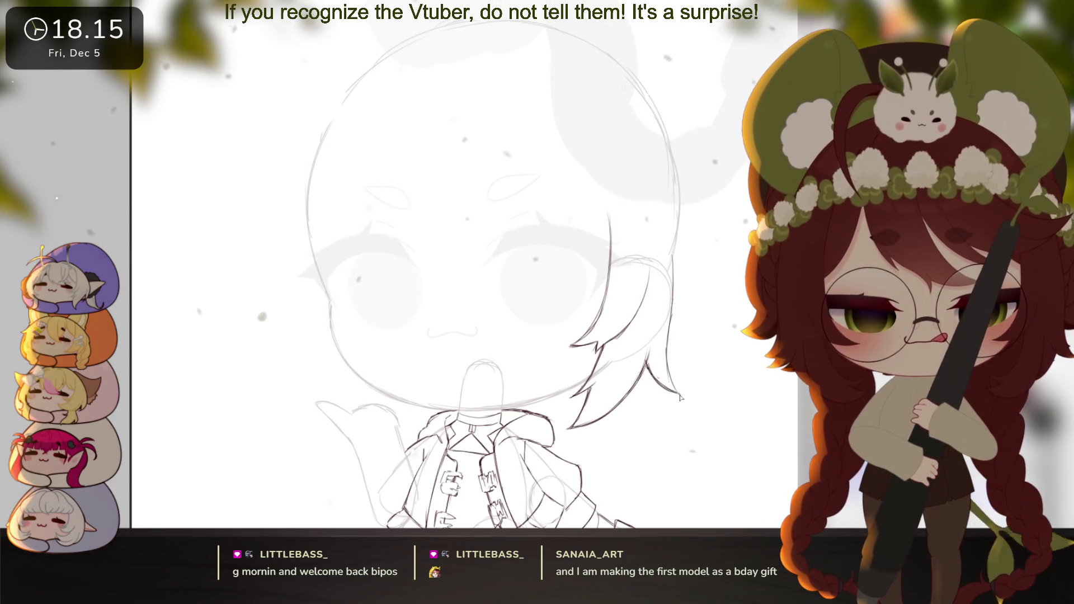
pyautogui.moveTo(682, 397); pyautogui.dragTo(668, 411)
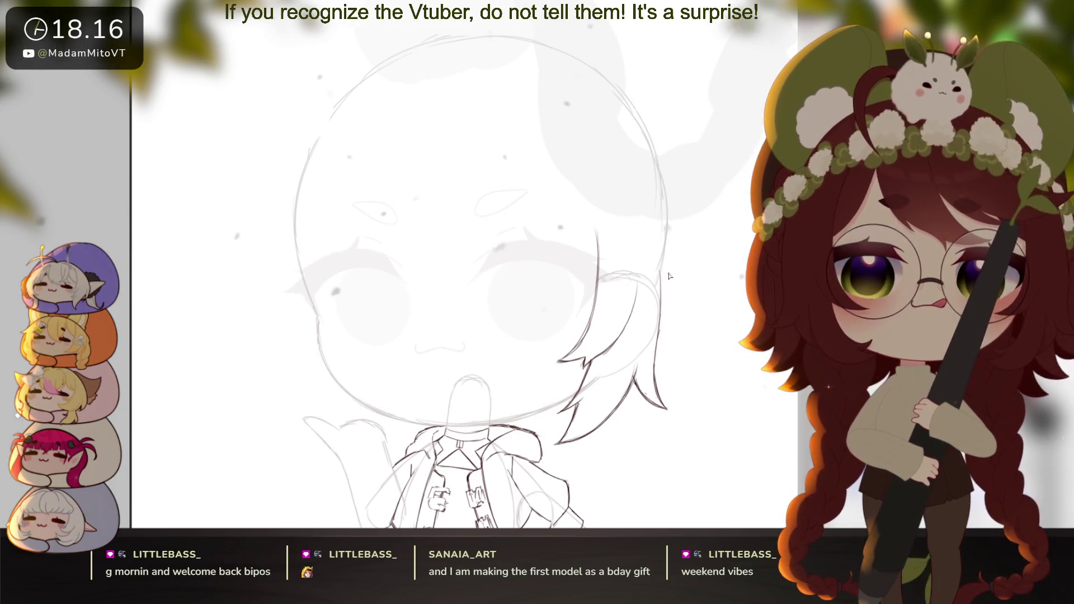
pyautogui.moveTo(663, 321)
pyautogui.mouseDown()
pyautogui.moveTo(655, 291)
pyautogui.moveTo(661, 338)
pyautogui.mouseUp()
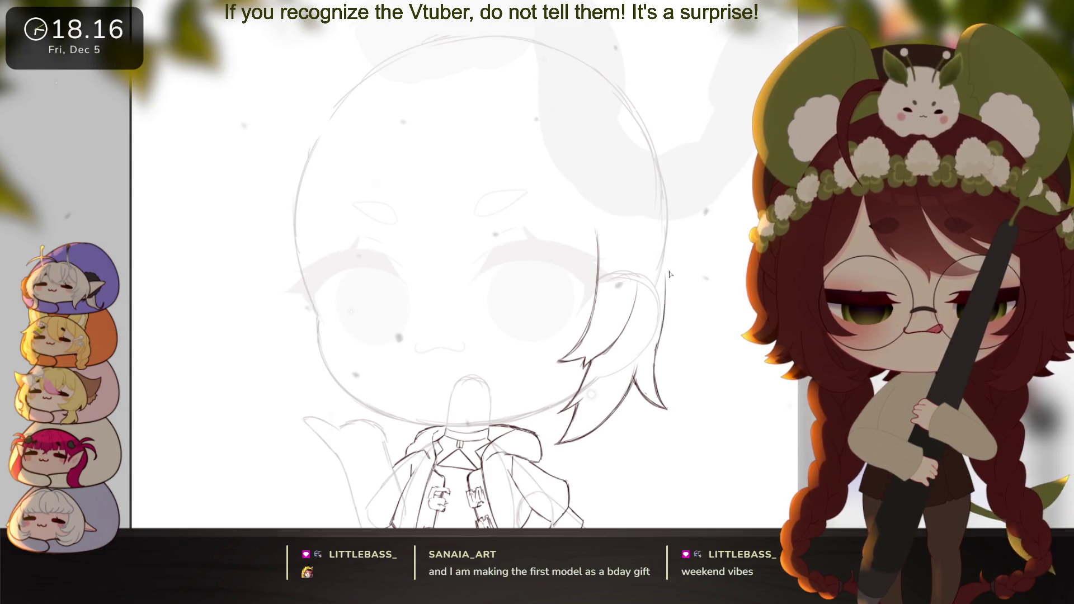
pyautogui.press('m')
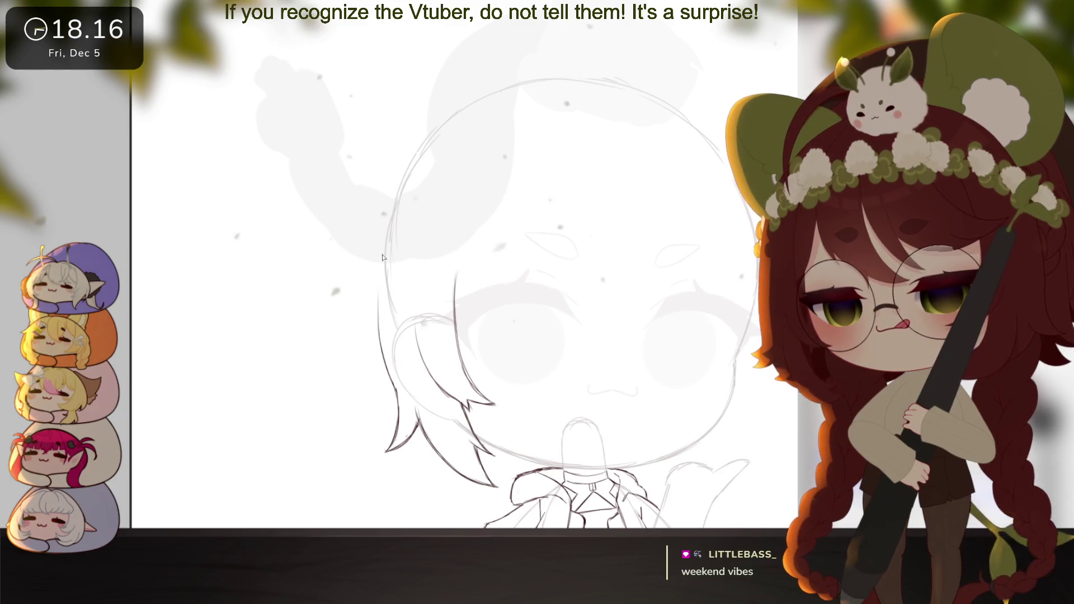
pyautogui.press('m')
pyautogui.scroll(-2, 724, 380)
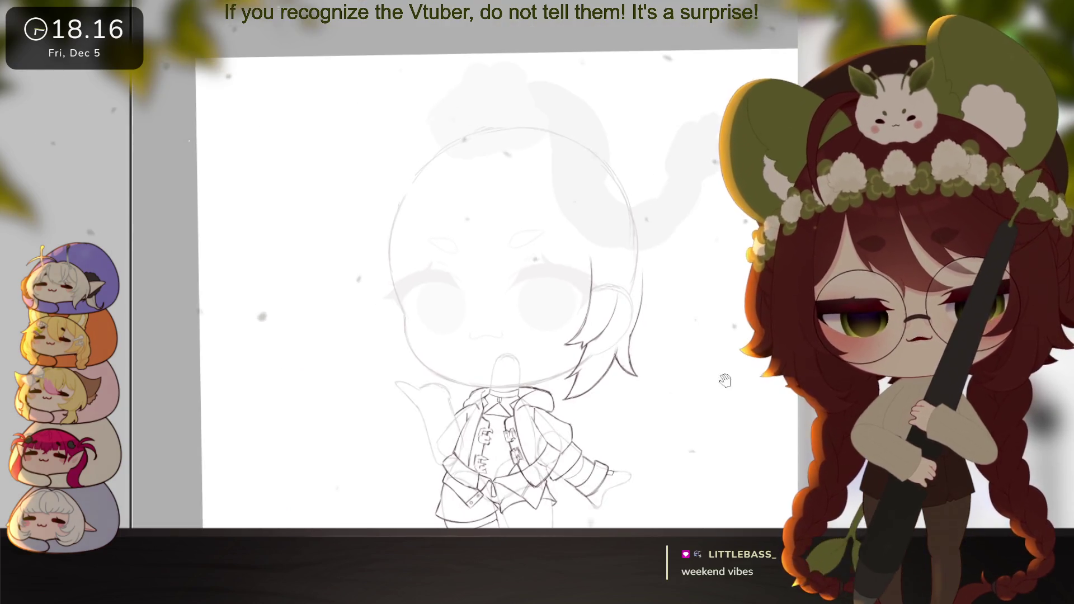
# Enlarge the right hair lock slightly with a free transform
pyautogui.hotkey('ctrl', 't')
pyautogui.moveTo(643, 248); pyautogui.dragTo(649, 241)
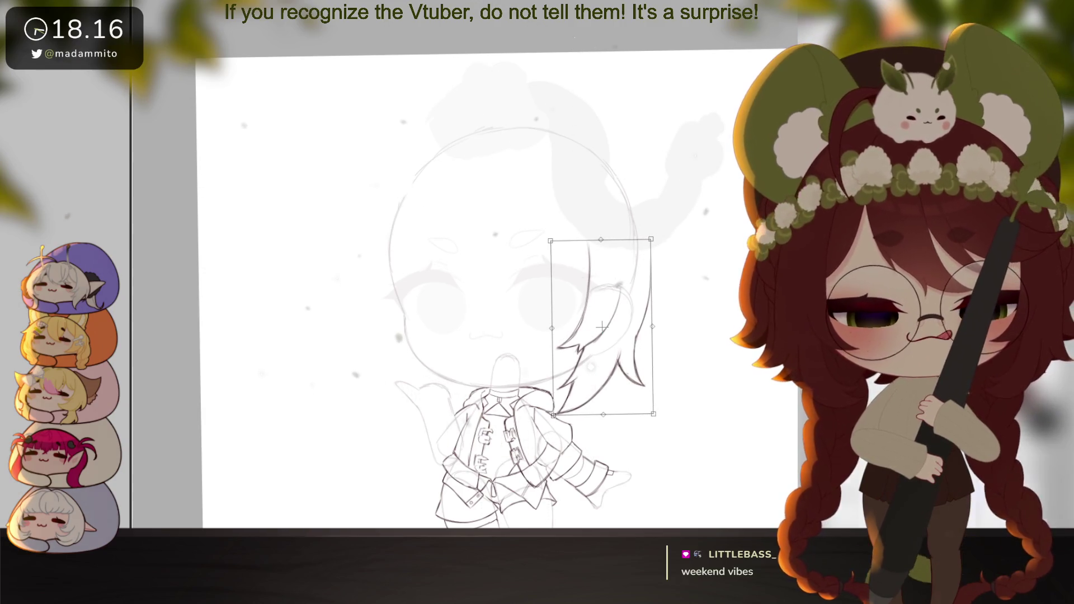
pyautogui.press('Return')
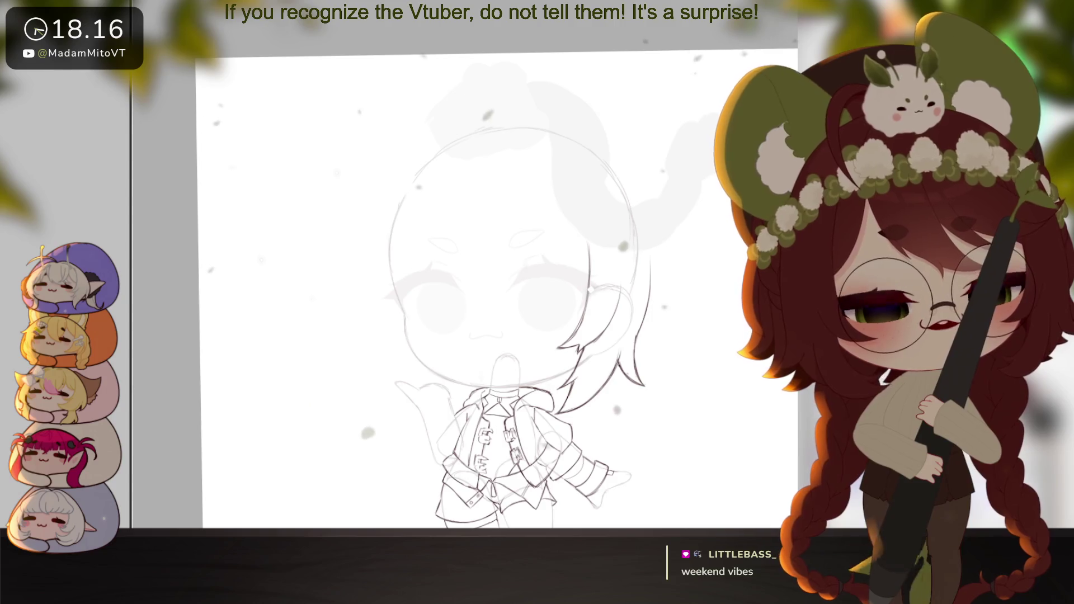
# Paste a flipped copy of the hair lock onto the face's left side, slightly tilted
pyautogui.hotkey('ctrl', 'a')
pyautogui.hotkey('ctrl', 'd')
pyautogui.hotkey('ctrl', 'v')
pyautogui.moveTo(660, 307)
pyautogui.mouseDown()
pyautogui.moveTo(477, 306)
pyautogui.moveTo(450, 321)
pyautogui.mouseUp()
pyautogui.moveTo(480, 241); pyautogui.dragTo(490, 250)
pyautogui.moveTo(455, 281); pyautogui.dragTo(461, 281)
pyautogui.press('Return')
# Shift the left hair lock outward and re-angle it to frame the face
pyautogui.hotkey('ctrl', '+')
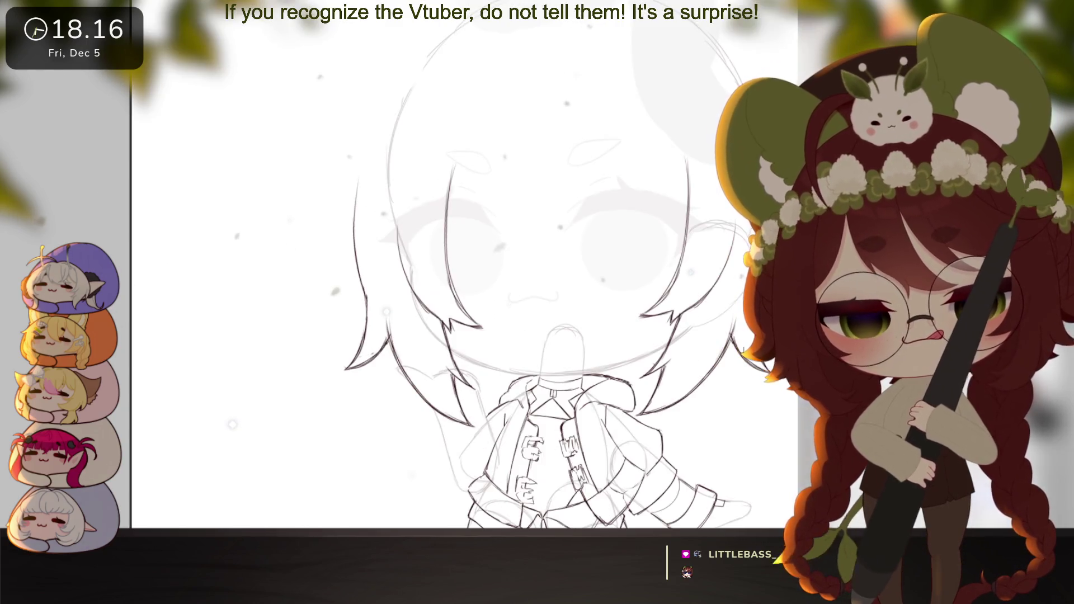
pyautogui.moveTo(432, 122)
pyautogui.mouseDown()
pyautogui.moveTo(381, 256)
pyautogui.moveTo(416, 312)
pyautogui.mouseUp()
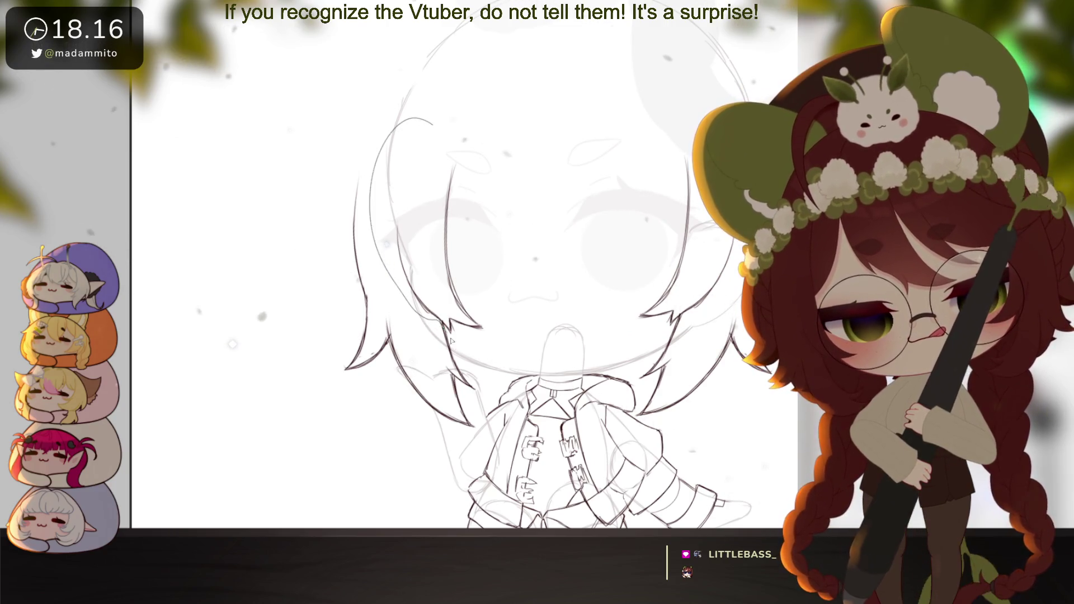
pyautogui.hotkey('ctrl', 'z')
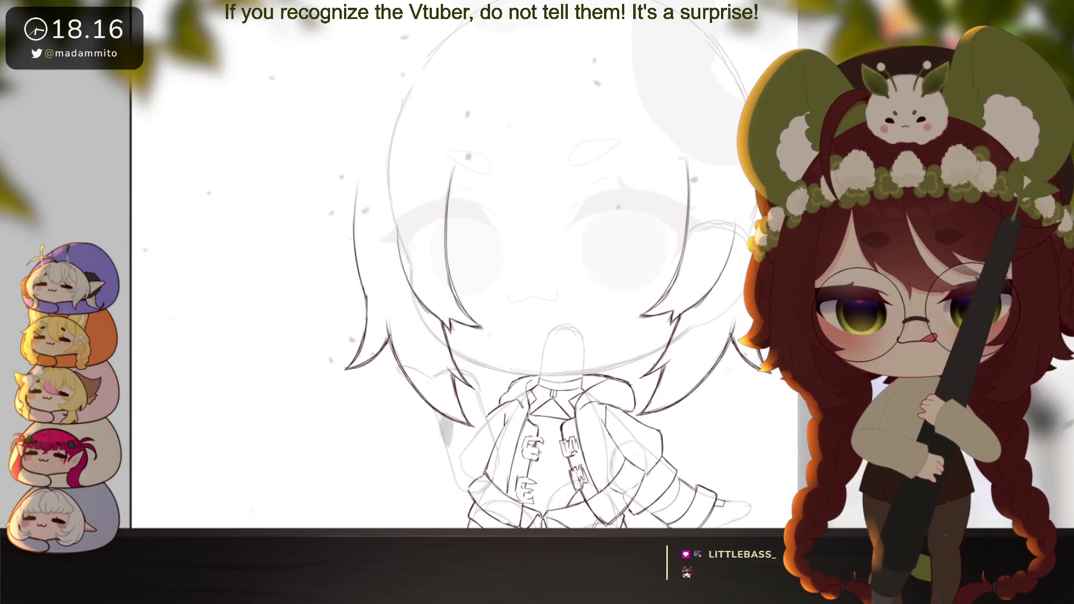
pyautogui.hotkey('ctrl', 't')
pyautogui.moveTo(491, 232)
pyautogui.mouseDown()
pyautogui.moveTo(485, 247)
pyautogui.moveTo(457, 257)
pyautogui.moveTo(470, 298)
pyautogui.moveTo(420, 288)
pyautogui.mouseUp()
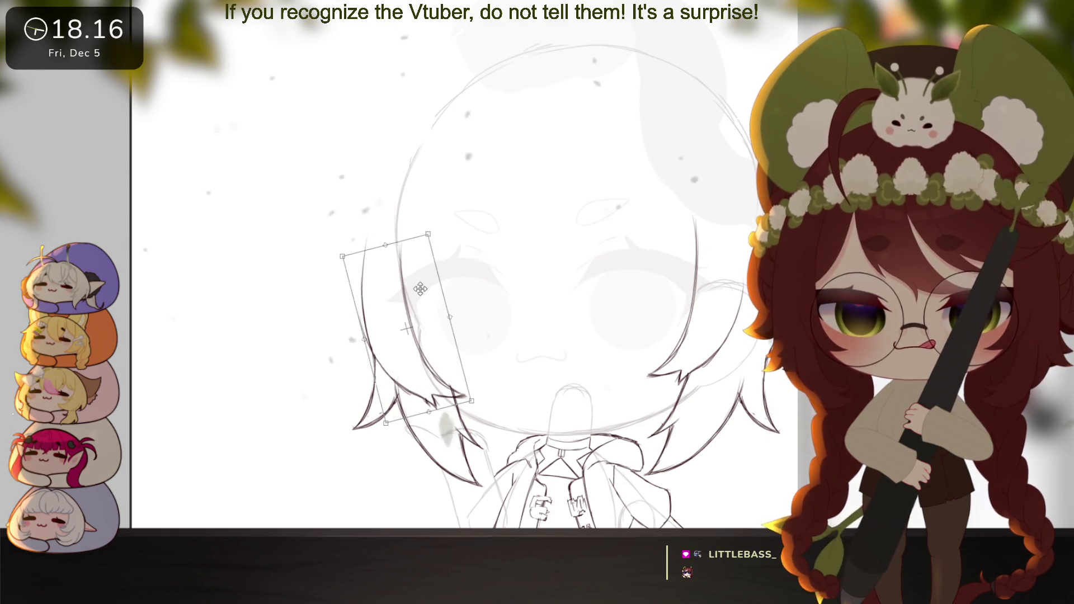
pyautogui.press('Return')
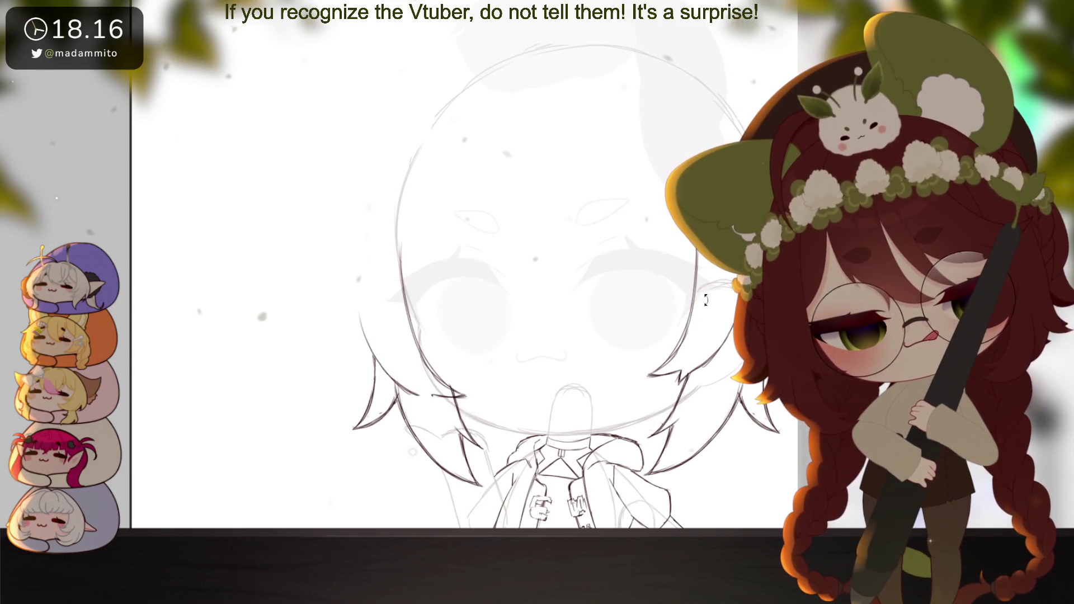
pyautogui.moveTo(706, 301); pyautogui.dragTo(346, 338)
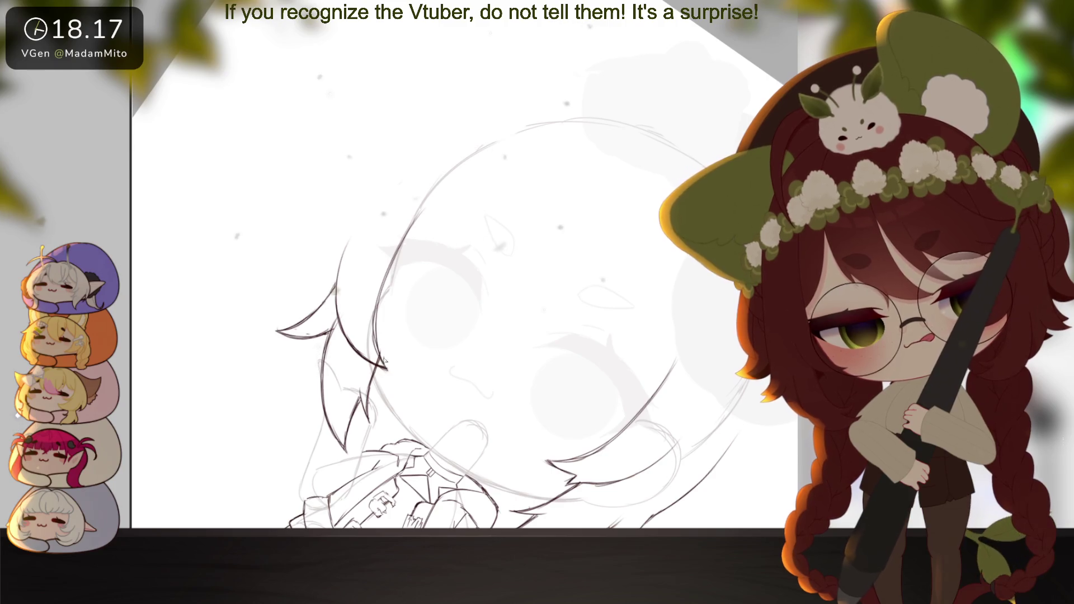
# Sketch a rounded hair arc over the top of the head
pyautogui.moveTo(385, 361)
pyautogui.mouseDown()
pyautogui.moveTo(514, 352)
pyautogui.moveTo(533, 382)
pyautogui.mouseUp()
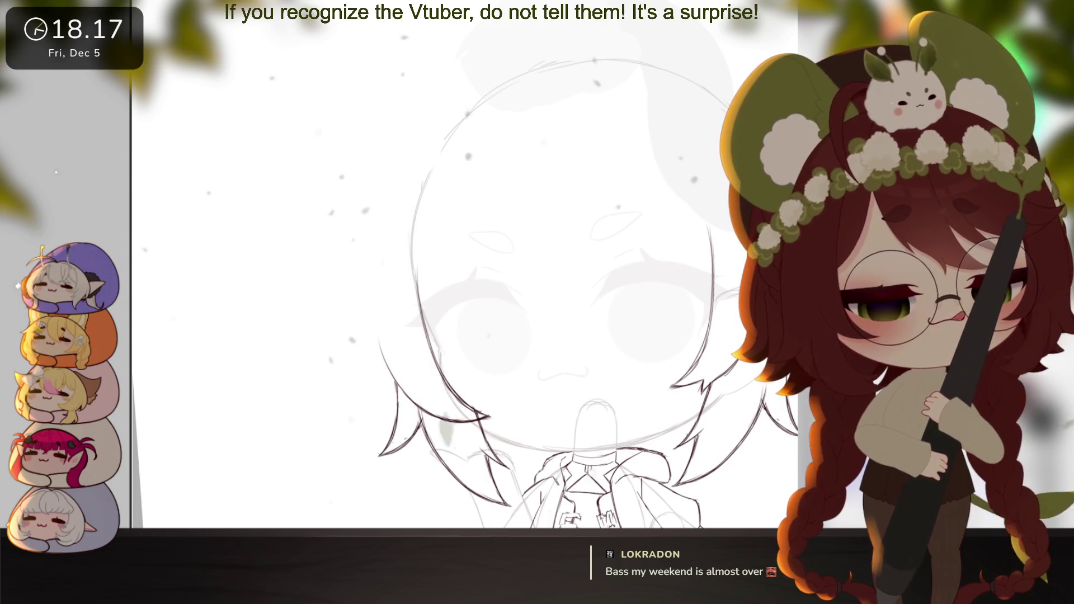
pyautogui.keyDown('alt'); pyautogui.click(700, 377); pyautogui.keyUp('alt')
pyautogui.moveTo(699, 378)
pyautogui.mouseDown()
pyautogui.moveTo(727, 399)
pyautogui.moveTo(704, 430)
pyautogui.mouseUp()
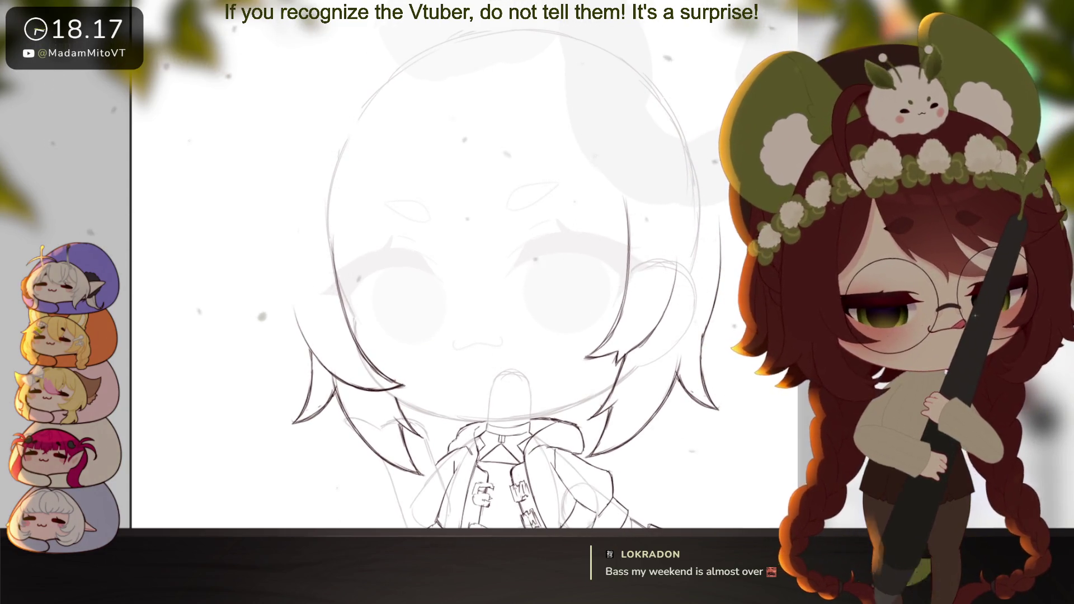
pyautogui.moveTo(722, 352); pyautogui.dragTo(726, 320)
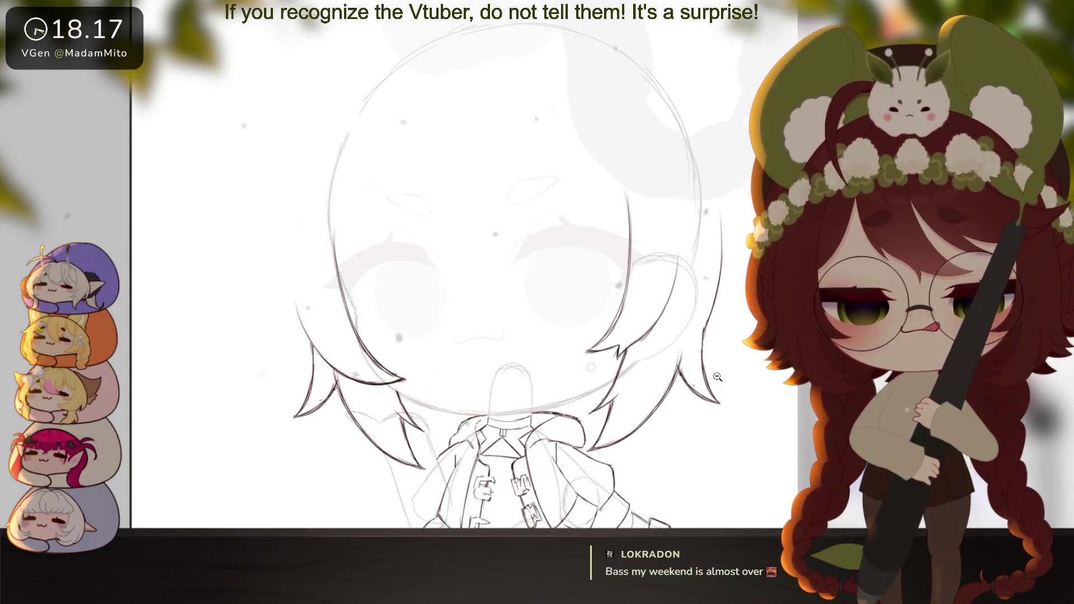
pyautogui.scroll(-4, 717, 377)
pyautogui.scroll(4, 722, 380)
pyautogui.moveTo(727, 384); pyautogui.dragTo(706, 345)
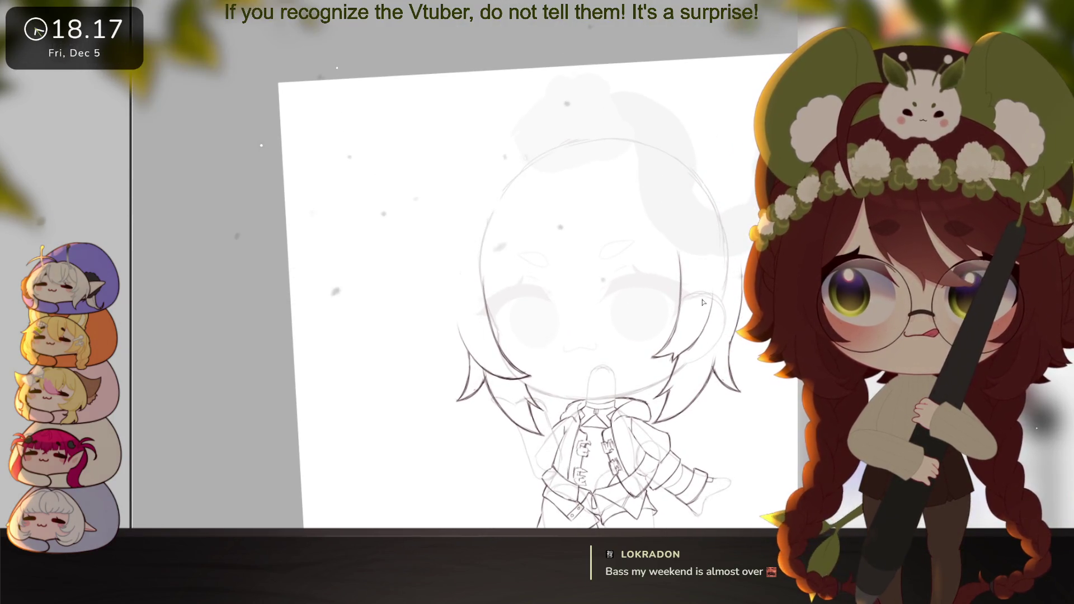
pyautogui.moveTo(519, 298); pyautogui.dragTo(452, 268)
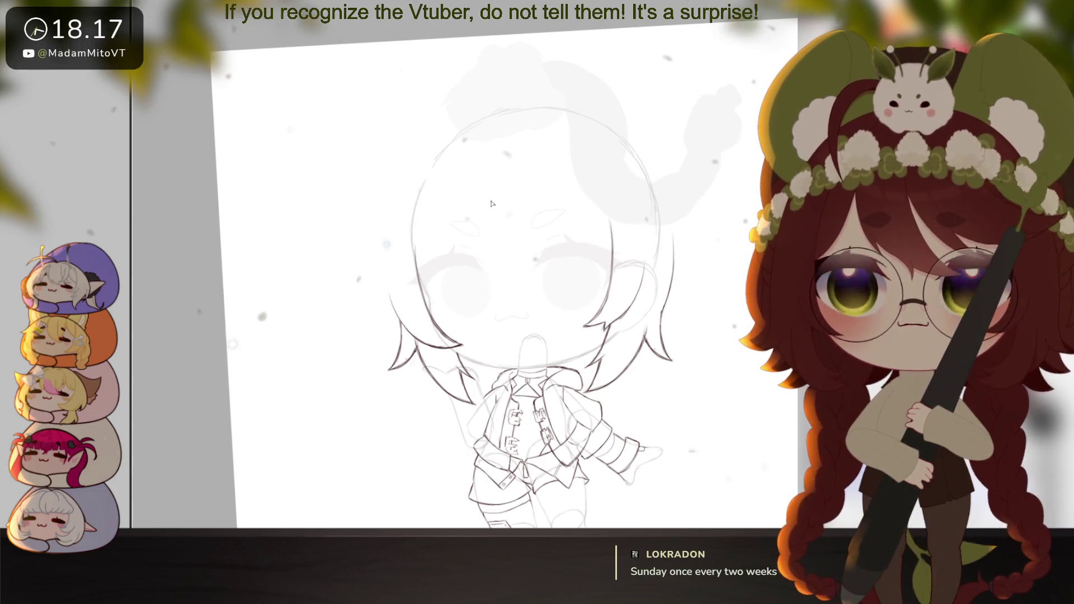
pyautogui.moveTo(381, 194); pyautogui.dragTo(521, 89)
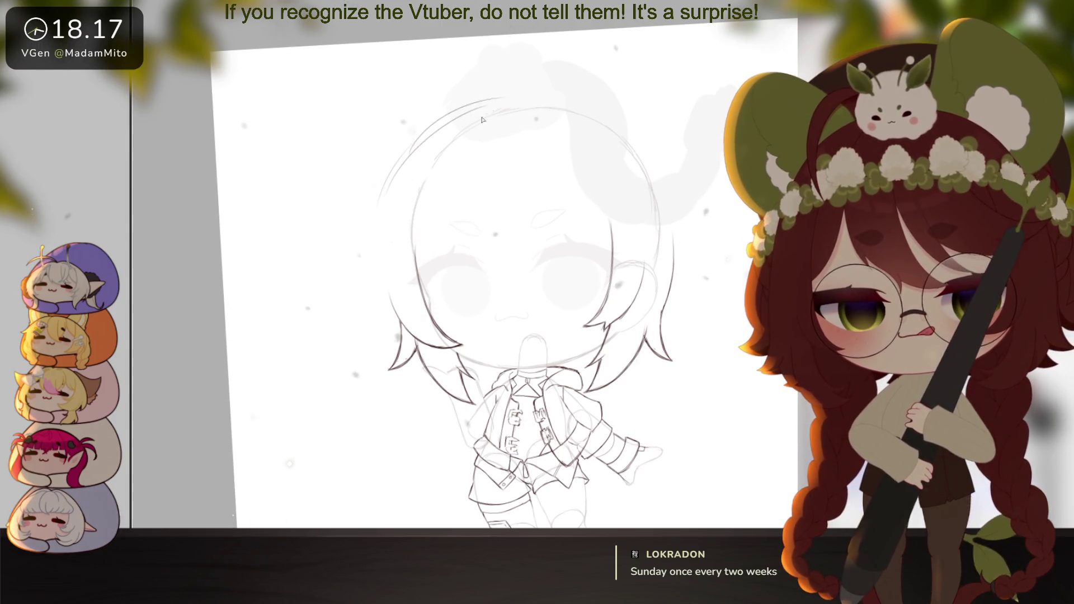
pyautogui.hotkey('ctrl', 'z')
pyautogui.moveTo(425, 134); pyautogui.dragTo(496, 101)
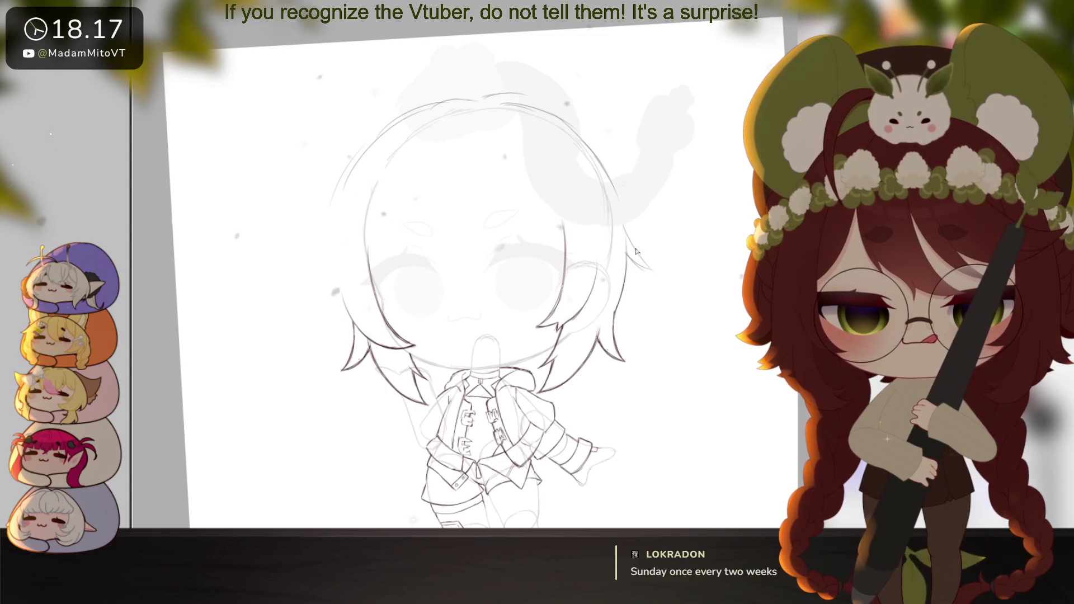
# Lengthen the right hair strand and add a stroke along the head's right outline
pyautogui.moveTo(636, 248); pyautogui.dragTo(662, 273)
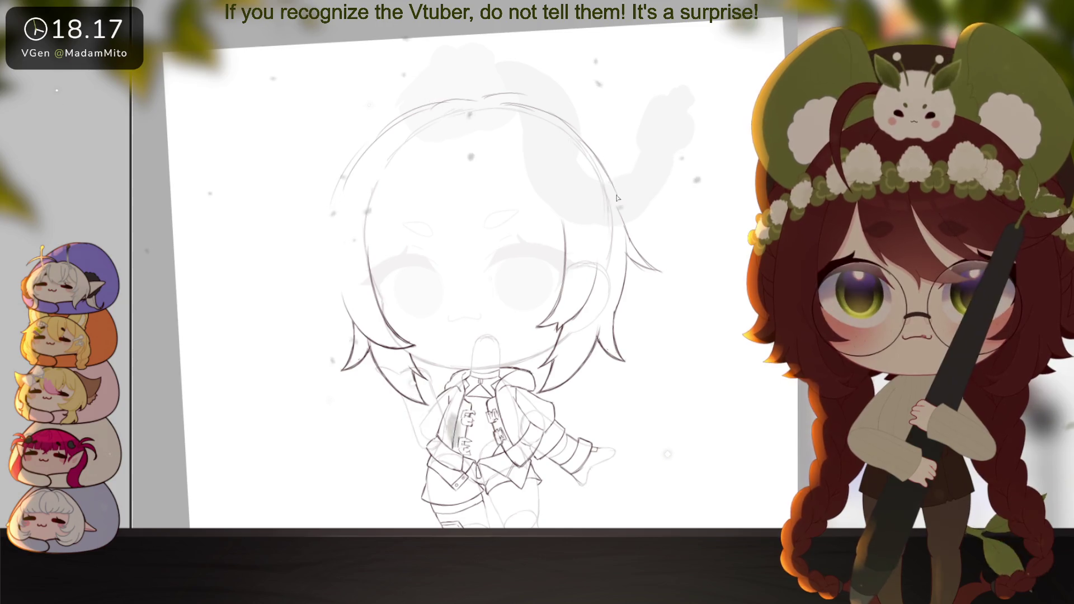
pyautogui.moveTo(568, 134)
pyautogui.mouseDown()
pyautogui.moveTo(607, 171)
pyautogui.moveTo(629, 232)
pyautogui.mouseUp()
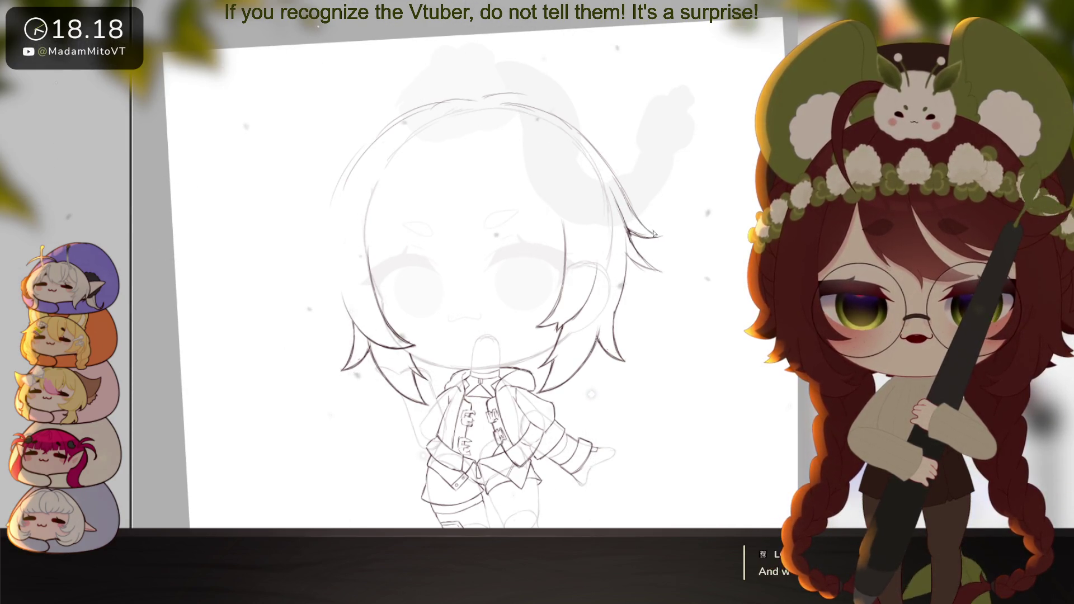
pyautogui.moveTo(669, 306); pyautogui.dragTo(672, 317)
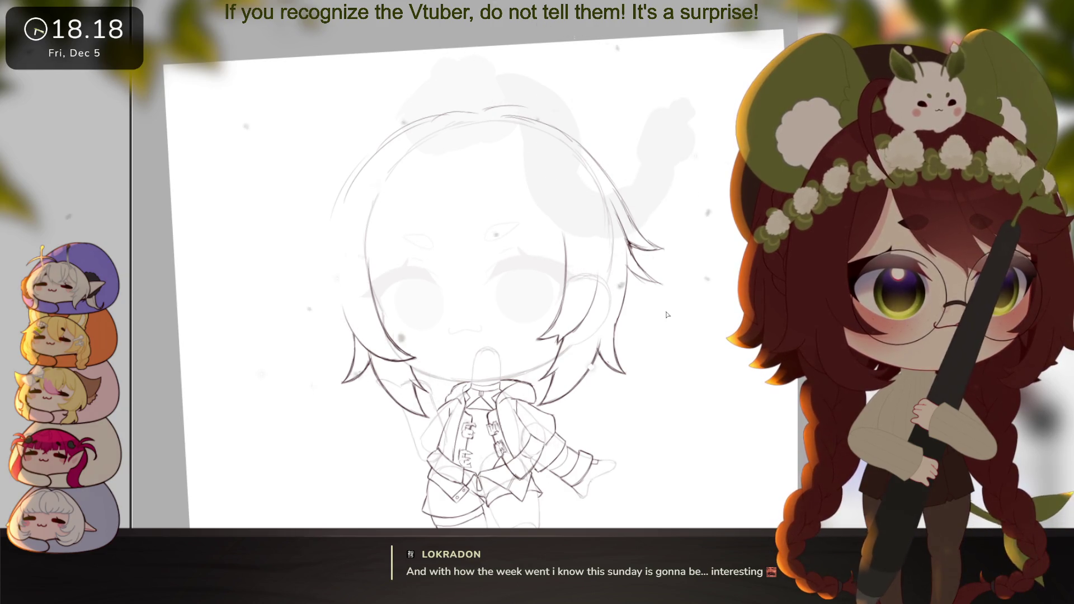
pyautogui.moveTo(667, 315)
pyautogui.mouseDown()
pyautogui.moveTo(736, 307)
pyautogui.moveTo(741, 283)
pyautogui.mouseUp()
pyautogui.moveTo(670, 430)
pyautogui.mouseDown()
pyautogui.moveTo(698, 425)
pyautogui.moveTo(699, 336)
pyautogui.moveTo(616, 251)
pyautogui.moveTo(487, 309)
pyautogui.mouseUp()
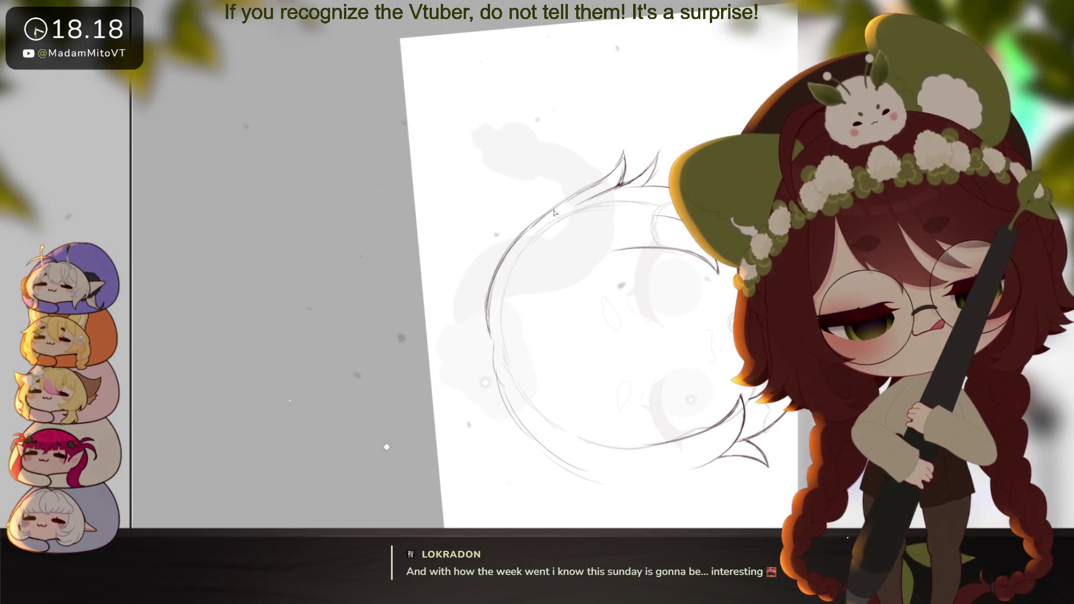
# Extend the hair outline and a pointed strand down the left side of the head
pyautogui.moveTo(625, 183); pyautogui.dragTo(529, 218)
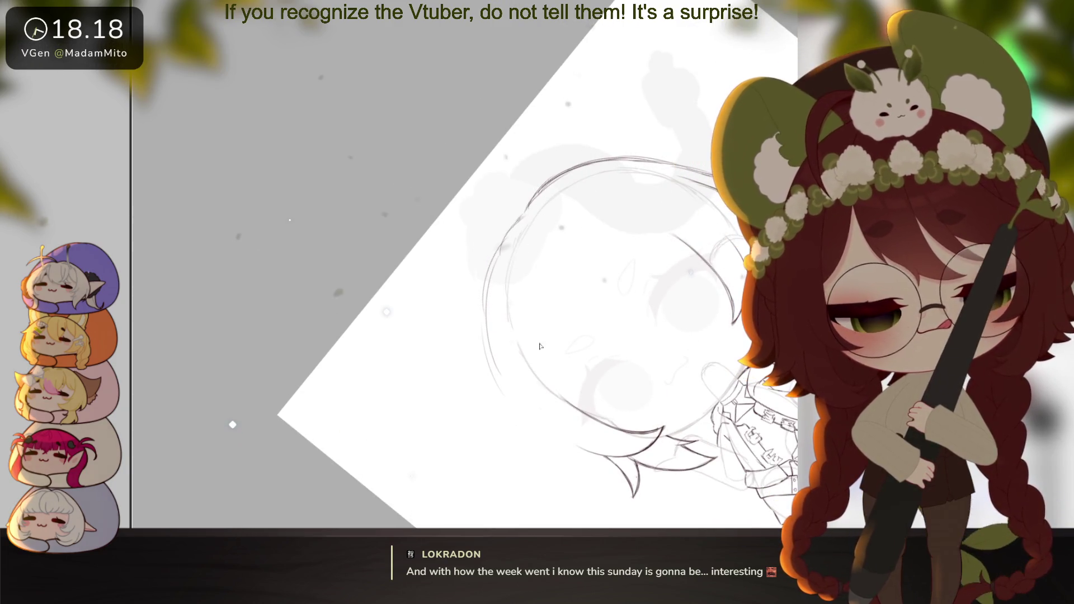
pyautogui.moveTo(720, 309); pyautogui.dragTo(554, 335)
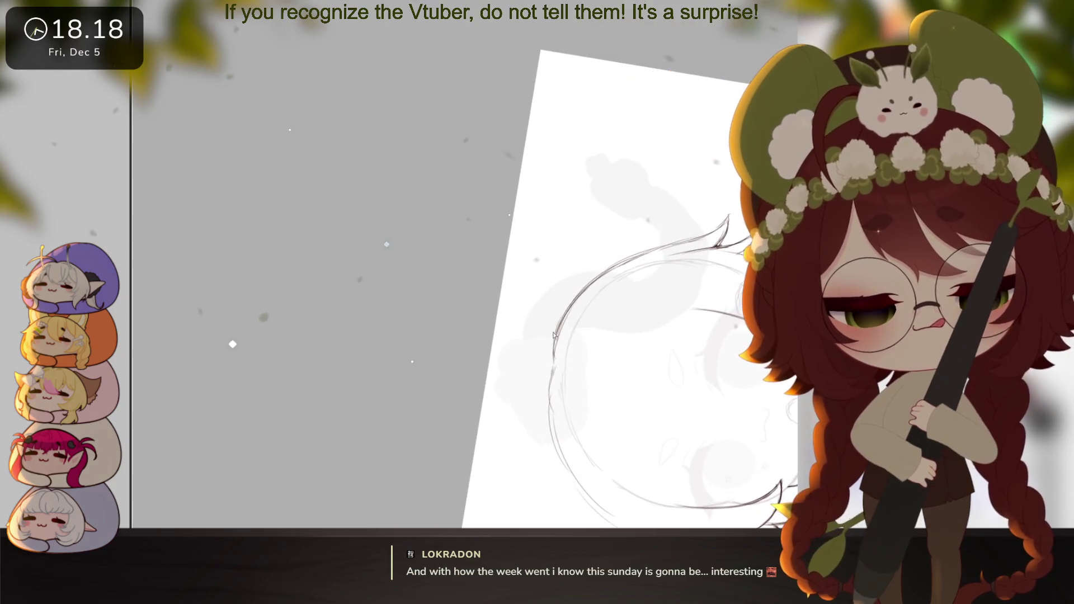
pyautogui.moveTo(740, 298); pyautogui.dragTo(663, 249)
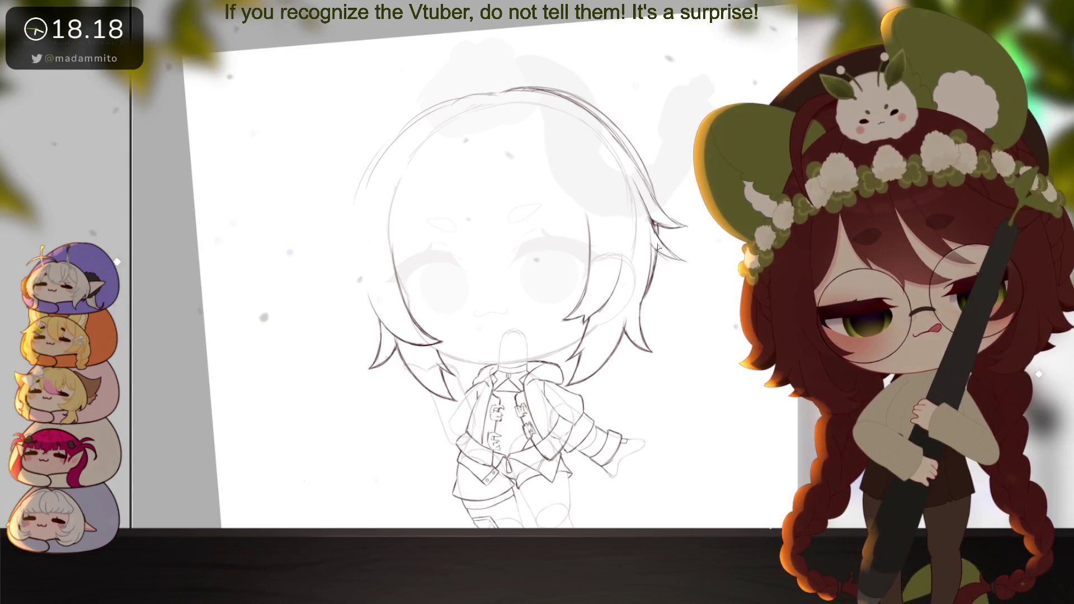
pyautogui.scroll(-5, 560, 279)
pyautogui.scroll(6, 529, 311)
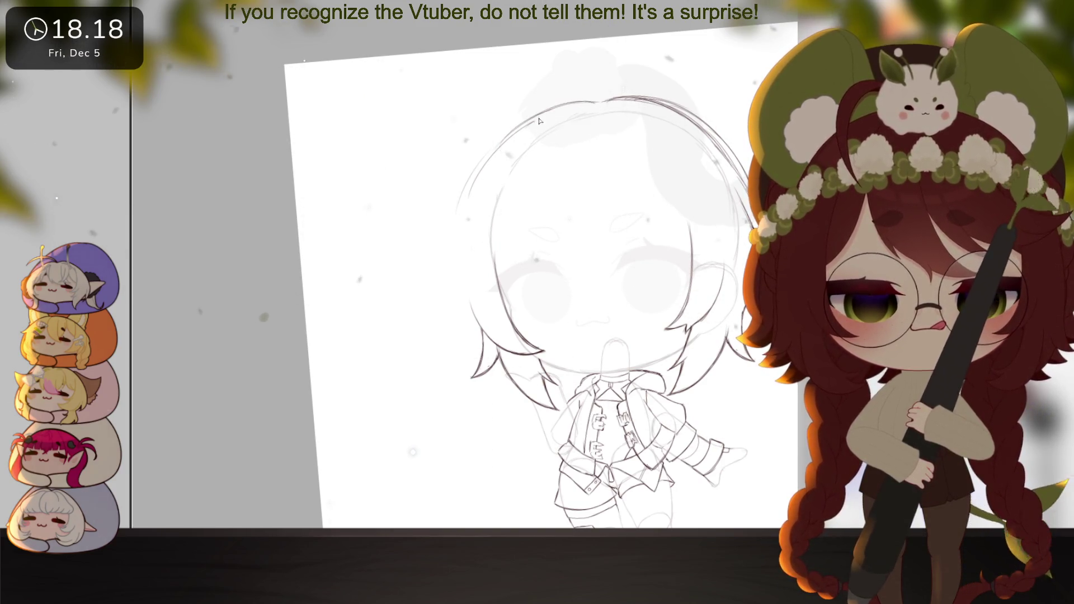
pyautogui.moveTo(489, 143)
pyautogui.mouseDown()
pyautogui.moveTo(423, 256)
pyautogui.moveTo(450, 253)
pyautogui.mouseUp()
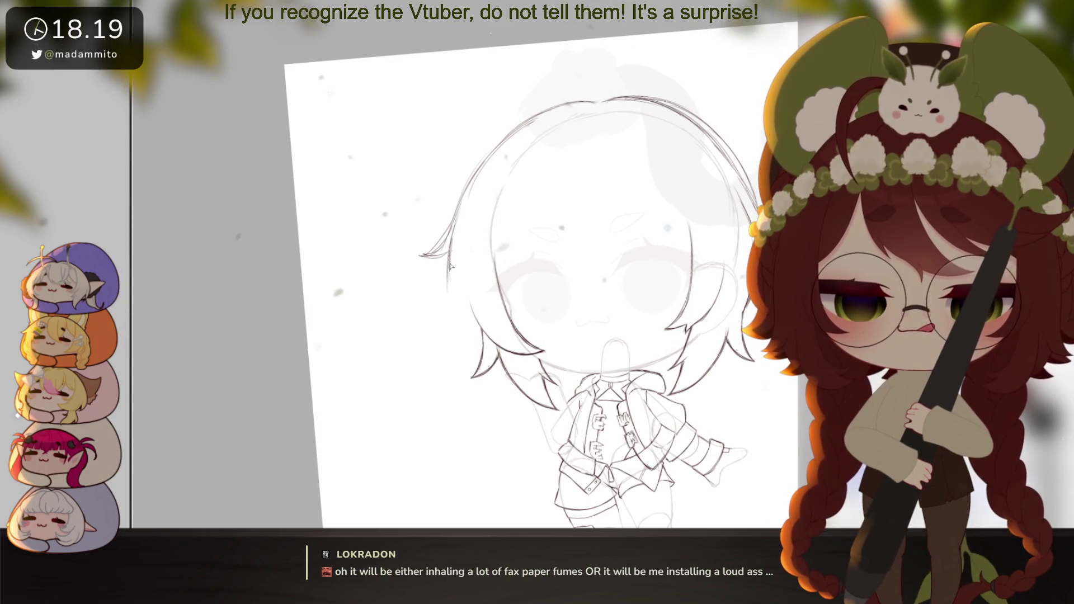
pyautogui.moveTo(451, 273); pyautogui.dragTo(443, 323)
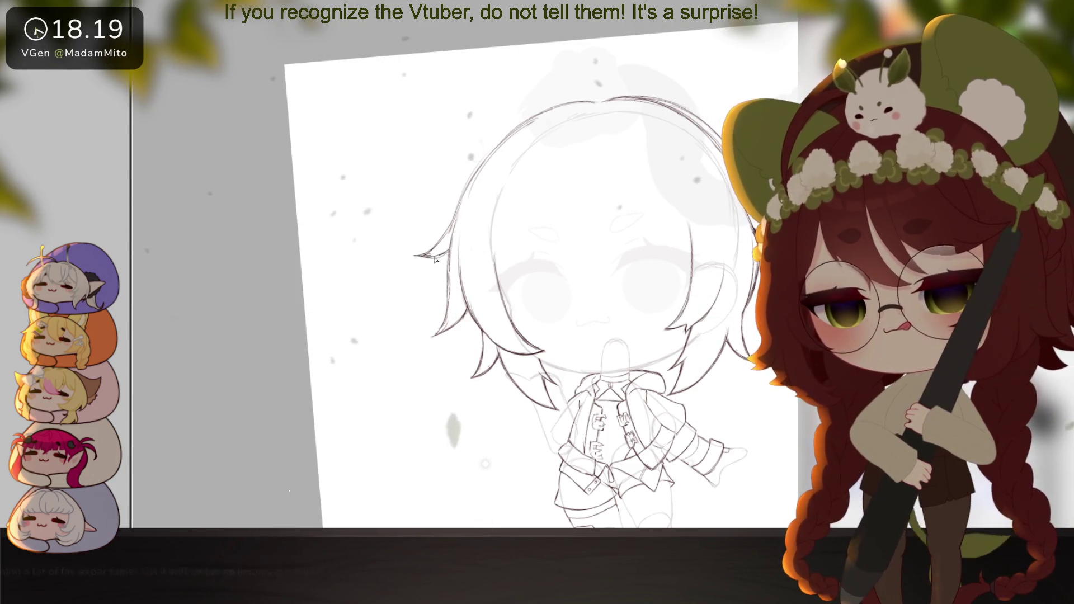
pyautogui.moveTo(659, 388); pyautogui.dragTo(699, 430)
pyautogui.scroll(3, 700, 430)
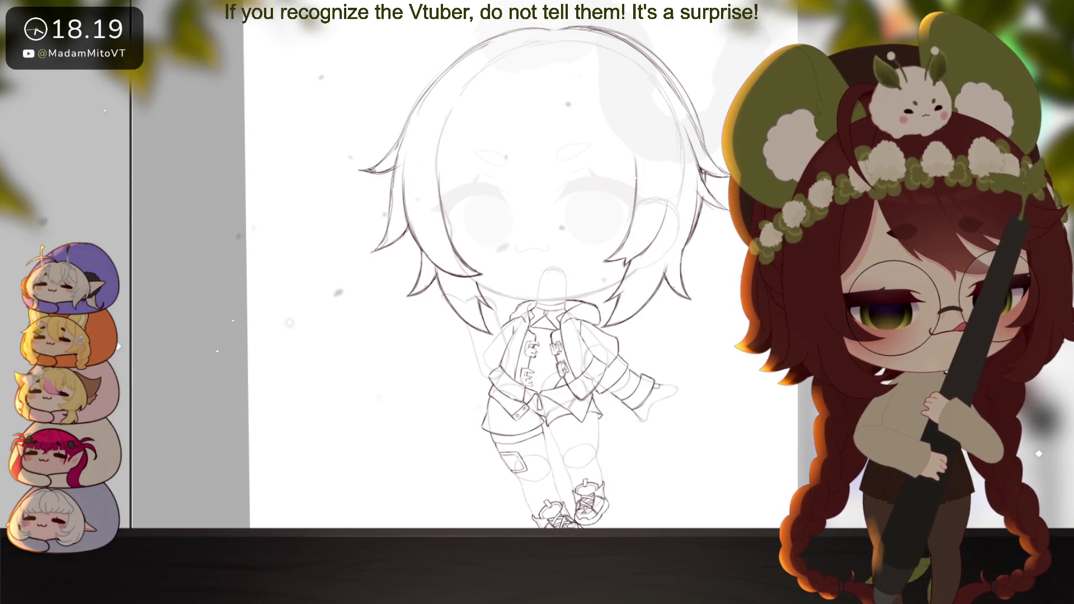
# Draw a central V-shaped fringe strand with a diagonal strand beside it
pyautogui.scroll(2, 654, 369)
pyautogui.moveTo(653, 370); pyautogui.dragTo(651, 399)
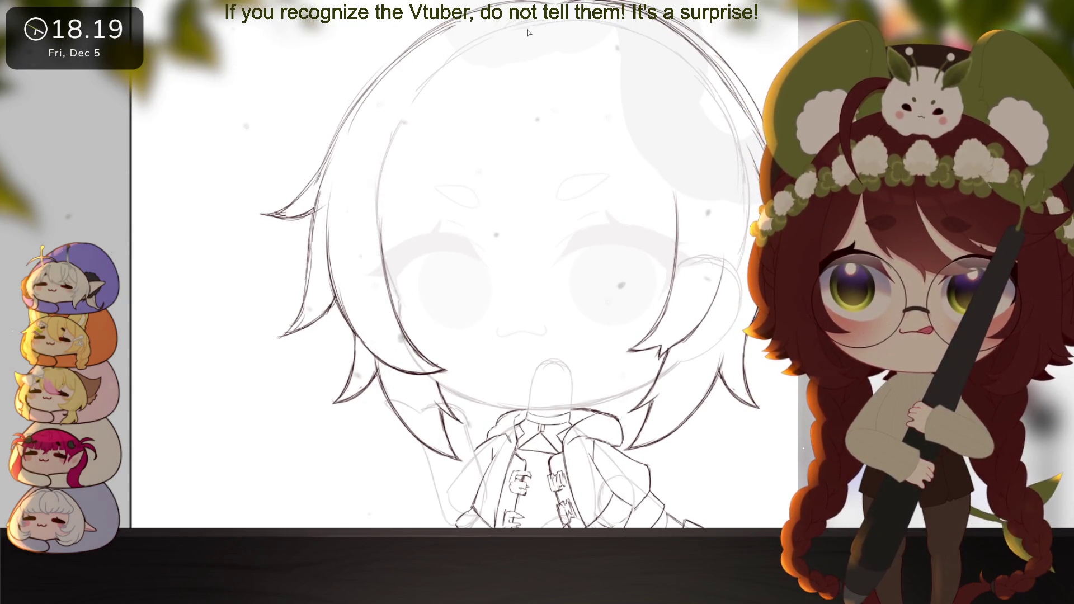
pyautogui.moveTo(529, 30); pyautogui.dragTo(461, 174)
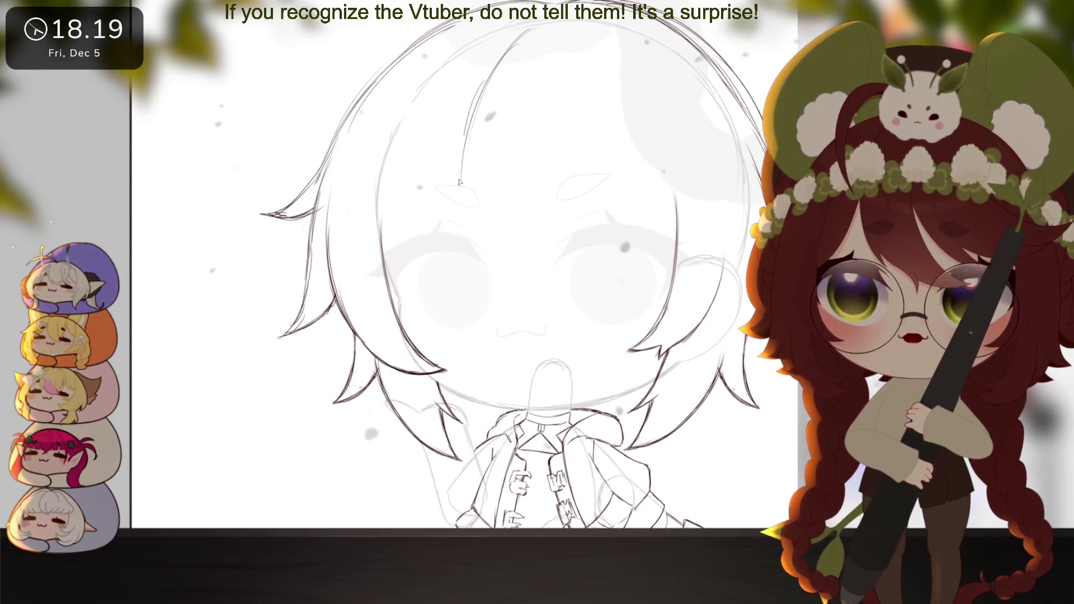
pyautogui.hotkey('ctrl', 'z')
pyautogui.hotkey('ctrl', 'z')
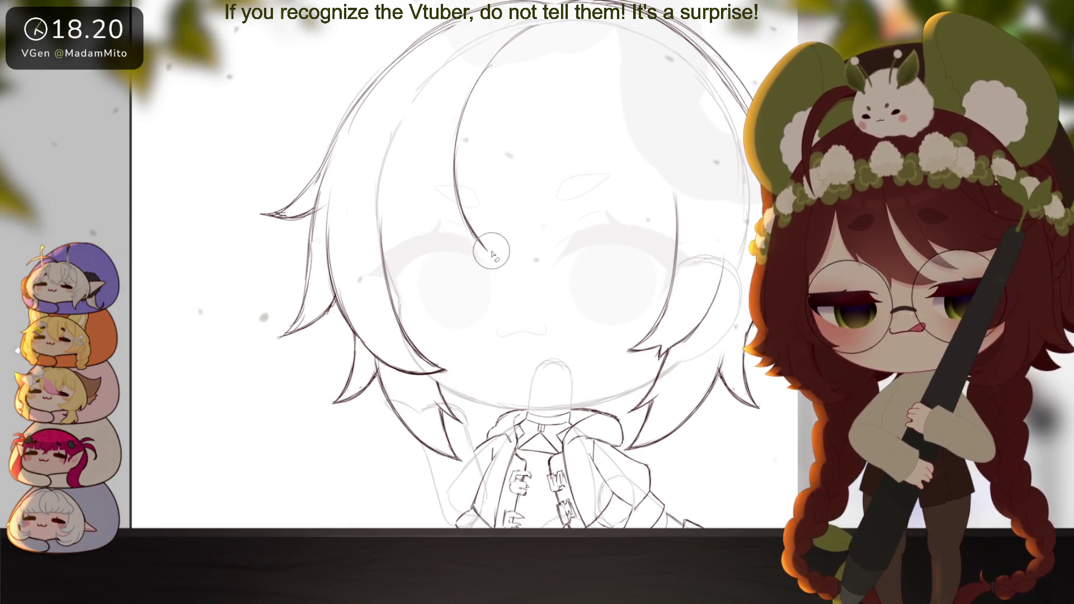
pyautogui.hotkey('ctrl', 'z')
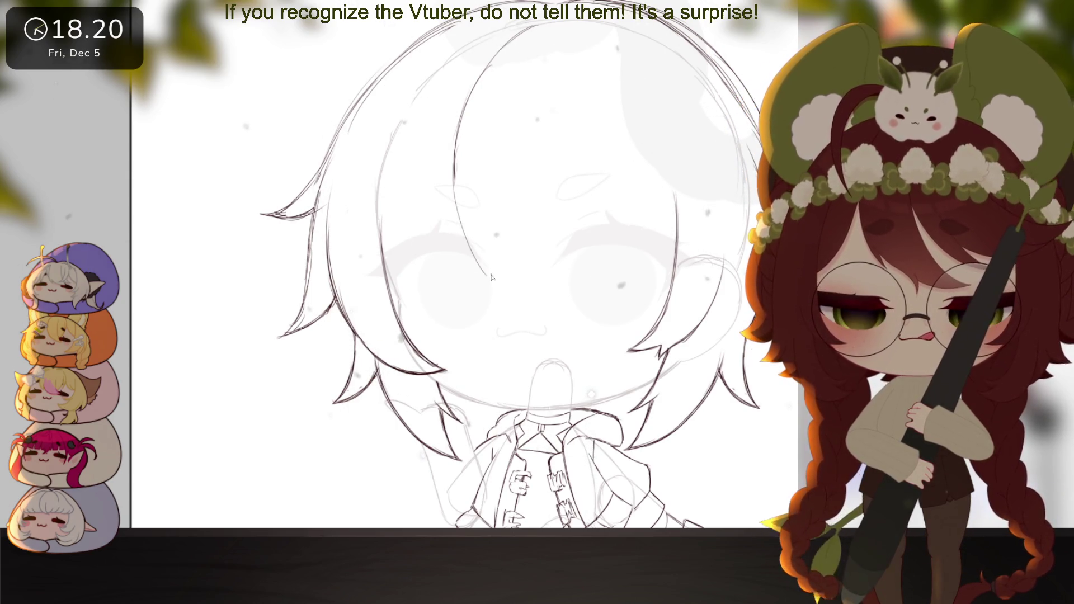
pyautogui.hotkey('ctrl', 'z')
pyautogui.moveTo(545, 219)
pyautogui.mouseDown()
pyautogui.moveTo(488, 279)
pyautogui.moveTo(534, 246)
pyautogui.mouseUp()
pyautogui.moveTo(581, 217); pyautogui.dragTo(528, 270)
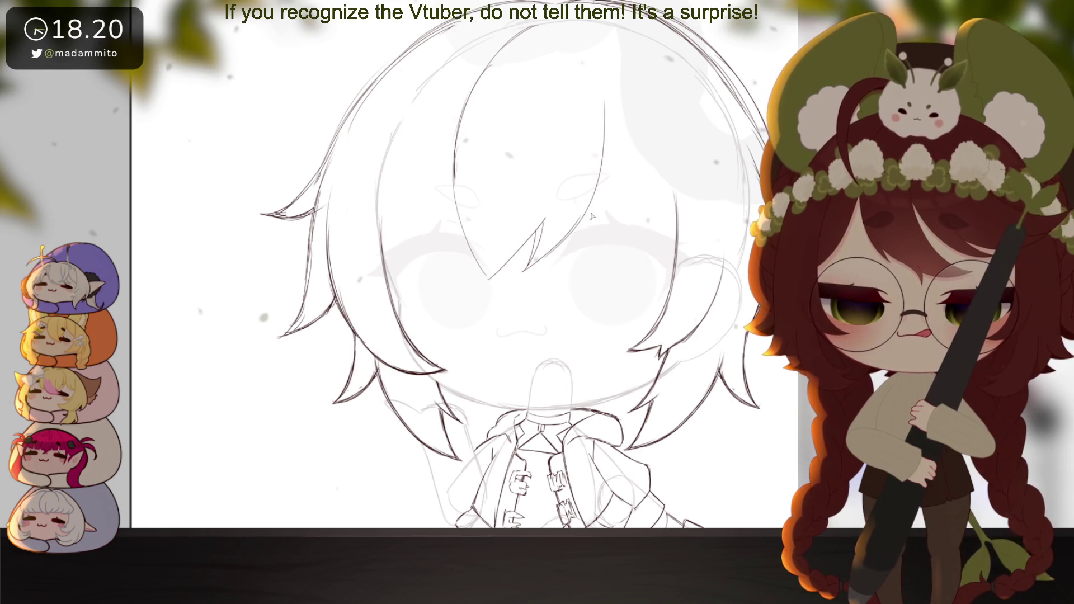
# Add long diagonal and curved fringe strands on the right side and near the right cheek
pyautogui.moveTo(621, 165); pyautogui.dragTo(582, 252)
pyautogui.moveTo(589, 42); pyautogui.dragTo(619, 170)
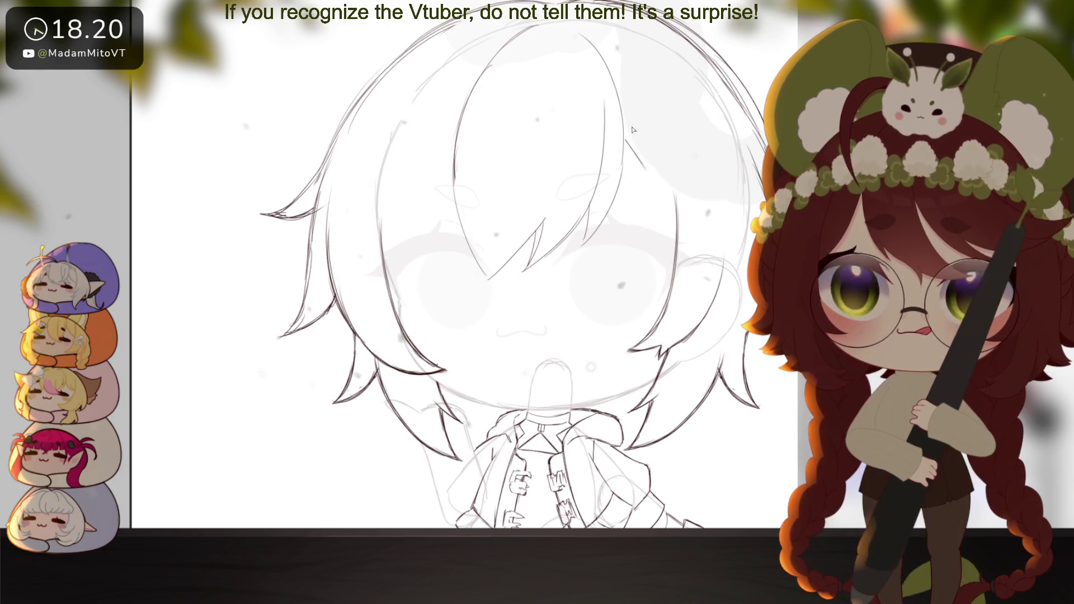
pyautogui.hotkey('ctrl', 'z')
pyautogui.moveTo(622, 103); pyautogui.dragTo(655, 232)
pyautogui.moveTo(633, 122); pyautogui.dragTo(639, 237)
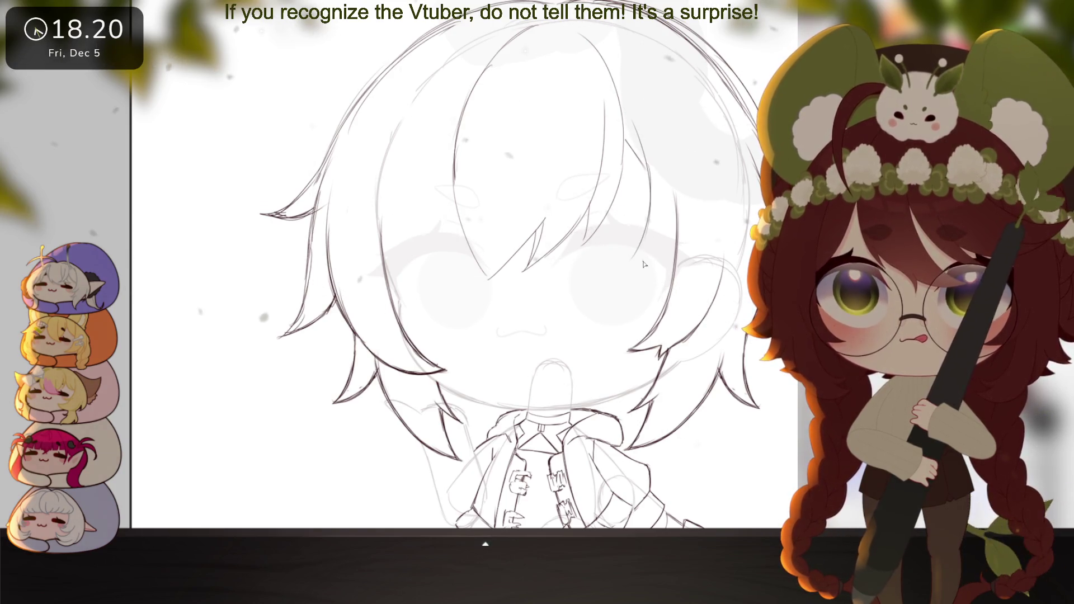
pyautogui.hotkey('ctrl', 'z')
pyautogui.moveTo(639, 143); pyautogui.dragTo(649, 264)
pyautogui.moveTo(675, 230)
pyautogui.mouseDown()
pyautogui.moveTo(638, 275)
pyautogui.moveTo(696, 182)
pyautogui.mouseUp()
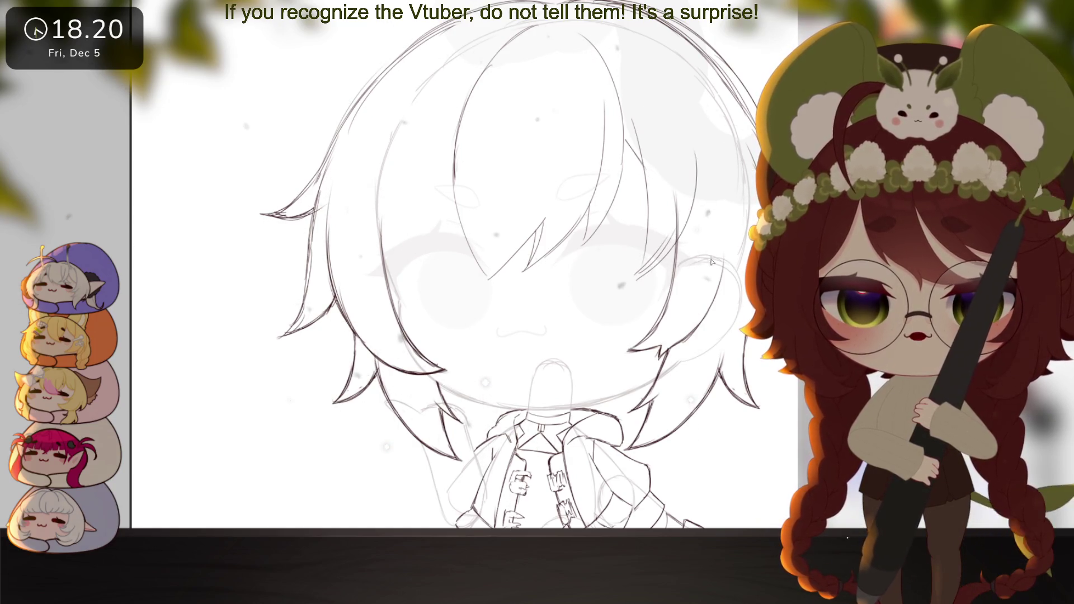
# Add a diagonal strand across the hair and darker strand lines on the left
pyautogui.scroll(1, 711, 261)
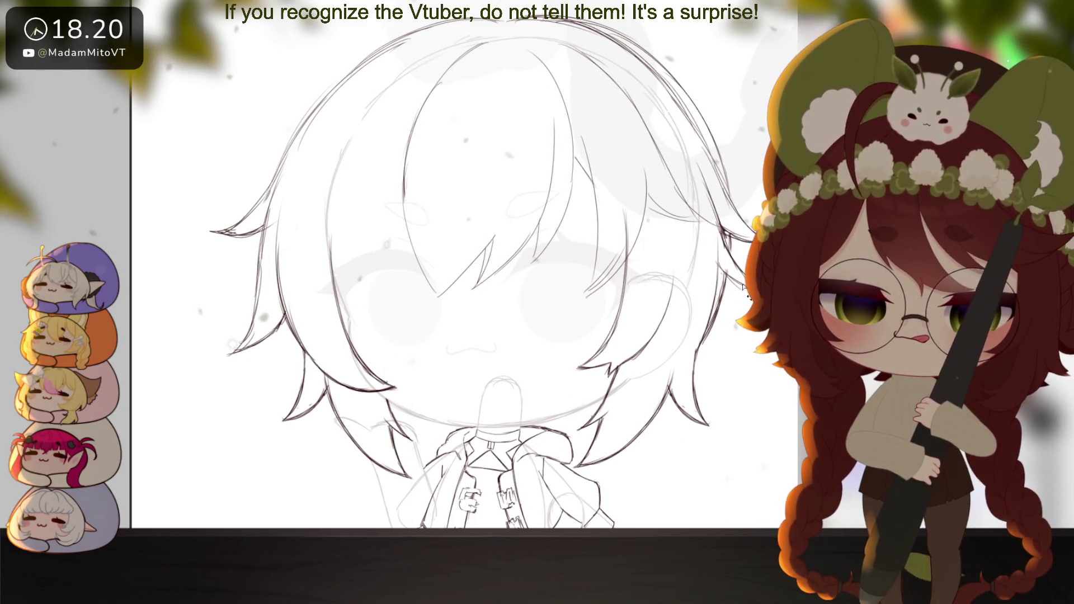
pyautogui.scroll(-3, 727, 330)
pyautogui.scroll(4, 727, 330)
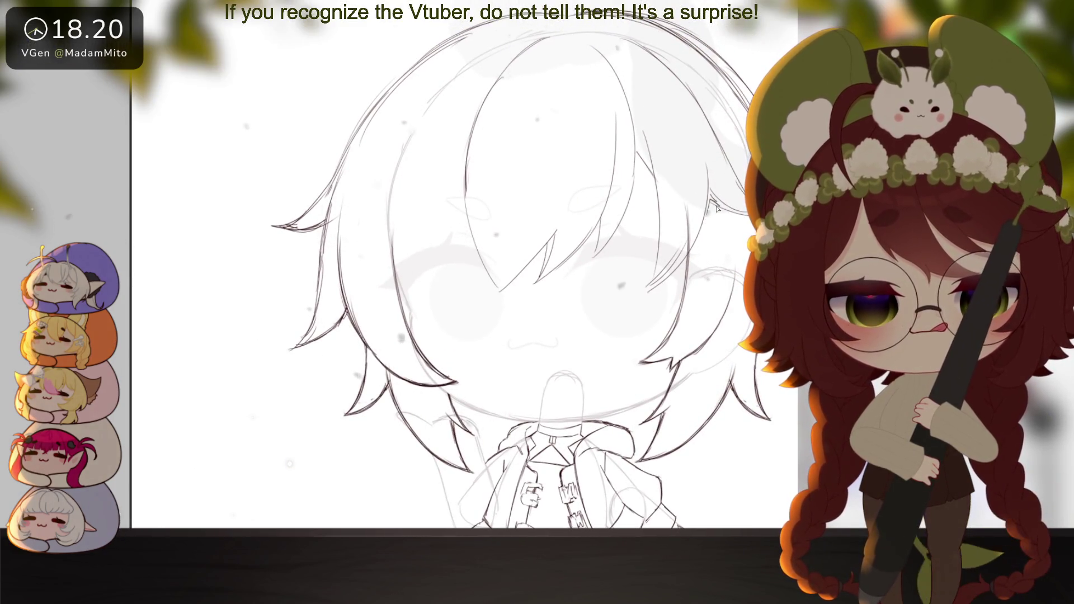
pyautogui.moveTo(547, 175); pyautogui.dragTo(500, 227)
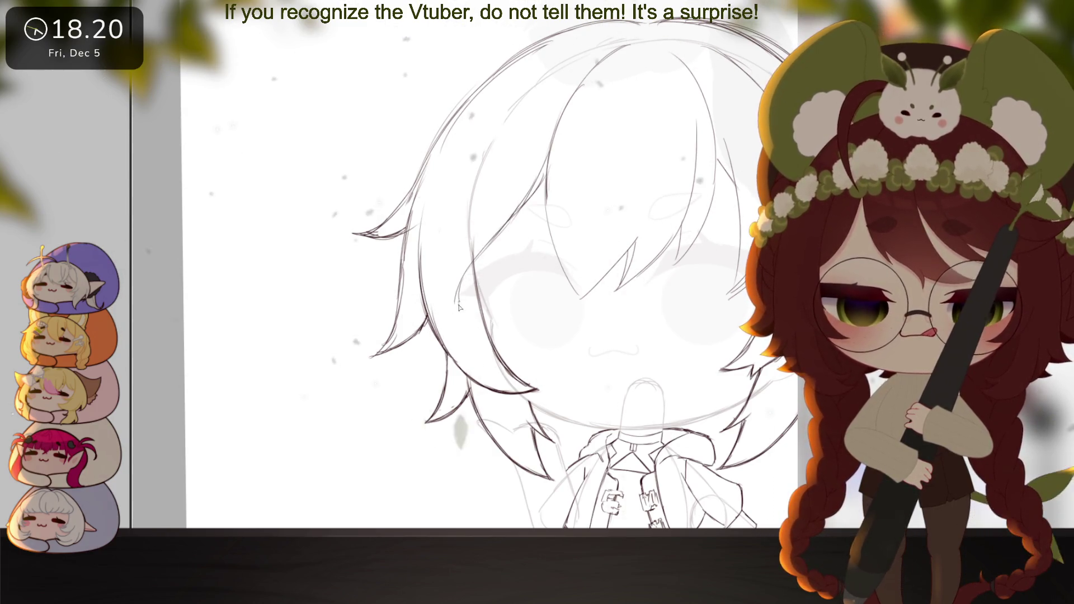
pyautogui.moveTo(453, 199); pyautogui.dragTo(464, 310)
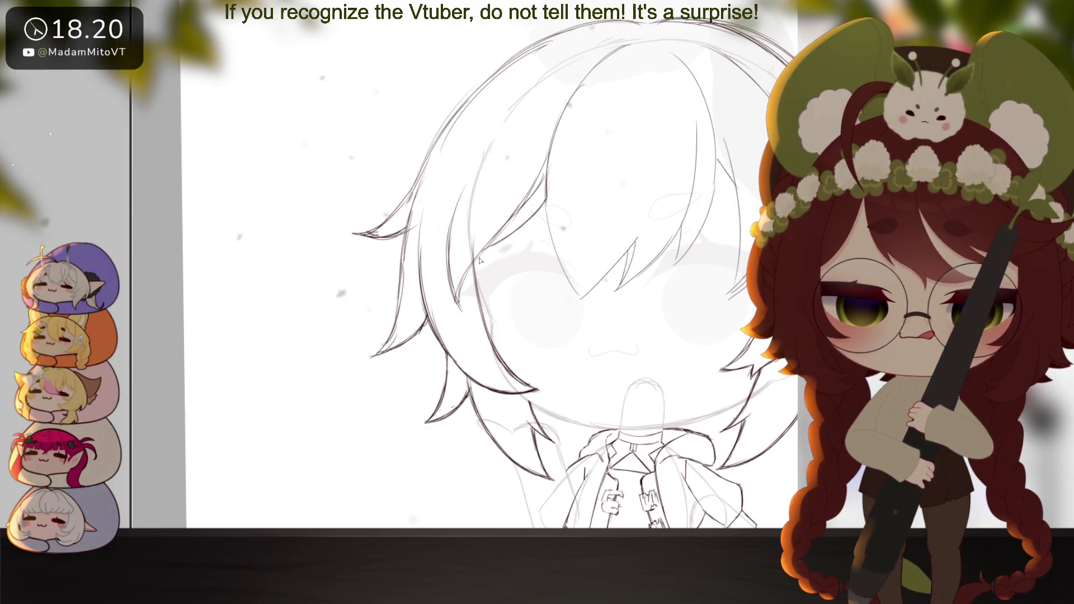
pyautogui.moveTo(456, 200); pyautogui.dragTo(451, 263)
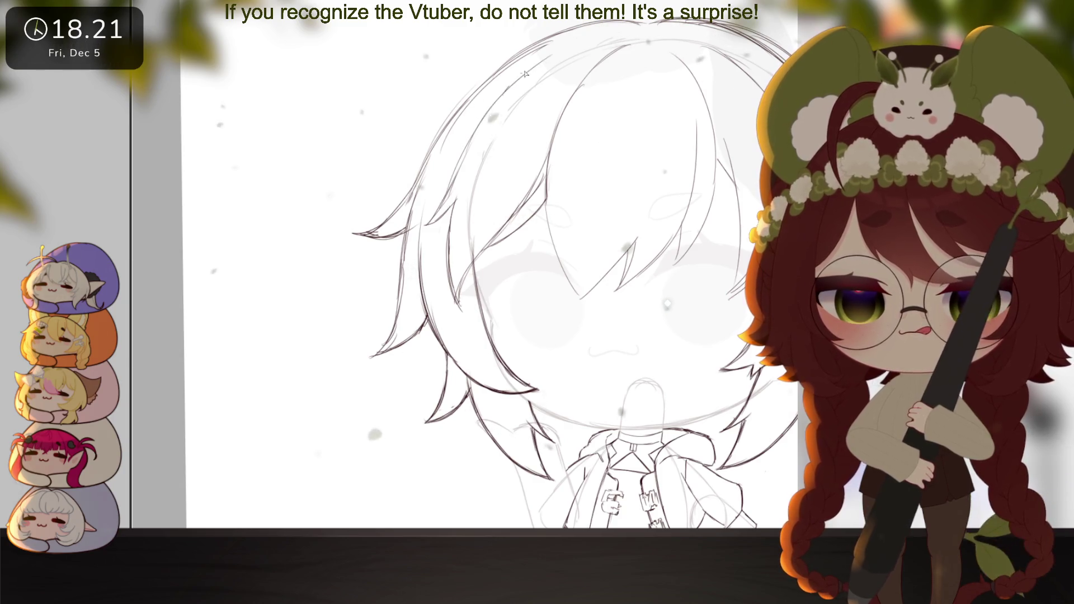
pyautogui.scroll(-5, 454, 163)
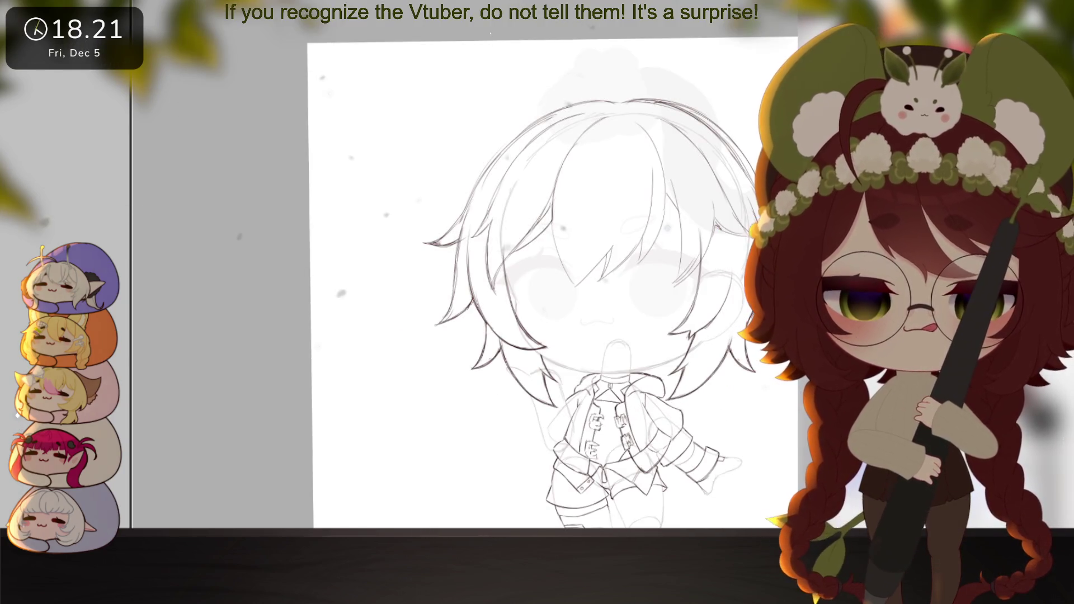
# Shift the upper hair down and enlarge it slightly with a free transform
pyautogui.hotkey('ctrl', 't')
pyautogui.moveTo(750, 150); pyautogui.dragTo(750, 155)
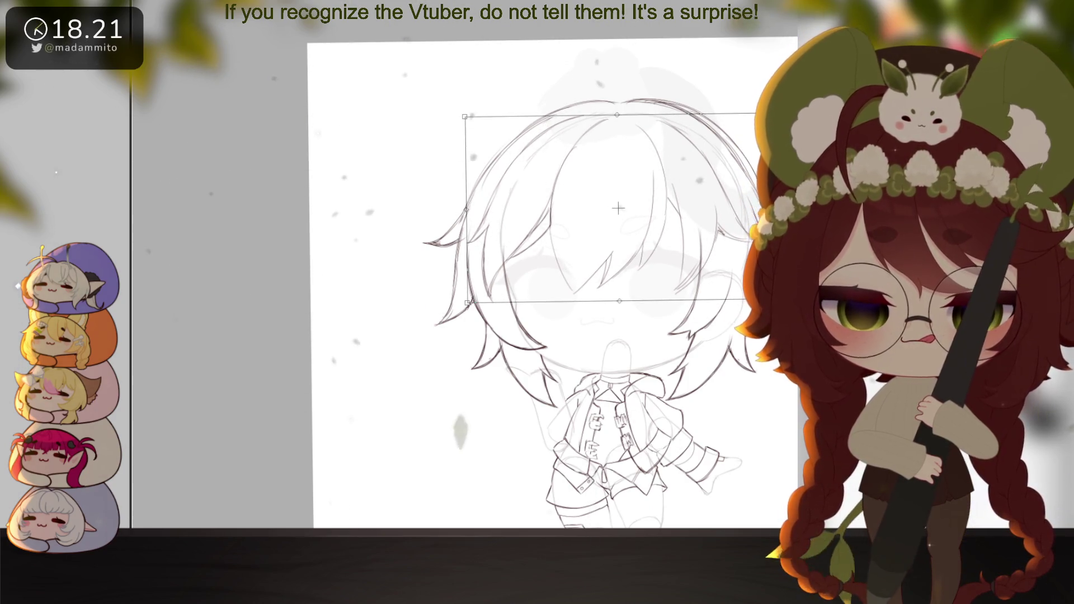
pyautogui.press('Return')
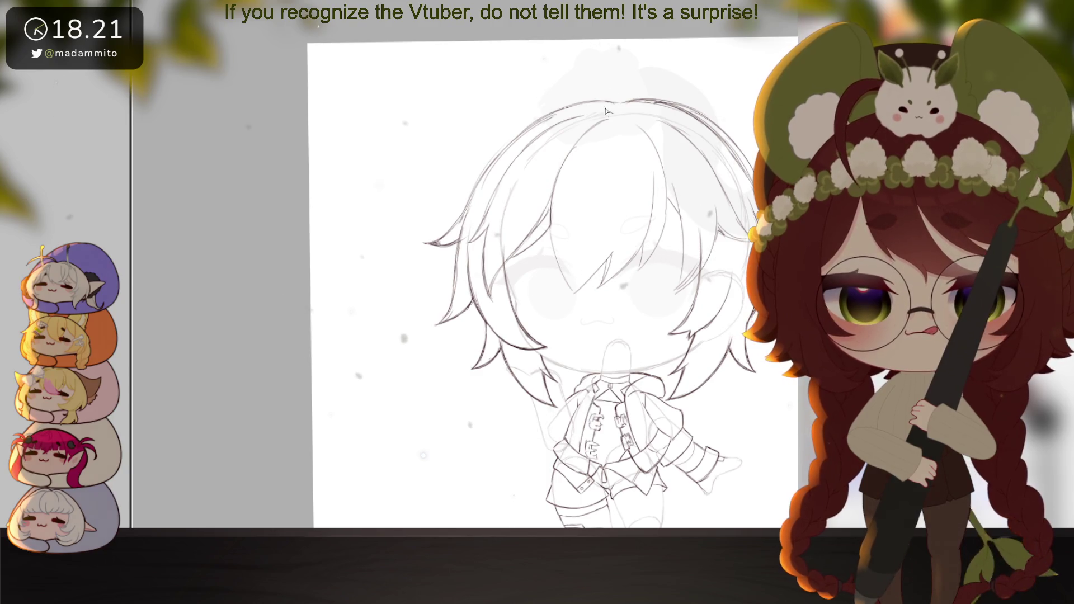
# Reshape the ahoge into a curve and add a second curved strand on top
pyautogui.moveTo(616, 59); pyautogui.dragTo(611, 111)
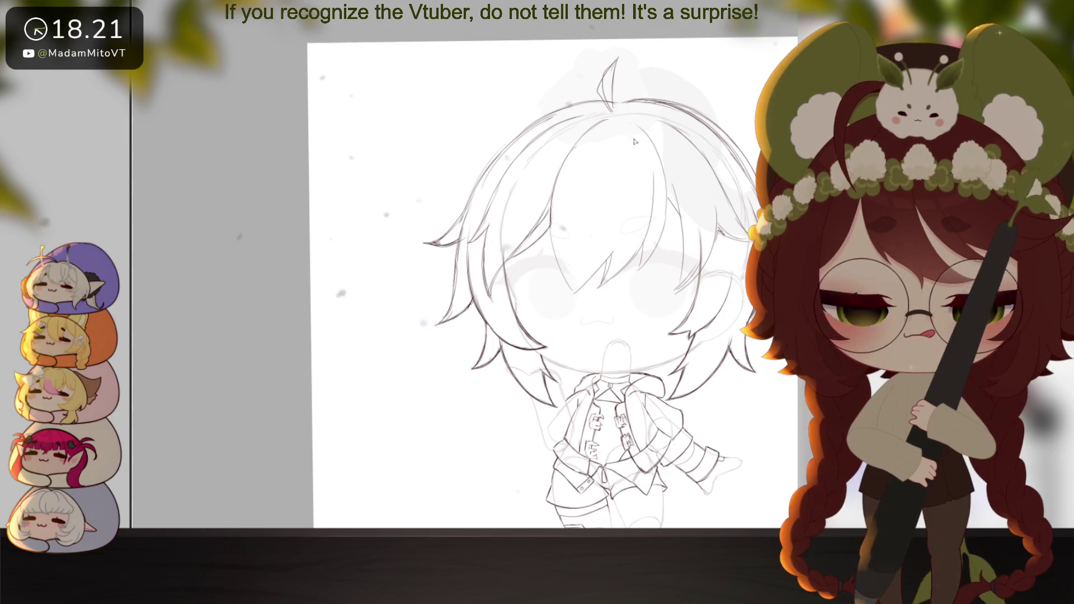
pyautogui.scroll(1, 635, 141)
pyautogui.moveTo(568, 132); pyautogui.dragTo(626, 81)
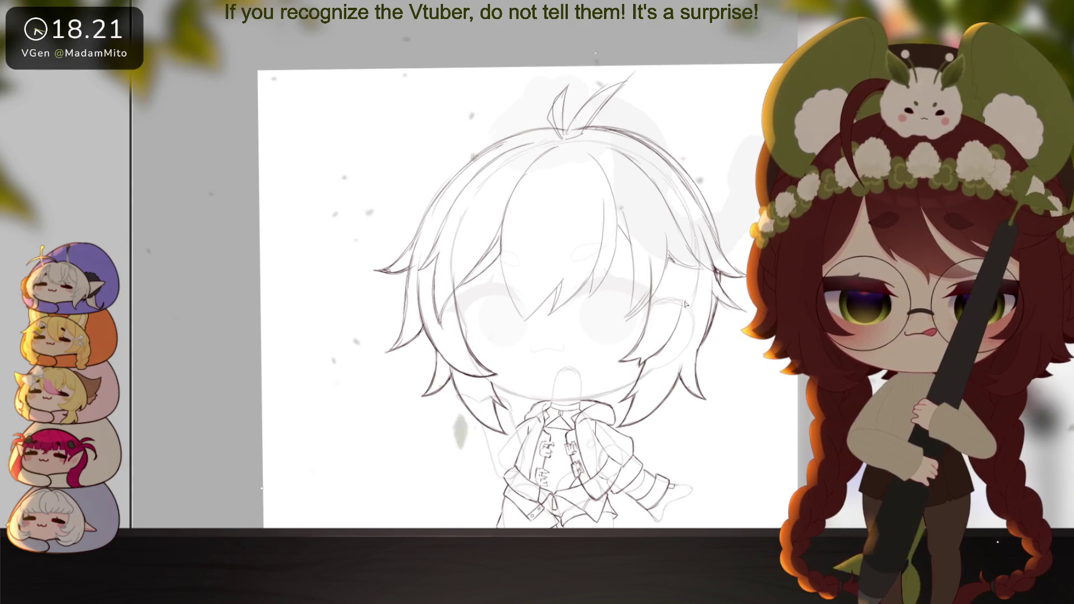
pyautogui.scroll(-3, 600, 113)
pyautogui.scroll(3, 601, 113)
# Undo the darker head strokes back to faint sketch lines and zoom in on the head
pyautogui.moveTo(676, 425); pyautogui.dragTo(676, 399)
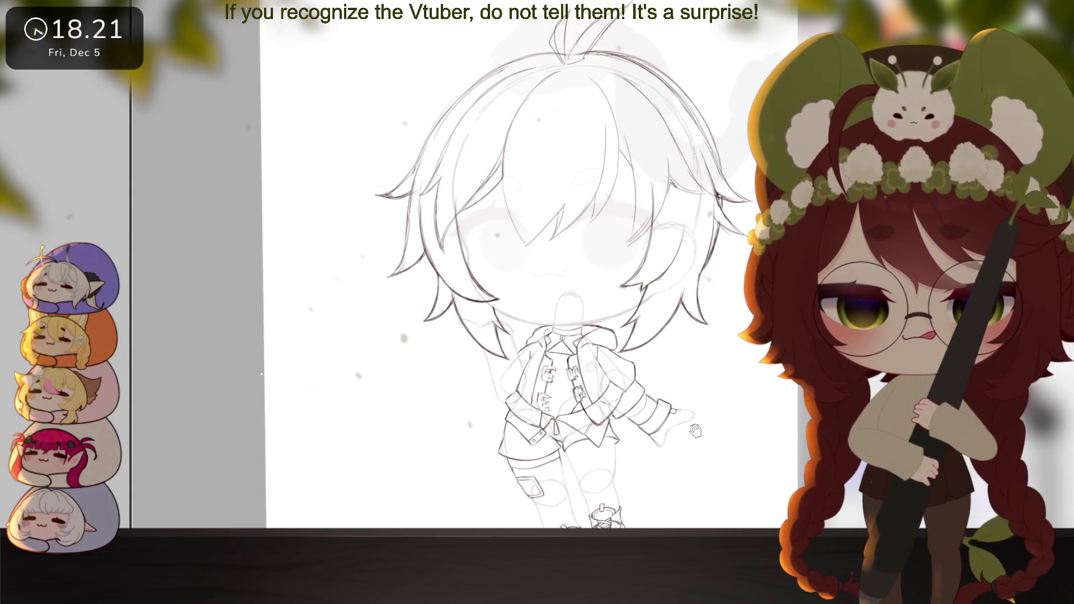
pyautogui.scroll(-4, 637, 350)
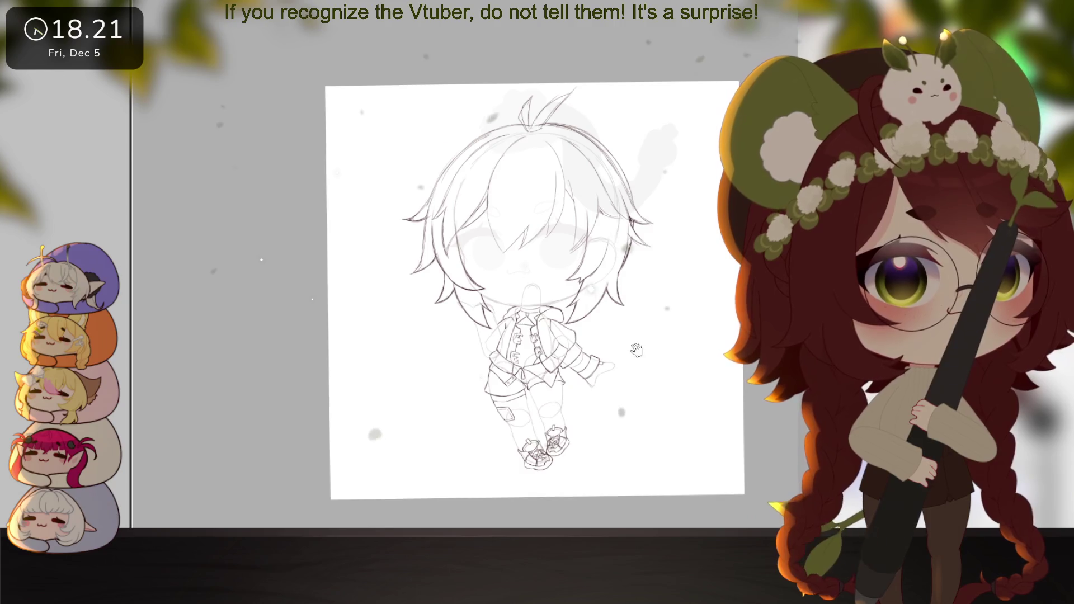
pyautogui.scroll(4, 637, 350)
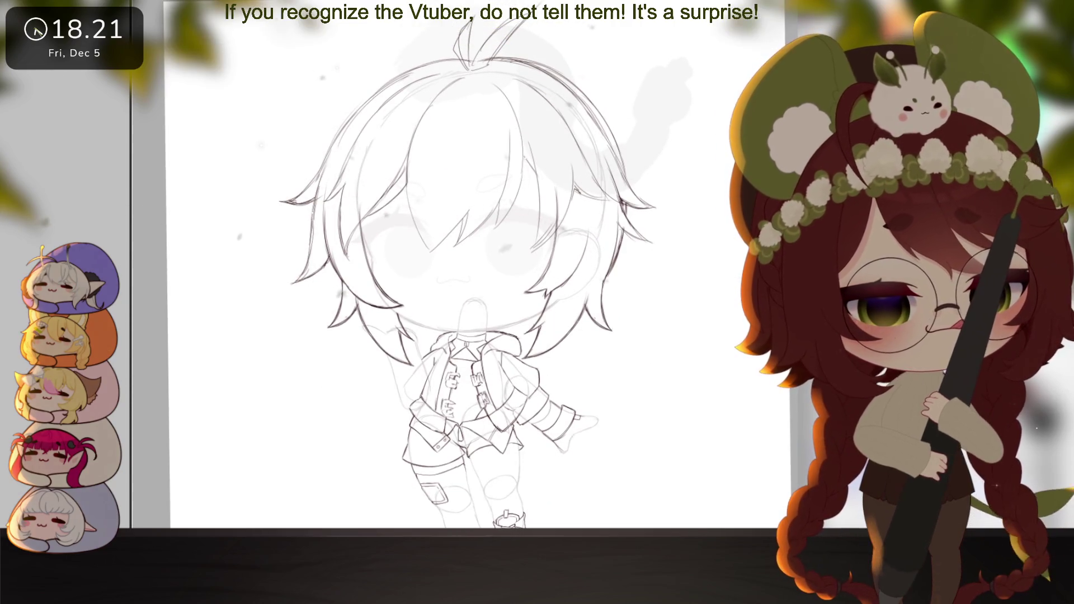
pyautogui.hotkey('ctrl', 'z')
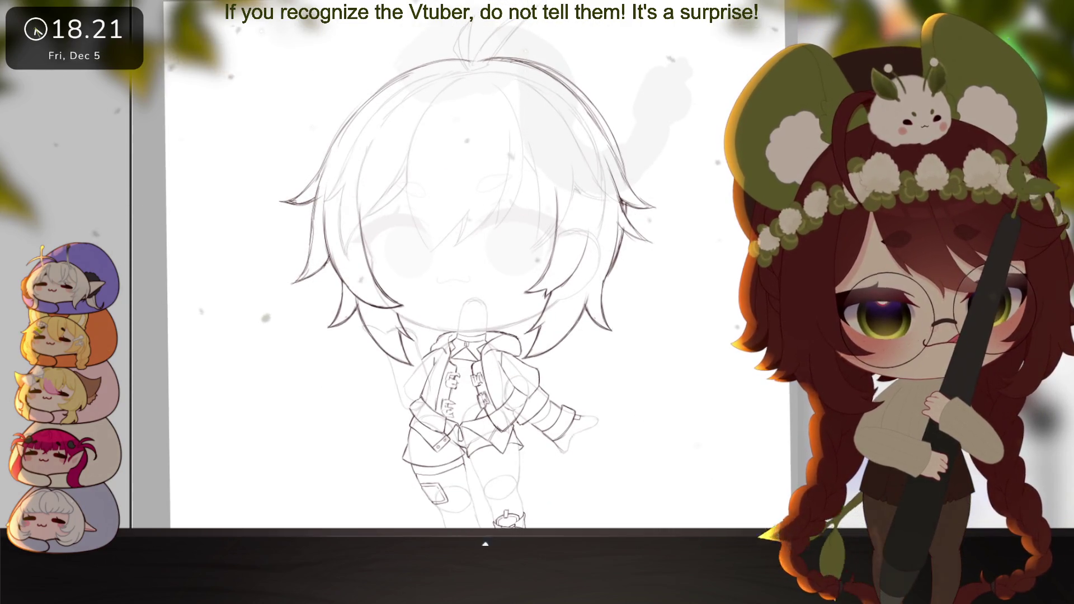
pyautogui.scroll(3, 607, 371)
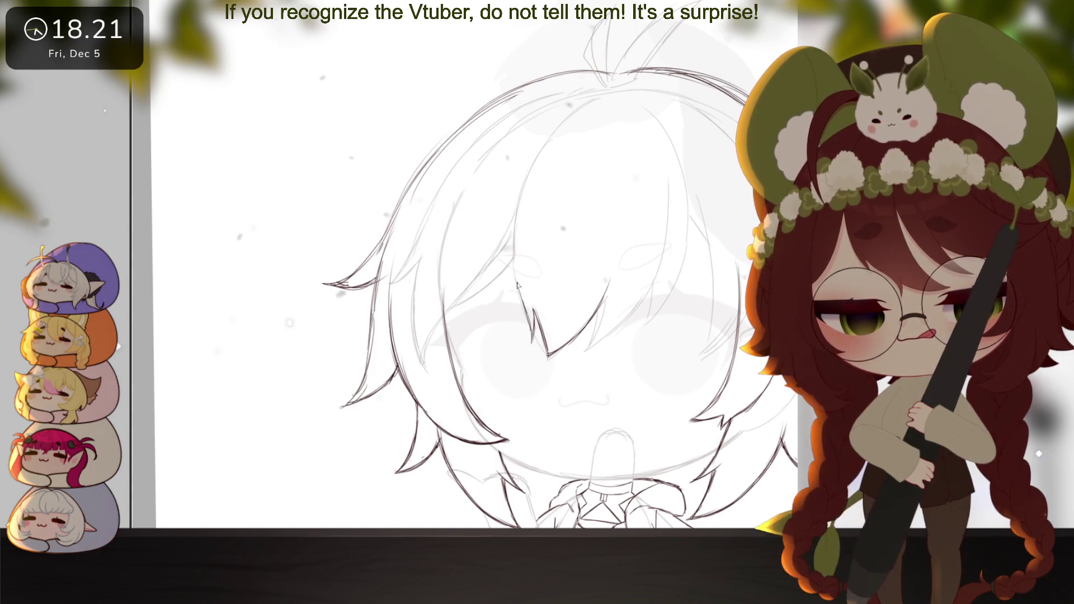
# Ink a darker curved line along a hair strand plus a short stroke at its tip
pyautogui.moveTo(531, 321)
pyautogui.mouseDown()
pyautogui.moveTo(518, 223)
pyautogui.moveTo(568, 128)
pyautogui.mouseUp()
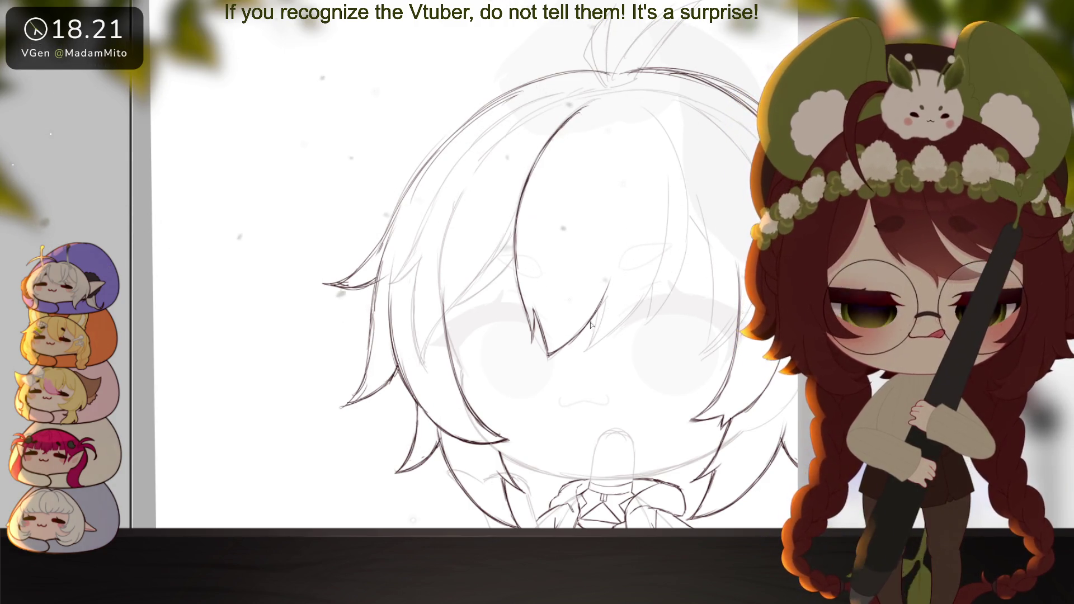
pyautogui.moveTo(593, 337); pyautogui.dragTo(574, 355)
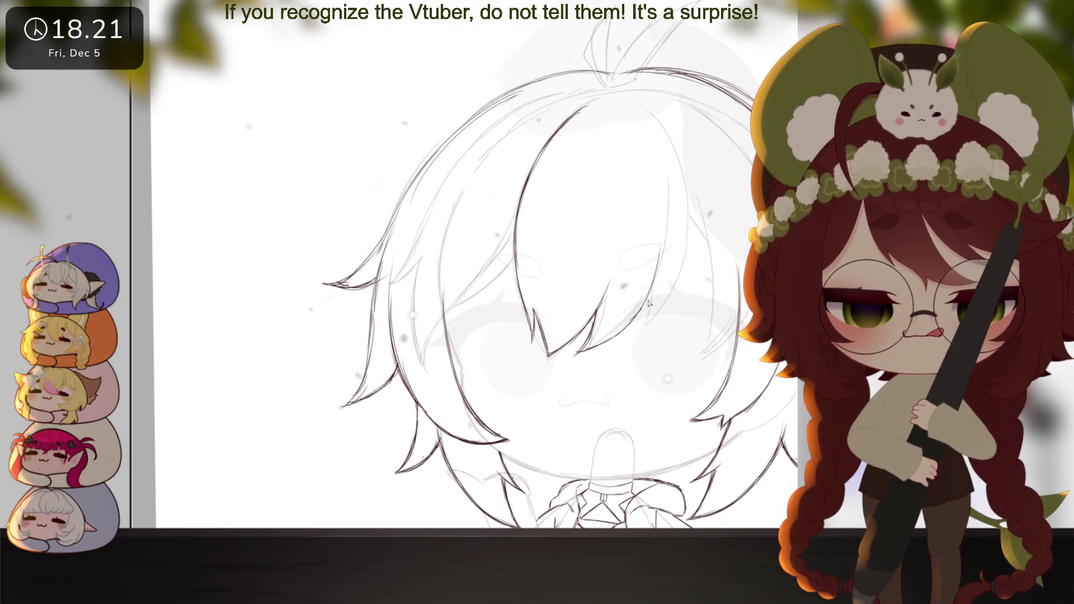
pyautogui.moveTo(666, 215); pyautogui.dragTo(482, 276)
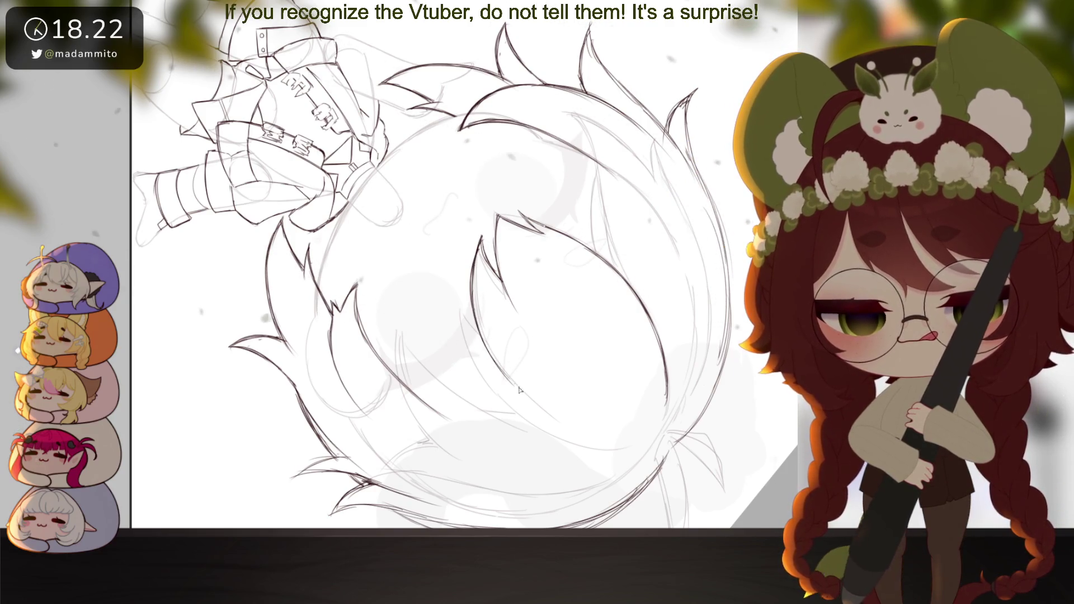
# Ink two more darker lines, one down a hair strand and one along a hair tuft
pyautogui.moveTo(576, 275)
pyautogui.mouseDown()
pyautogui.moveTo(637, 405)
pyautogui.moveTo(655, 283)
pyautogui.moveTo(676, 307)
pyautogui.moveTo(694, 299)
pyautogui.mouseUp()
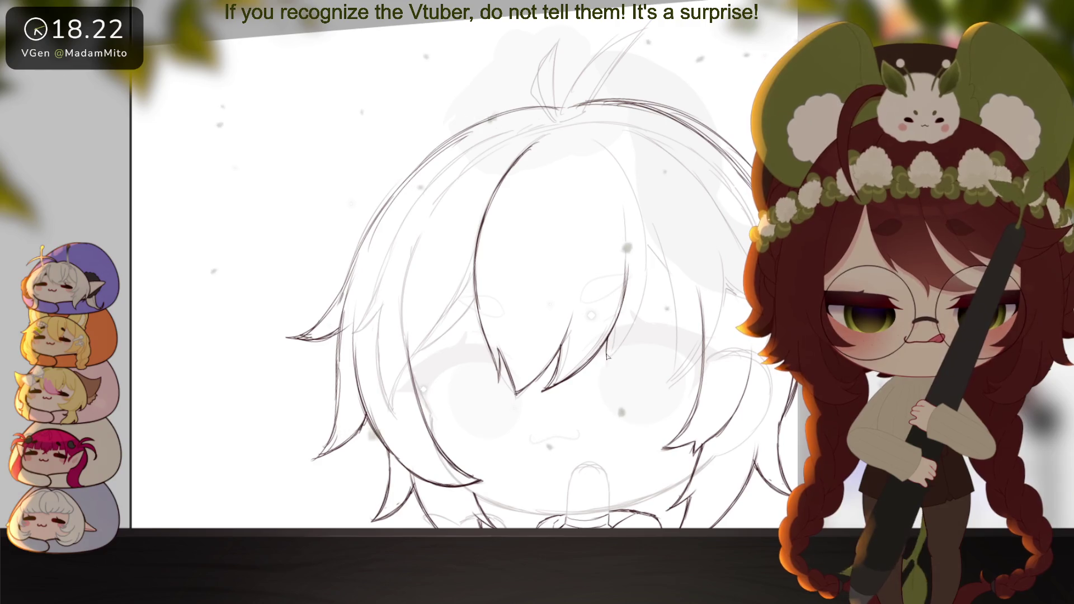
pyautogui.moveTo(641, 227)
pyautogui.mouseDown()
pyautogui.moveTo(645, 192)
pyautogui.moveTo(644, 323)
pyautogui.mouseUp()
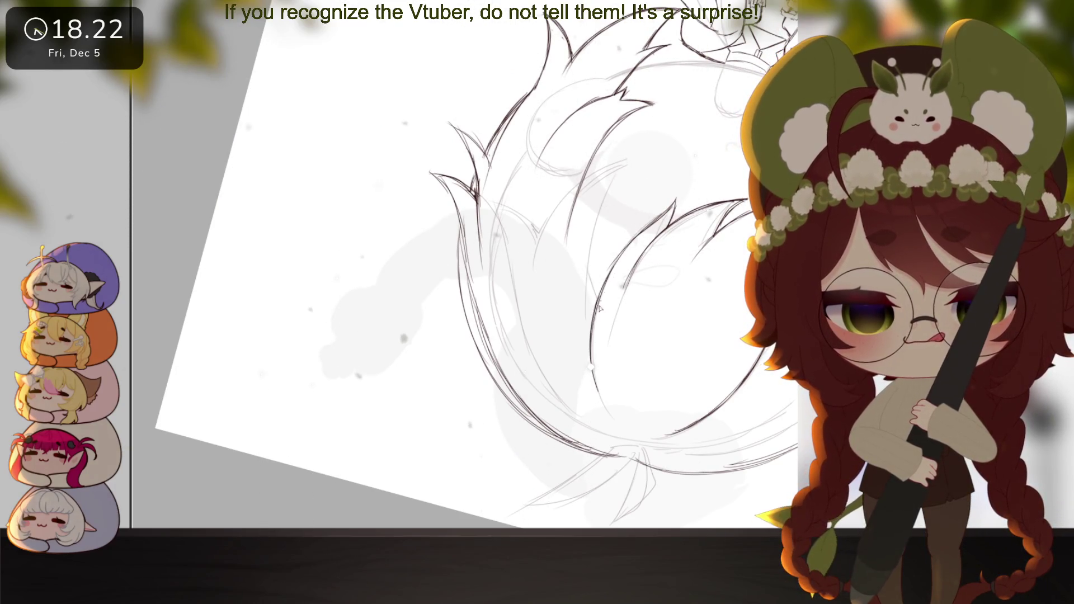
pyautogui.moveTo(600, 308)
pyautogui.mouseDown()
pyautogui.moveTo(680, 392)
pyautogui.moveTo(796, 378)
pyautogui.mouseUp()
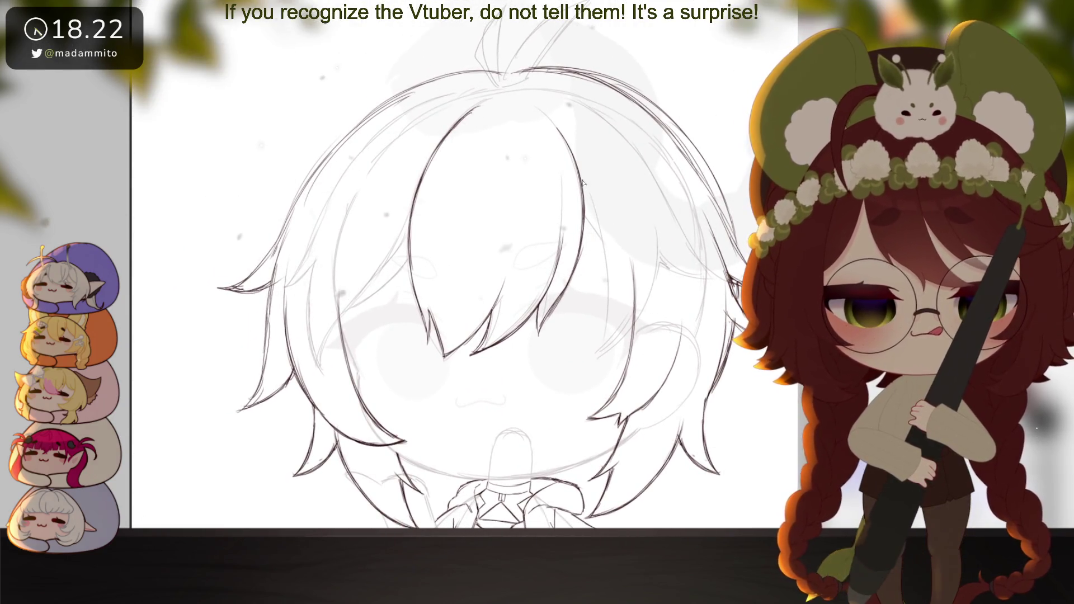
pyautogui.moveTo(584, 185)
pyautogui.mouseDown()
pyautogui.moveTo(608, 326)
pyautogui.moveTo(634, 309)
pyautogui.mouseUp()
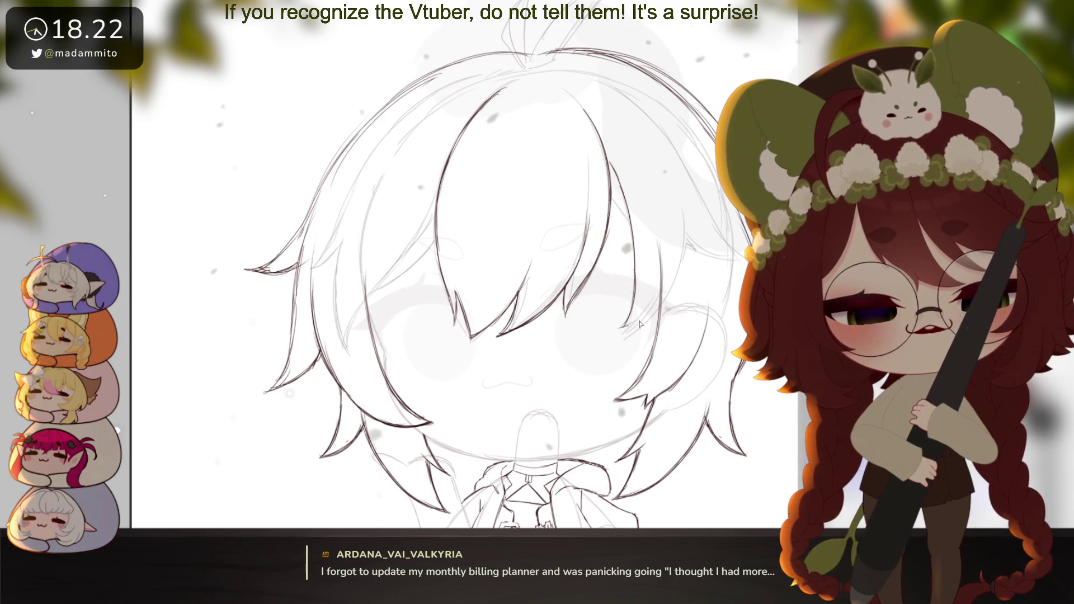
pyautogui.moveTo(697, 435); pyautogui.dragTo(688, 278)
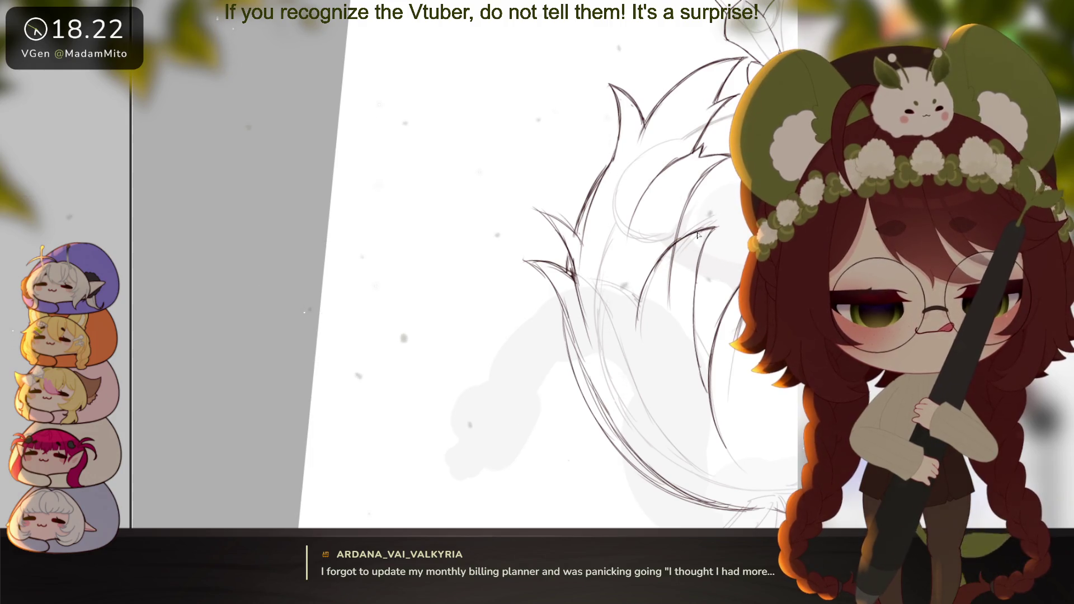
pyautogui.moveTo(700, 238)
pyautogui.mouseDown()
pyautogui.moveTo(741, 291)
pyautogui.moveTo(612, 302)
pyautogui.mouseUp()
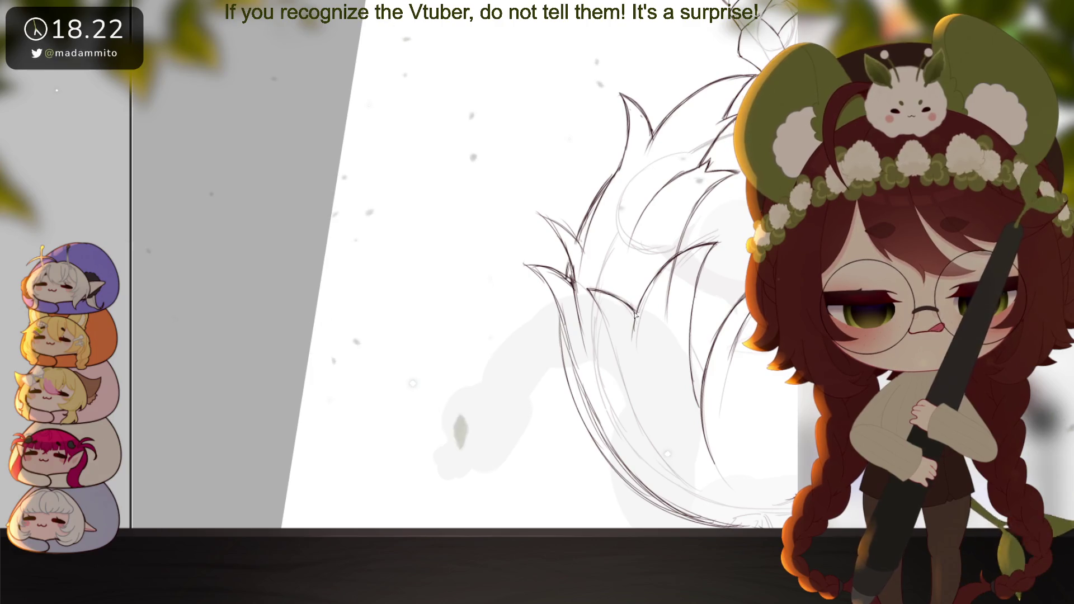
pyautogui.moveTo(710, 410)
pyautogui.mouseDown()
pyautogui.moveTo(664, 365)
pyautogui.moveTo(547, 373)
pyautogui.moveTo(517, 229)
pyautogui.moveTo(491, 336)
pyautogui.mouseUp()
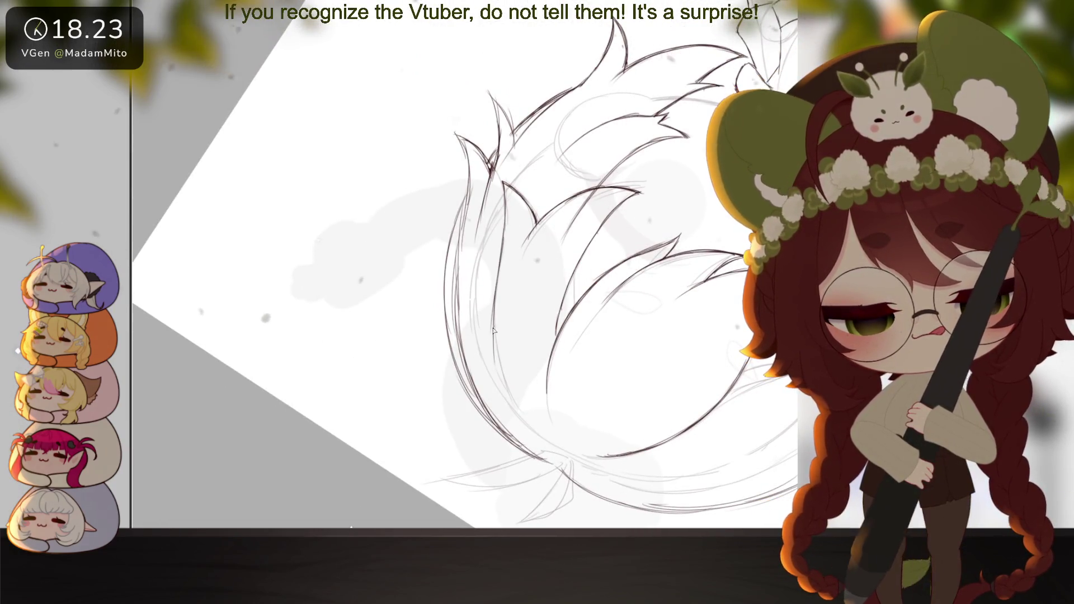
pyautogui.moveTo(518, 416); pyautogui.dragTo(493, 339)
pyautogui.moveTo(519, 417)
pyautogui.mouseDown()
pyautogui.moveTo(692, 338)
pyautogui.moveTo(671, 347)
pyautogui.moveTo(679, 366)
pyautogui.mouseUp()
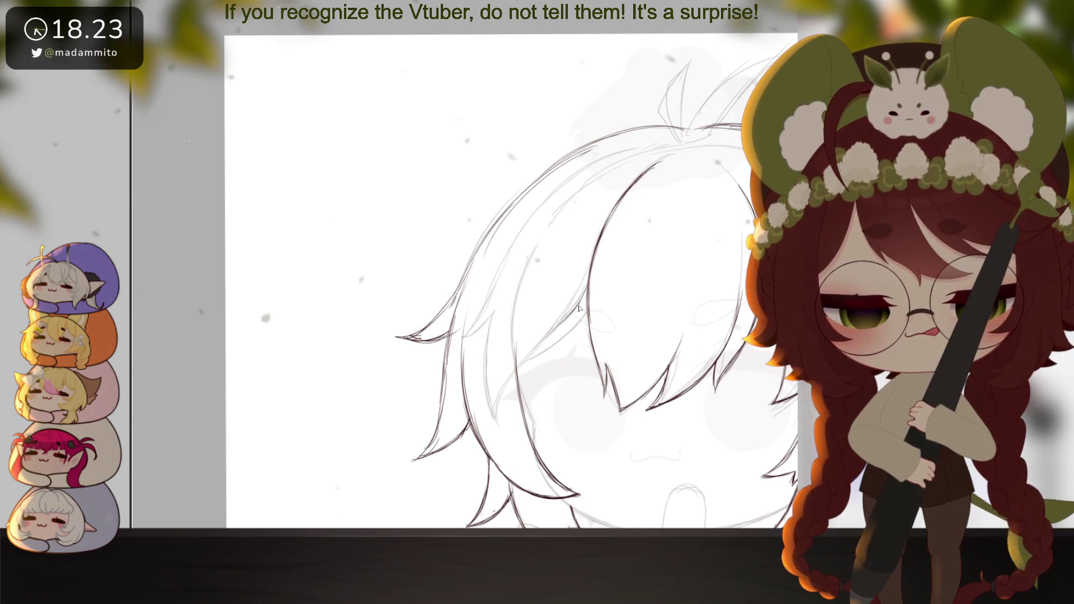
pyautogui.moveTo(555, 359); pyautogui.dragTo(548, 361)
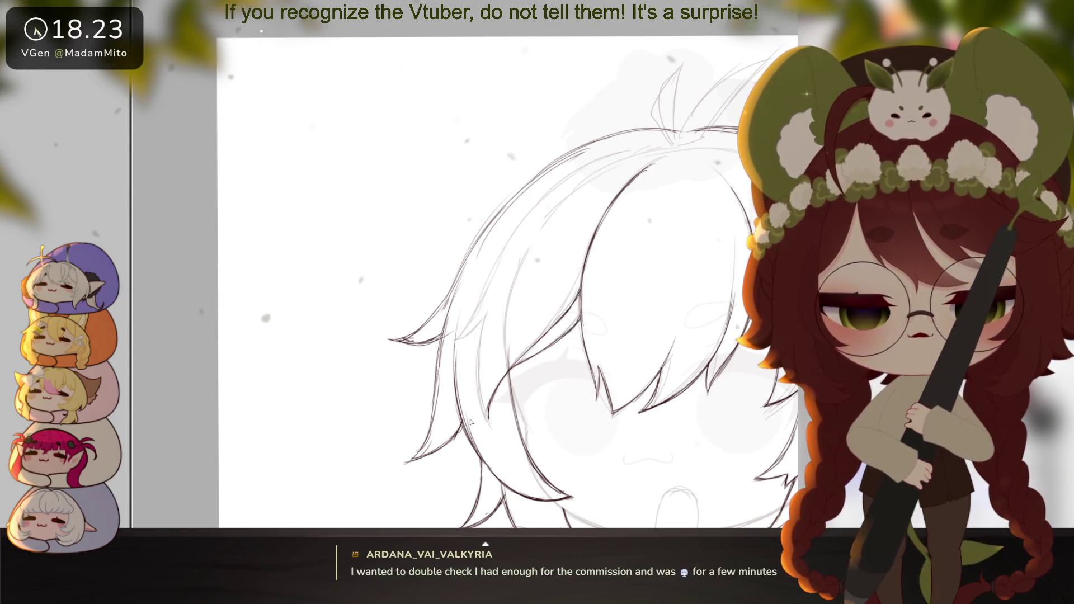
pyautogui.moveTo(559, 386); pyautogui.dragTo(562, 400)
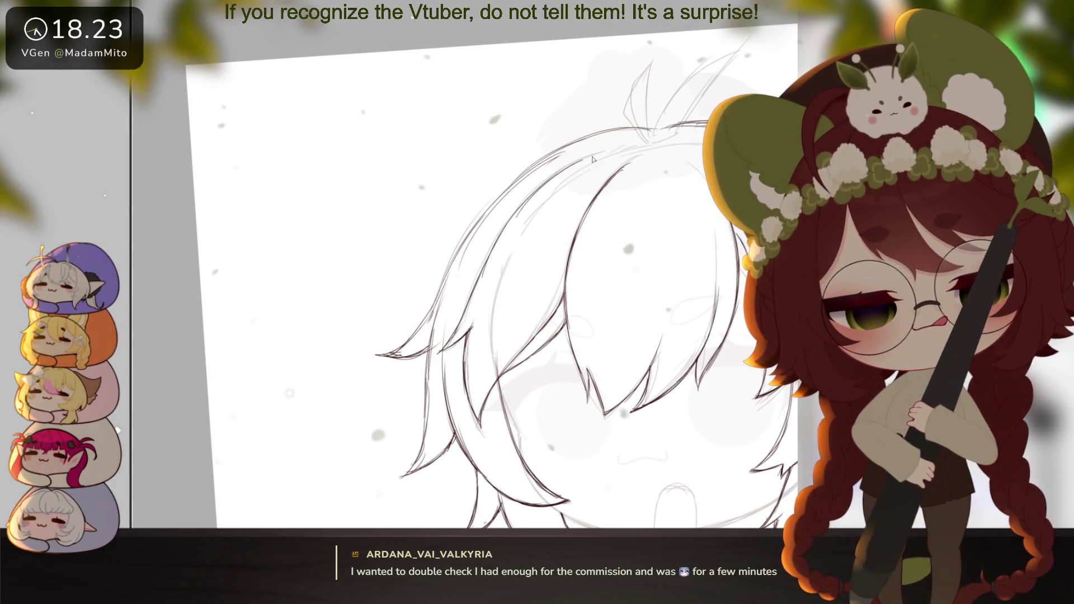
pyautogui.scroll(-5, 637, 344)
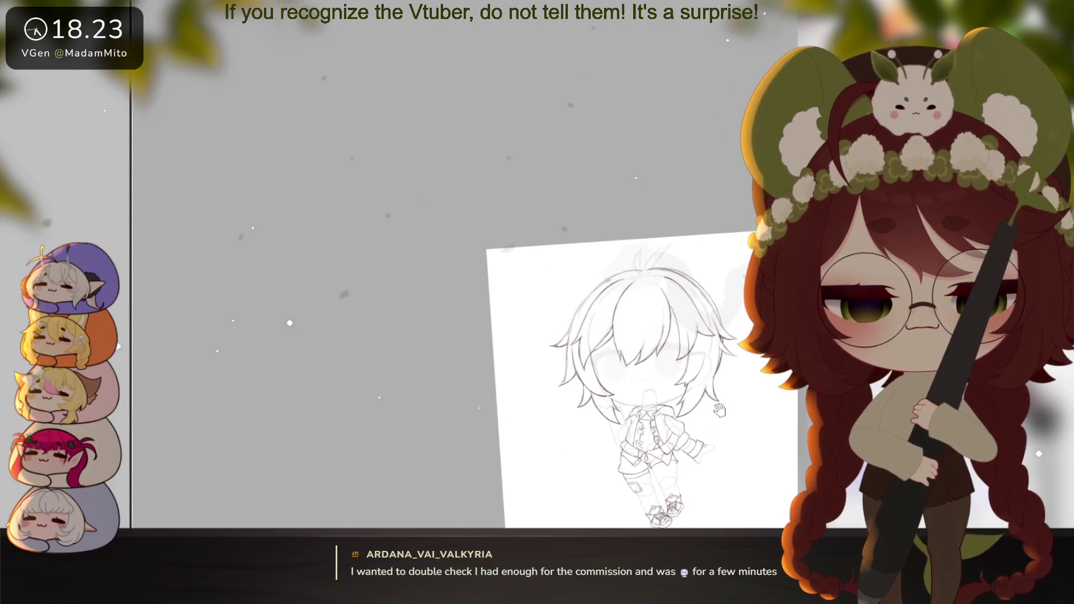
# Zoom and tilt the view clockwise to frame the ahoge on top of the hair
pyautogui.scroll(4, 560, 280)
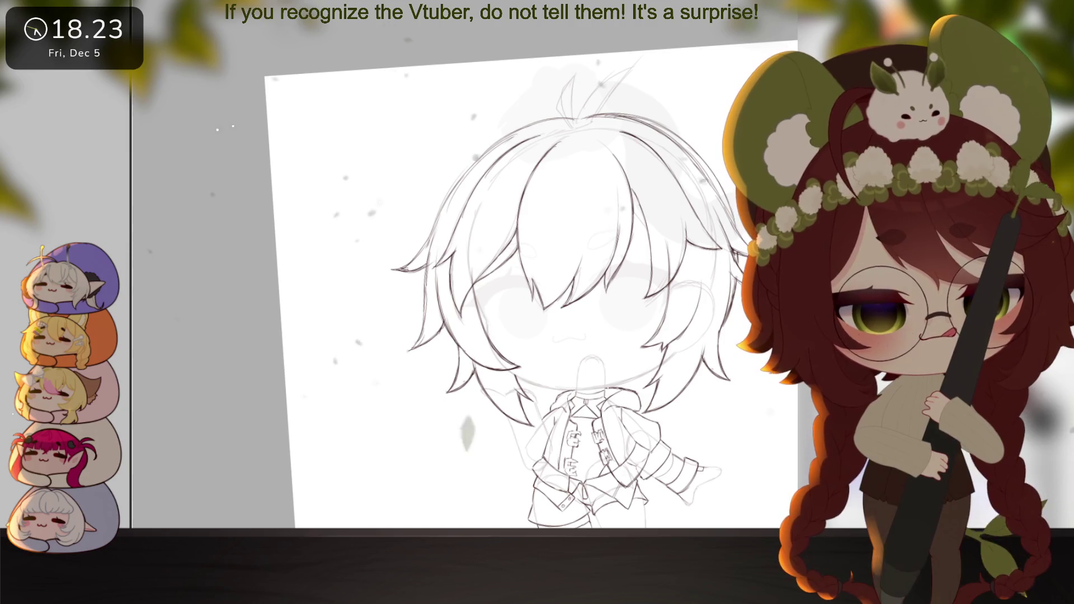
pyautogui.scroll(3, 637, 222)
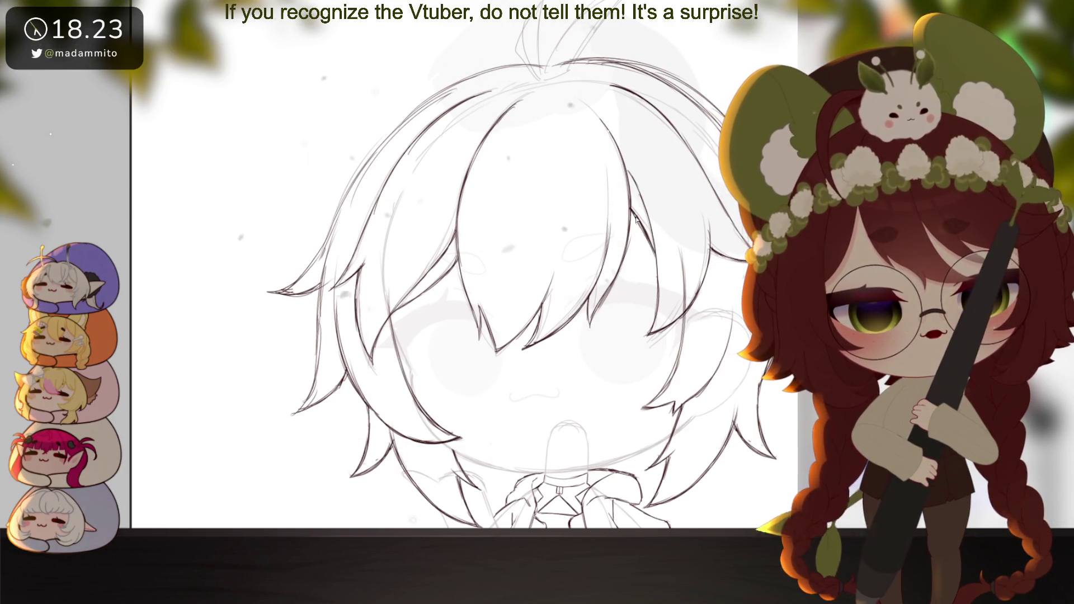
pyautogui.scroll(-2, 637, 218)
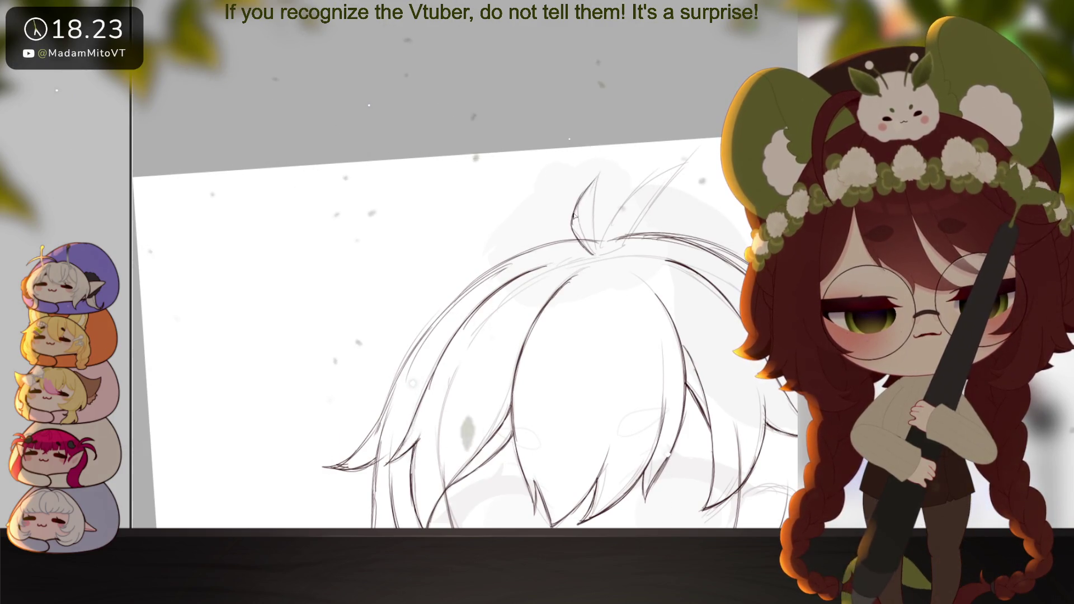
pyautogui.moveTo(594, 213)
pyautogui.mouseDown()
pyautogui.moveTo(640, 294)
pyautogui.moveTo(636, 232)
pyautogui.moveTo(703, 212)
pyautogui.mouseUp()
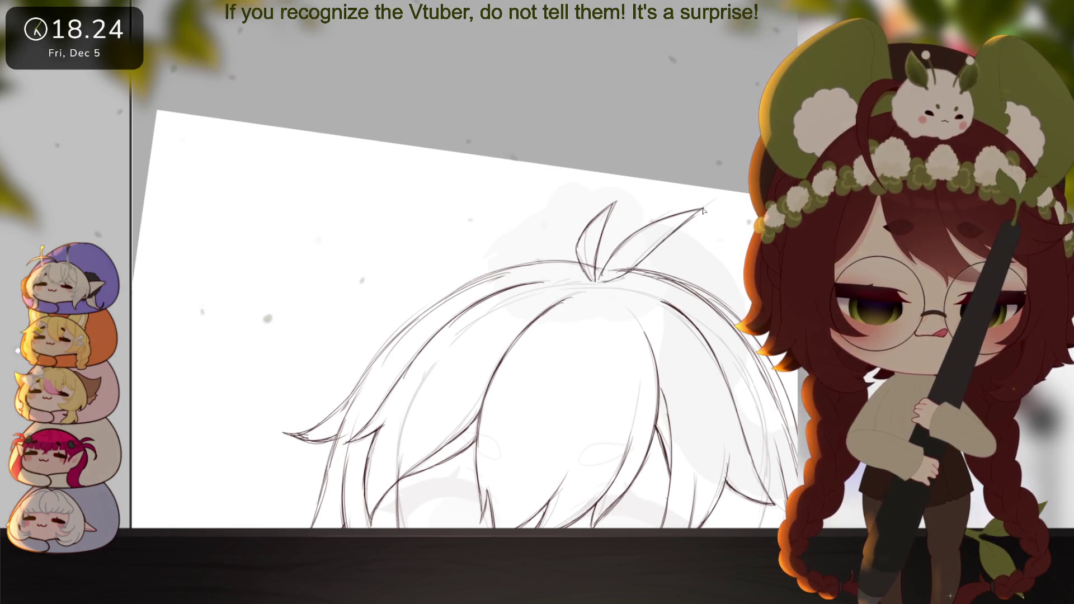
pyautogui.scroll(-5, 624, 311)
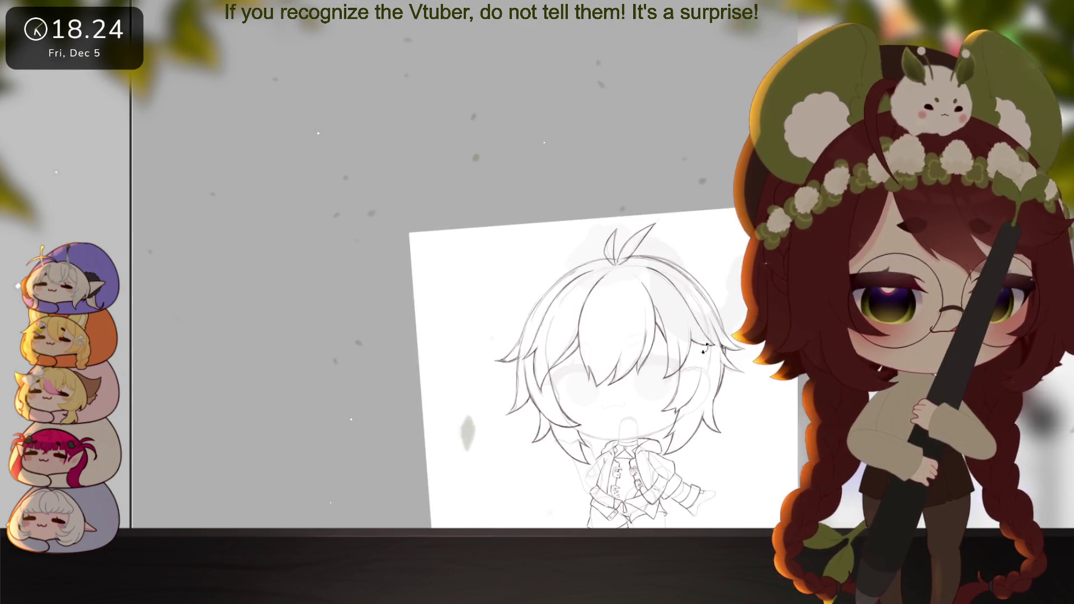
pyautogui.scroll(3, 625, 311)
pyautogui.scroll(-3, 739, 401)
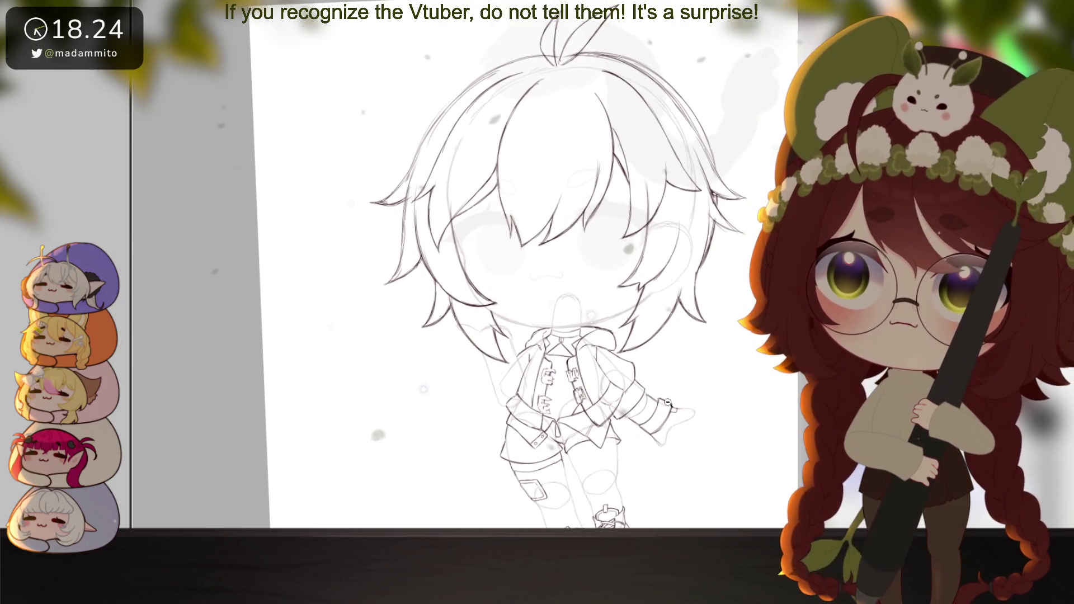
pyautogui.scroll(-3, 674, 436)
pyautogui.scroll(3, 683, 433)
pyautogui.moveTo(683, 433); pyautogui.dragTo(676, 439)
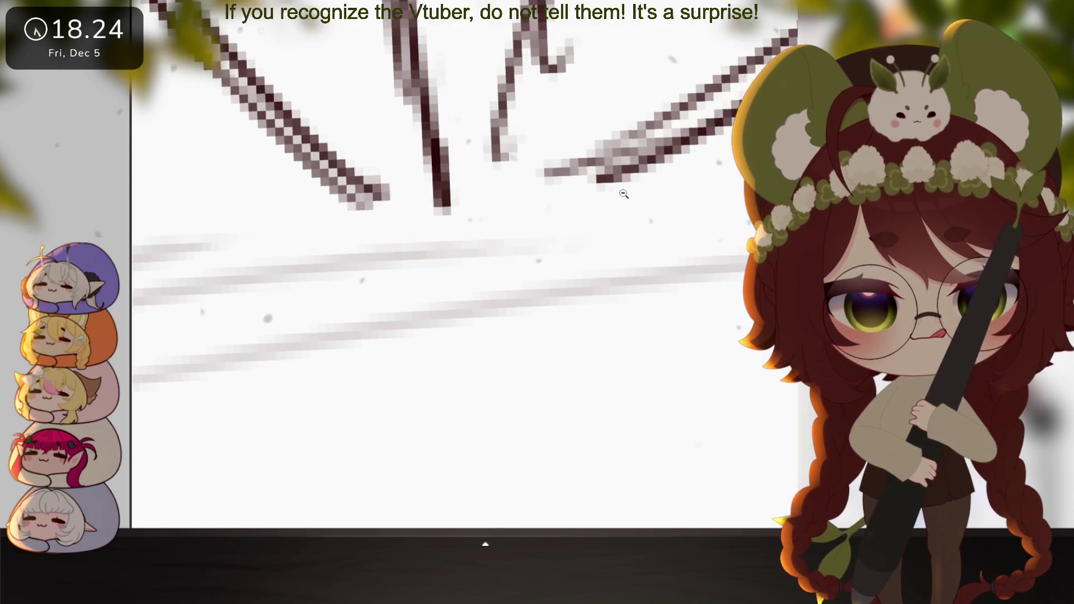
pyautogui.click(624, 193)
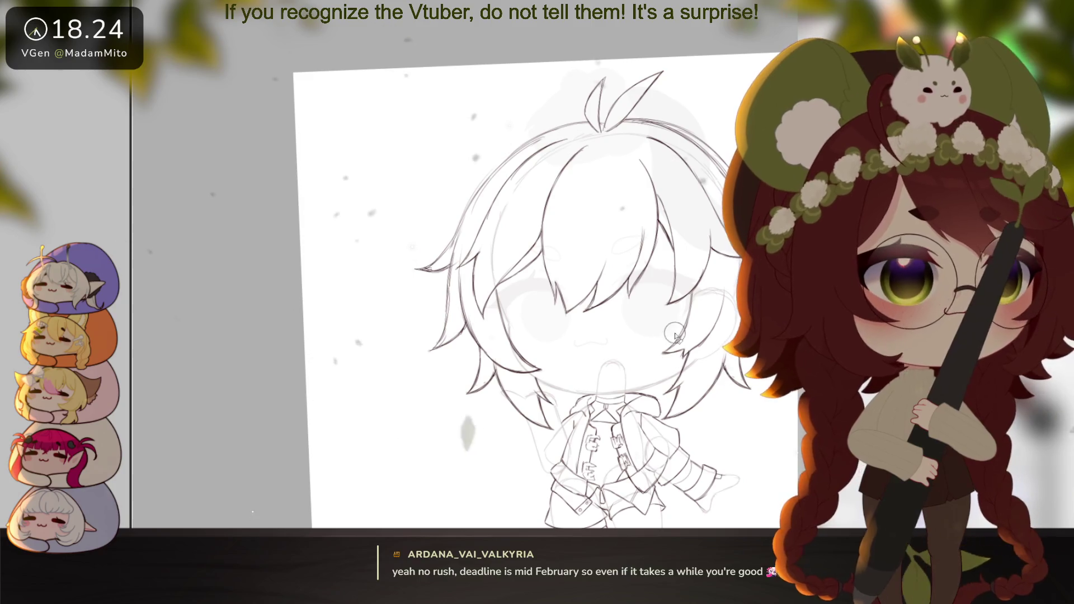
pyautogui.moveTo(633, 390)
pyautogui.mouseDown()
pyautogui.moveTo(602, 363)
pyautogui.moveTo(673, 396)
pyautogui.mouseUp()
pyautogui.scroll(-2, 673, 397)
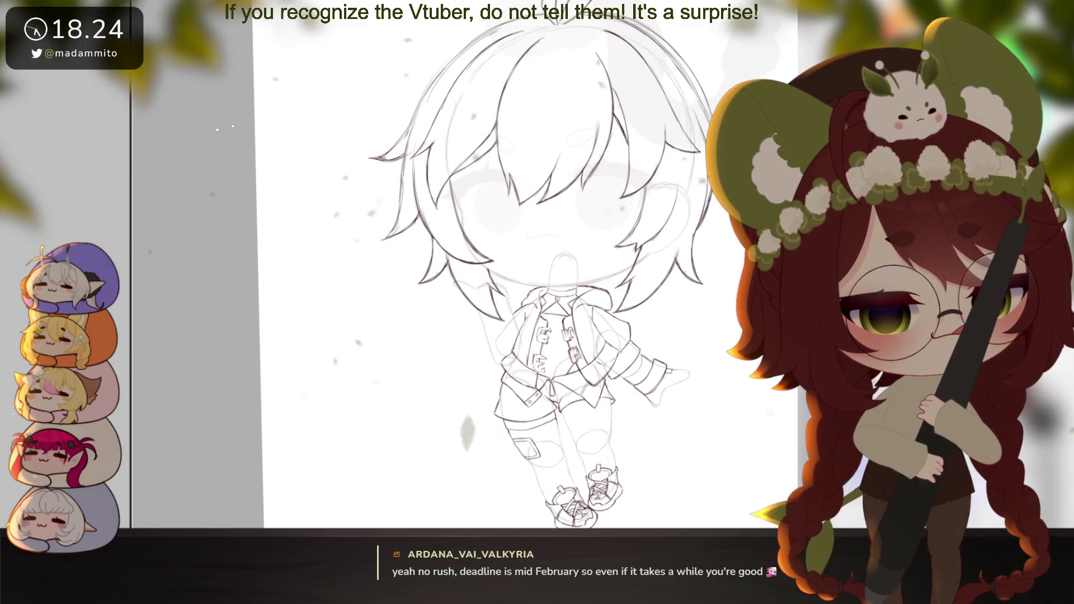
pyautogui.moveTo(772, 392); pyautogui.dragTo(708, 403)
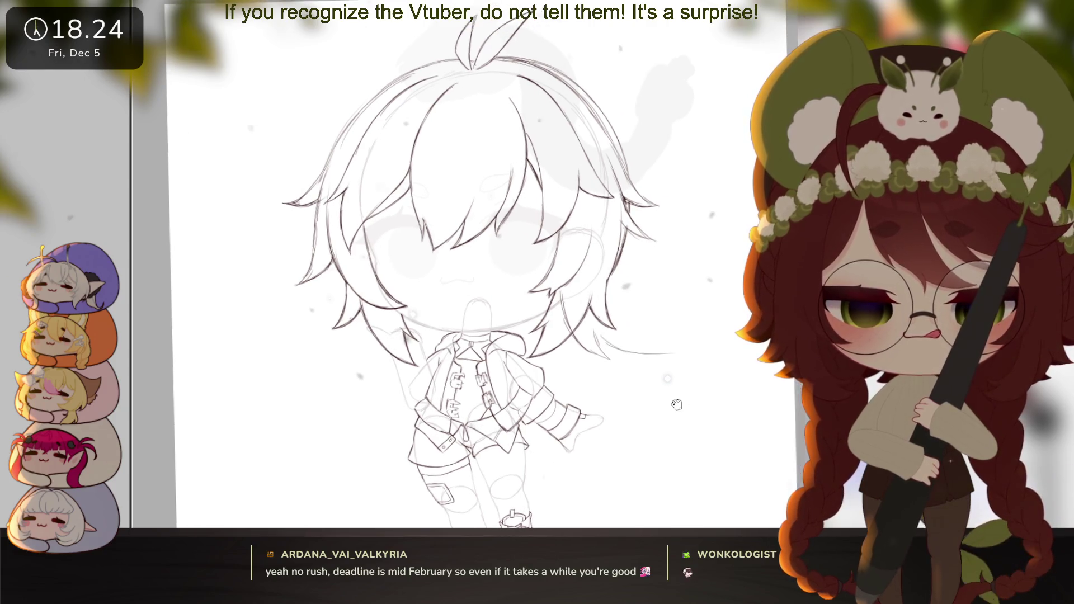
# Draw curved flared hair strands to the right of the head, redoing the first stroke
pyautogui.moveTo(707, 342); pyautogui.dragTo(686, 356)
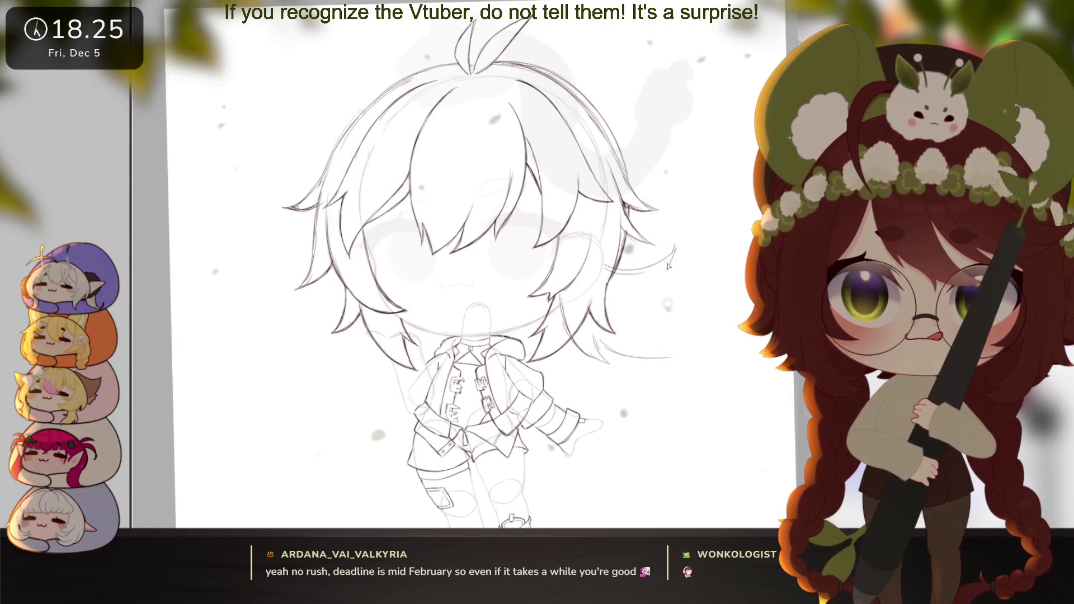
pyautogui.moveTo(675, 244)
pyautogui.mouseDown()
pyautogui.moveTo(636, 276)
pyautogui.moveTo(619, 272)
pyautogui.mouseUp()
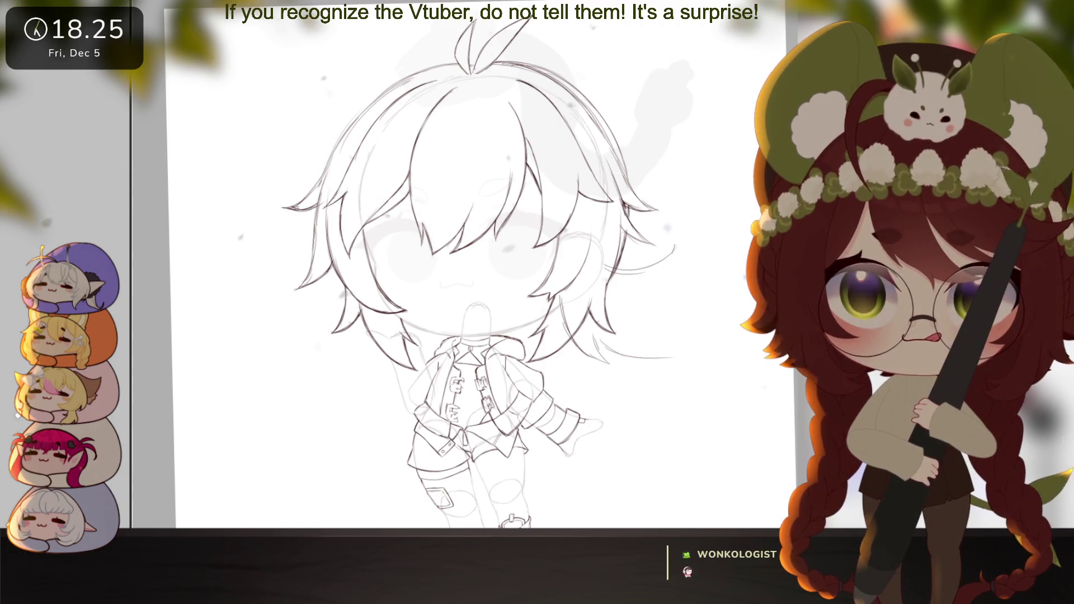
pyautogui.hotkey('ctrl', 'z')
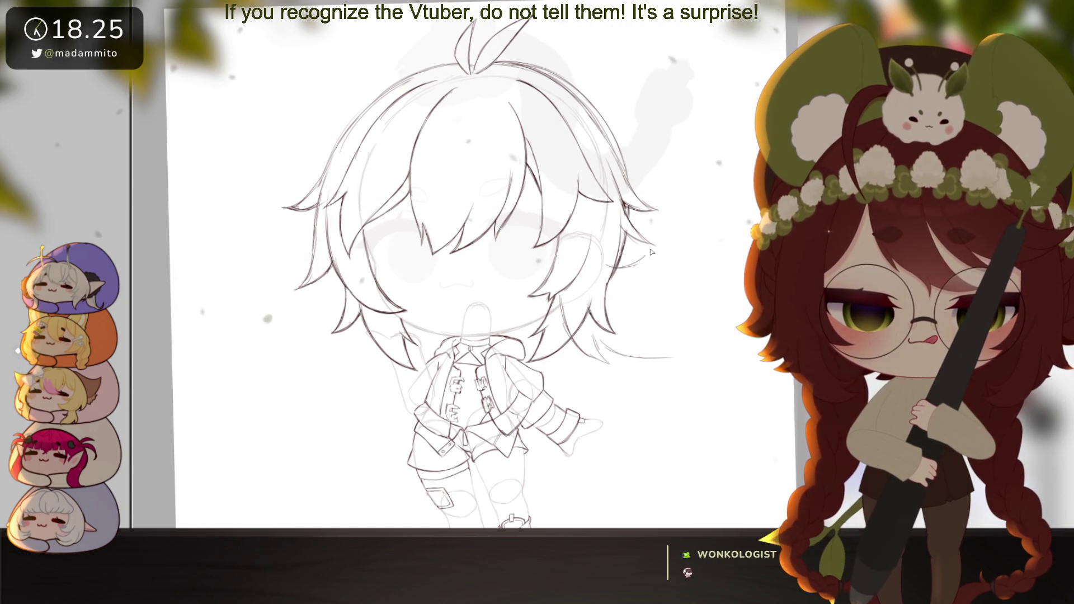
pyautogui.moveTo(630, 278); pyautogui.dragTo(717, 232)
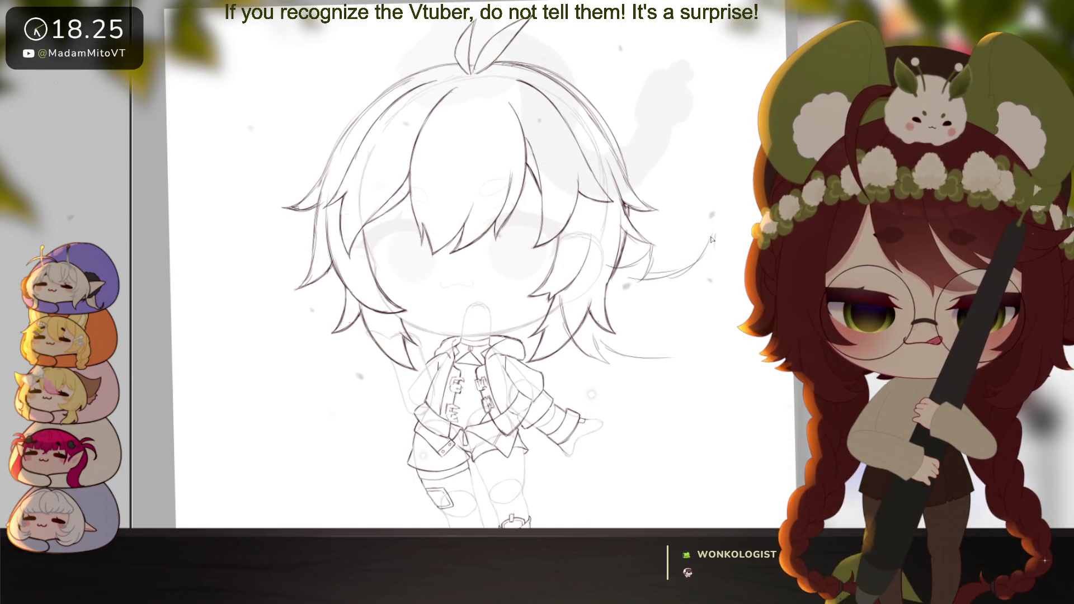
pyautogui.moveTo(675, 313); pyautogui.dragTo(718, 283)
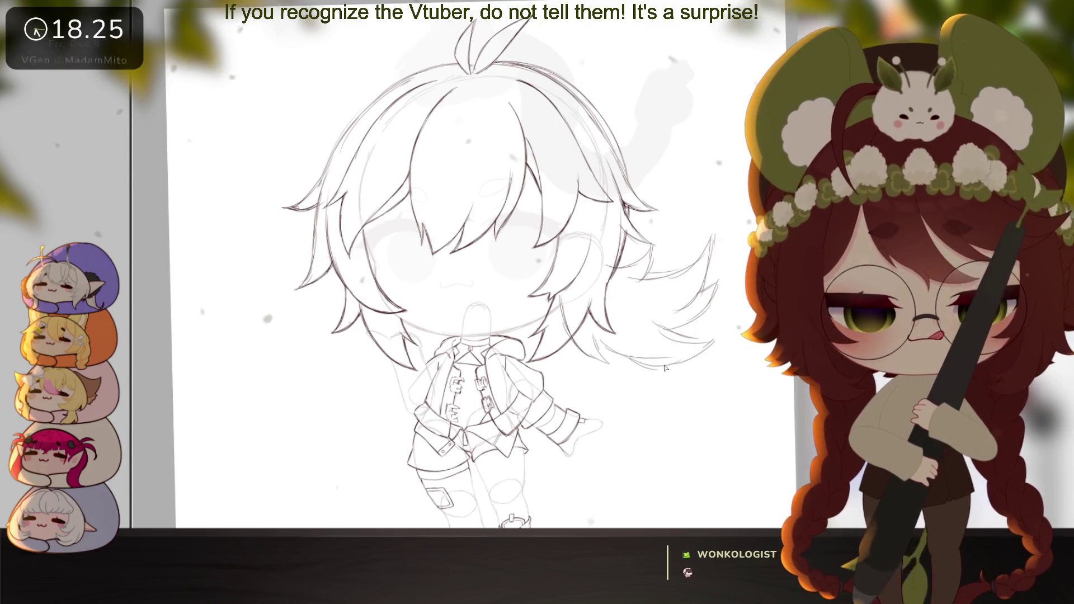
# Move a copy of the flared strands to the left side and tilt it counterclockwise
pyautogui.scroll(-5, 678, 360)
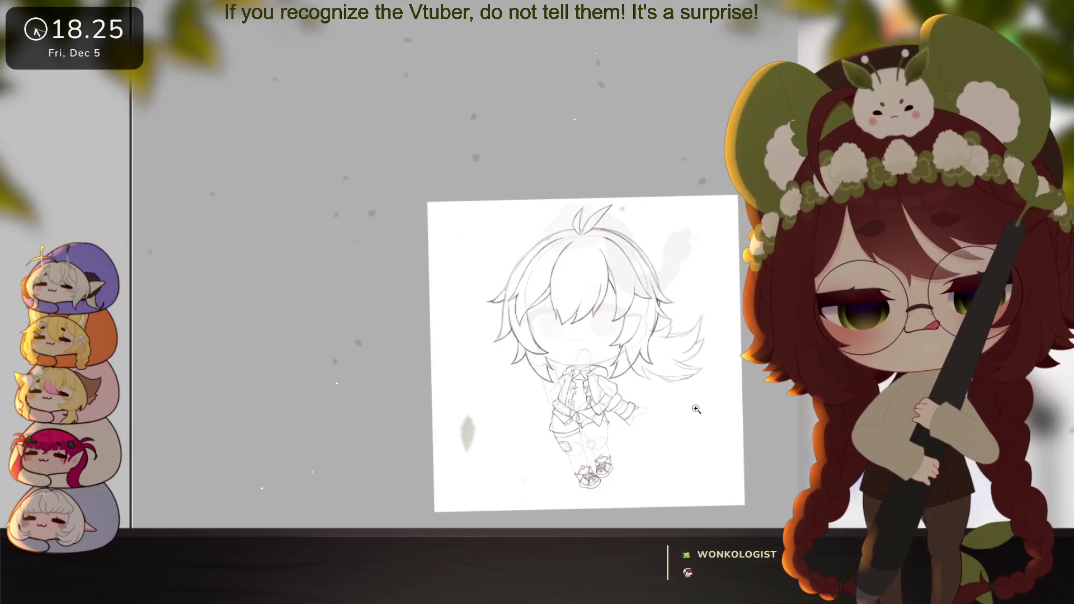
pyautogui.click(631, 418)
pyautogui.hotkey('ctrl', 't')
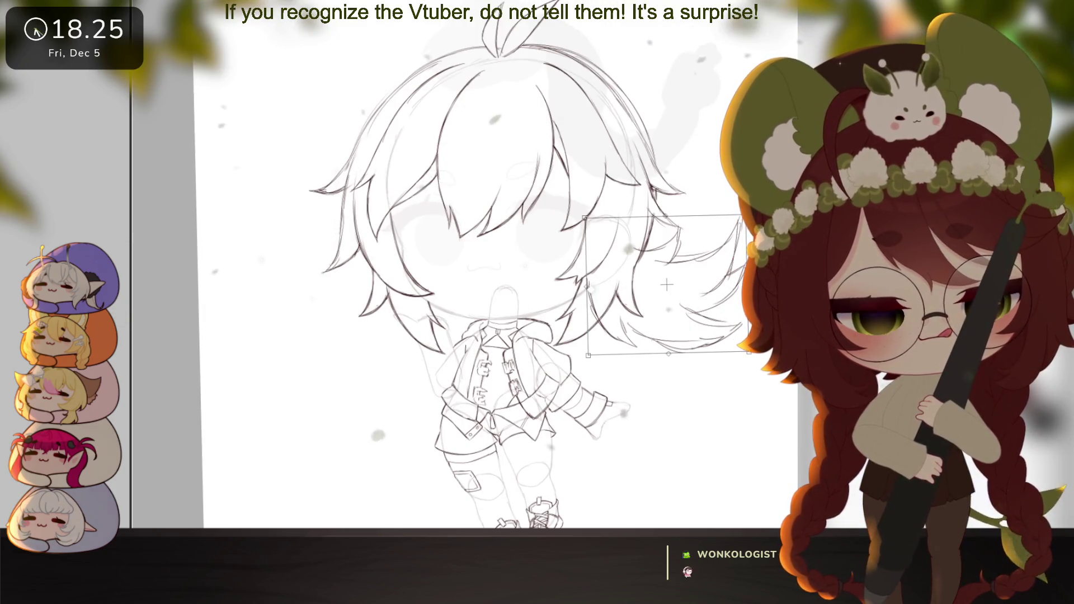
pyautogui.moveTo(716, 307); pyautogui.dragTo(435, 330)
pyautogui.moveTo(465, 227); pyautogui.dragTo(450, 213)
pyautogui.moveTo(437, 256); pyautogui.dragTo(419, 297)
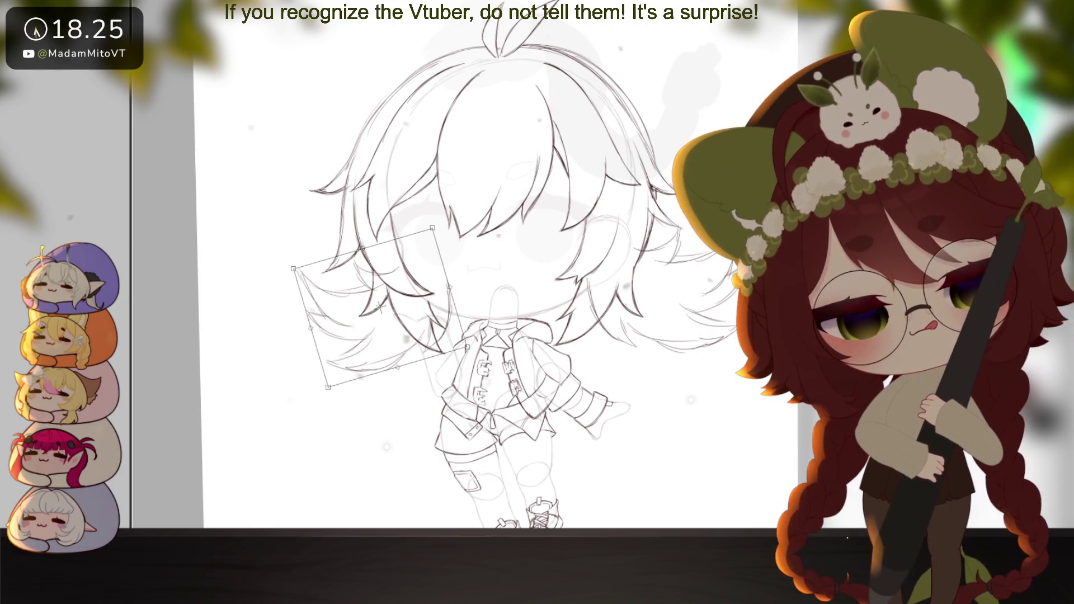
pyautogui.press('Return')
pyautogui.scroll(-5, 640, 390)
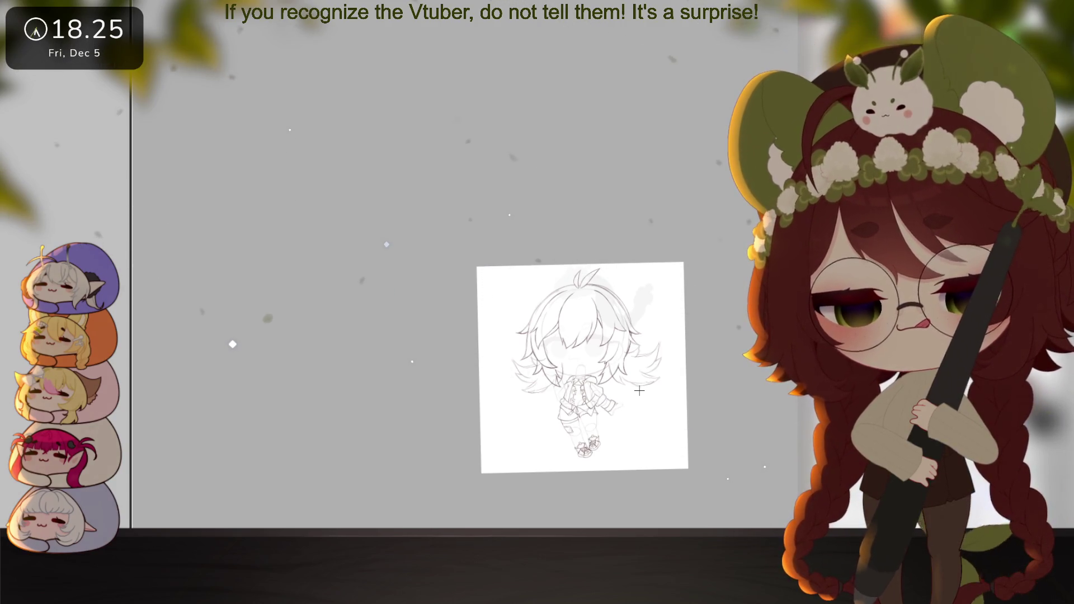
# Fit the whole page in view, fade the side strands to faint lines, and zoom onto the hair
pyautogui.scroll(5, 580, 401)
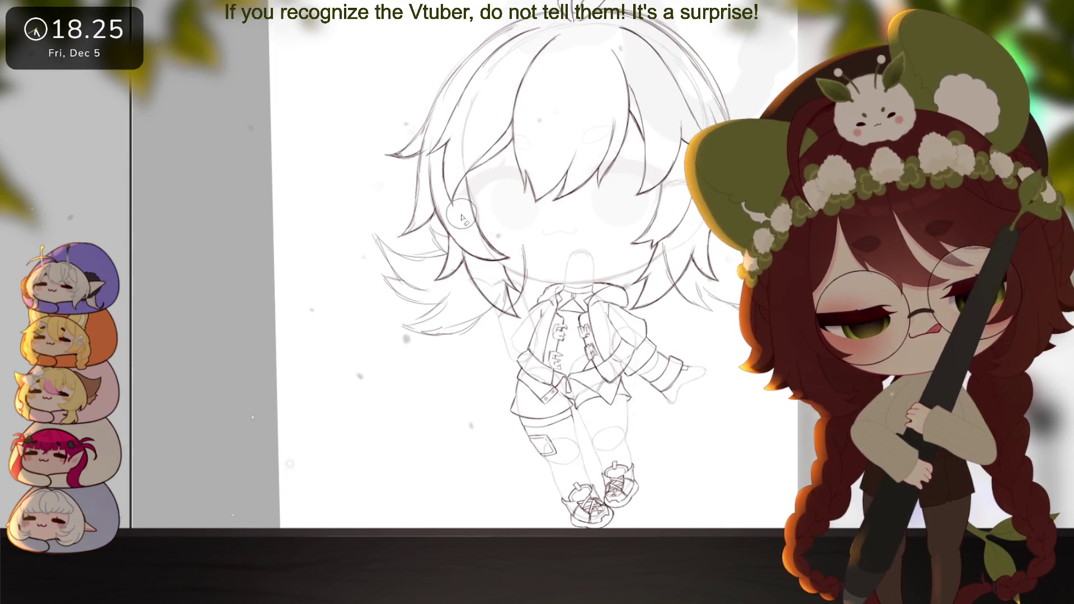
pyautogui.hscroll(2, 516, 264)
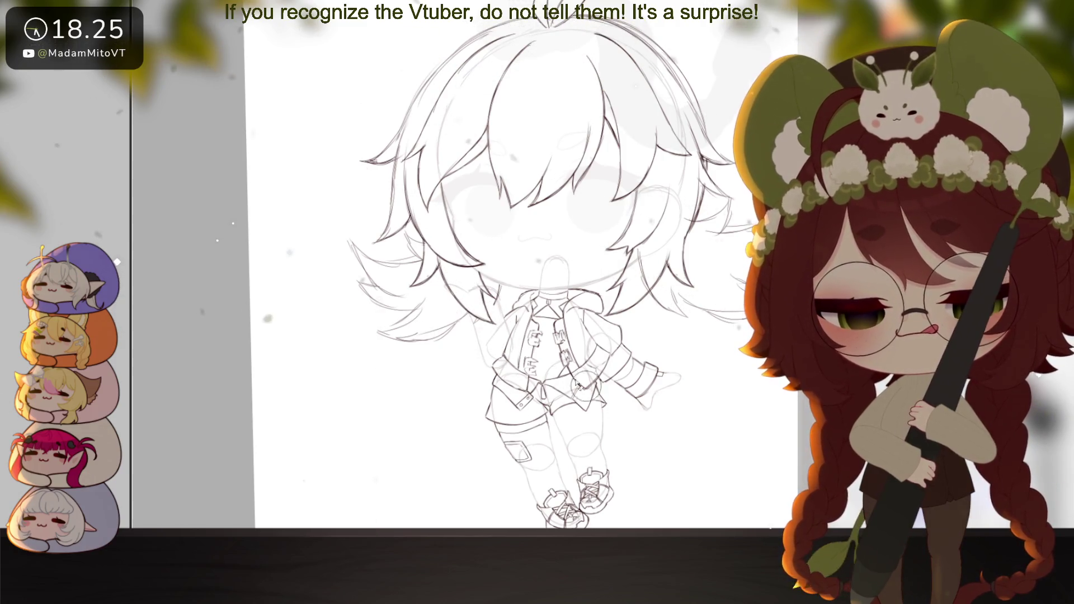
pyautogui.scroll(-3, 505, 371)
pyautogui.moveTo(769, 409); pyautogui.dragTo(730, 395)
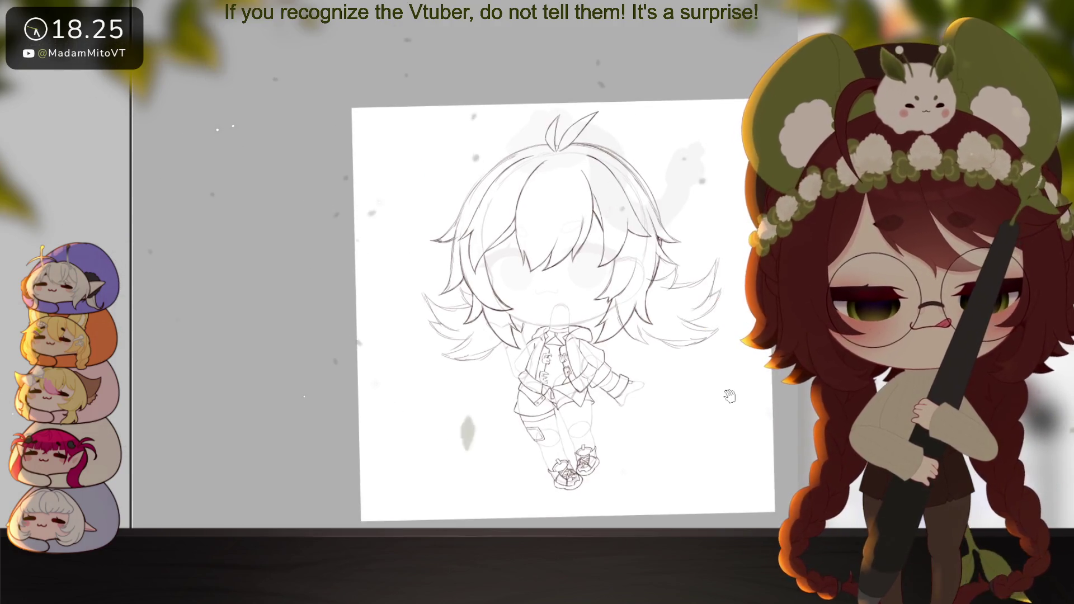
pyautogui.hotkey('ctrl', 'z')
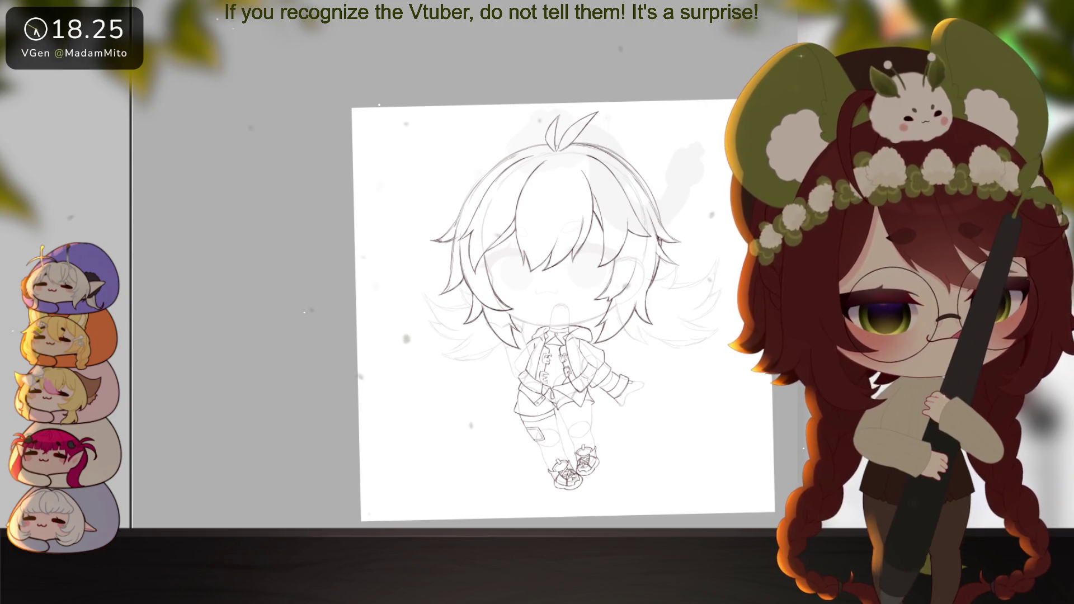
pyautogui.scroll(3, 621, 396)
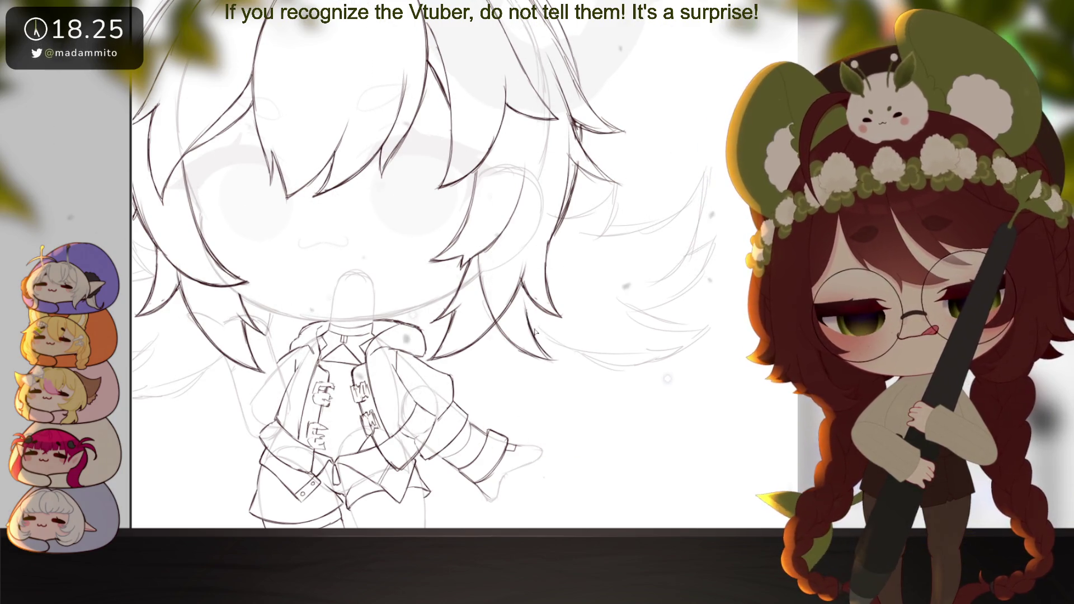
pyautogui.moveTo(559, 350)
pyautogui.mouseDown()
pyautogui.moveTo(694, 435)
pyautogui.moveTo(744, 513)
pyautogui.mouseUp()
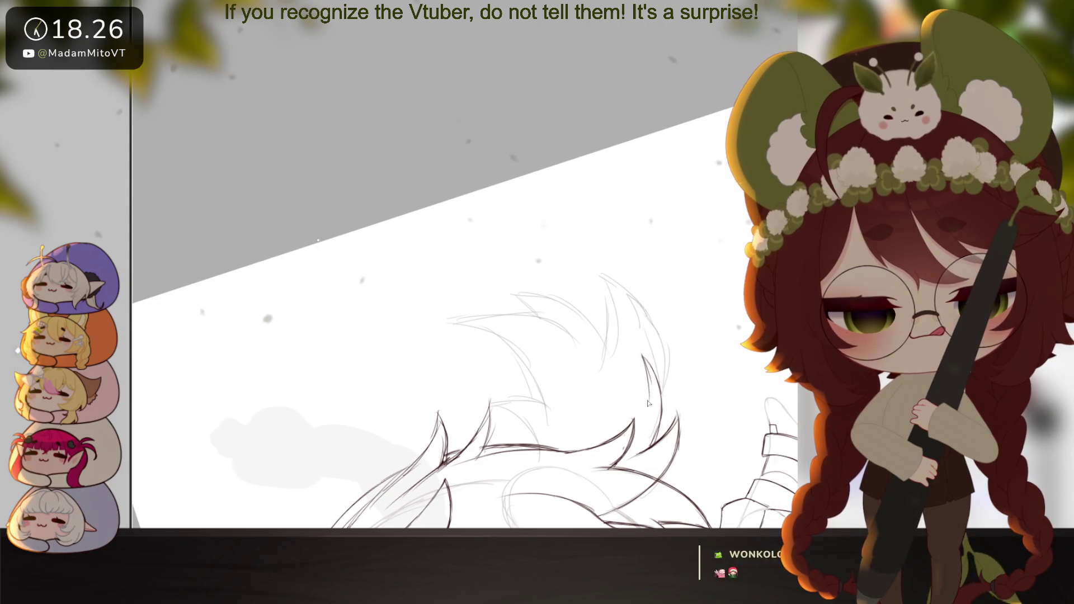
# Ink four dark curved and arcing strands over the faint right-side hair sketch
pyautogui.moveTo(641, 352); pyautogui.dragTo(650, 401)
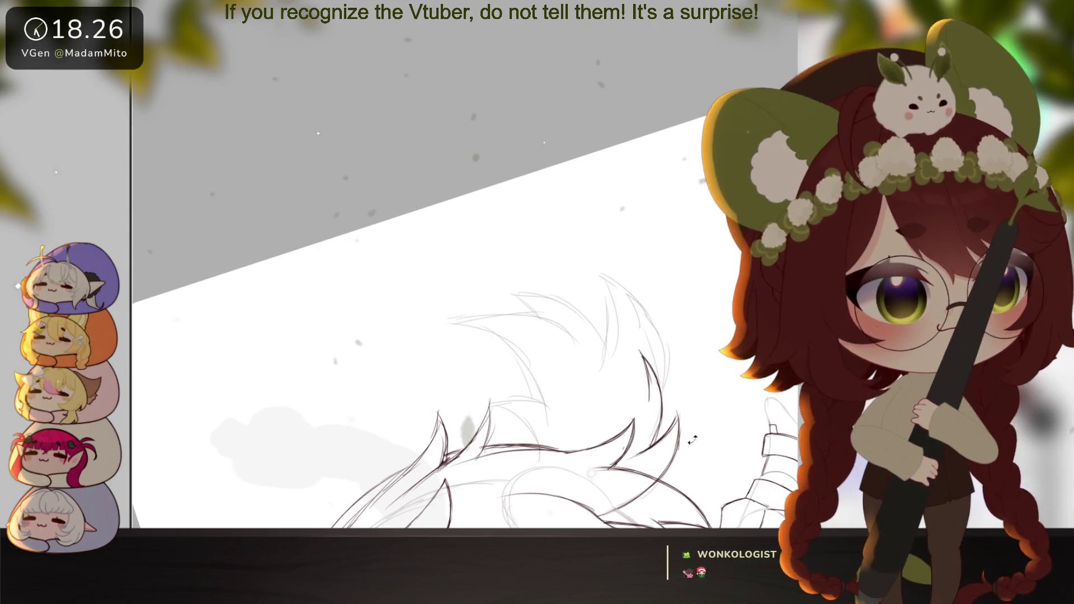
pyautogui.moveTo(652, 443); pyautogui.dragTo(697, 424)
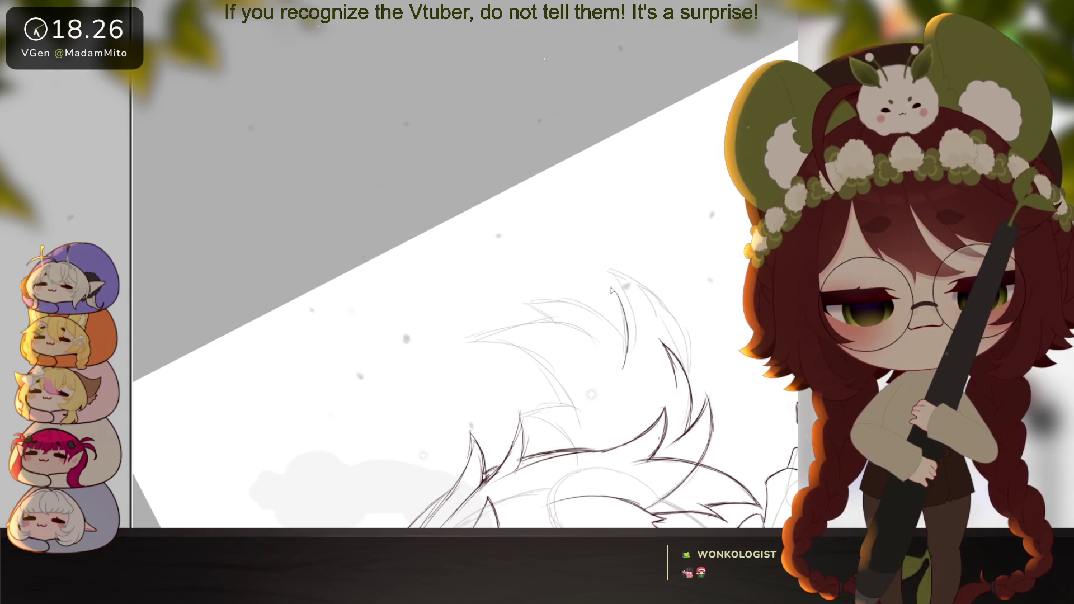
pyautogui.moveTo(605, 273)
pyautogui.mouseDown()
pyautogui.moveTo(675, 330)
pyautogui.moveTo(661, 358)
pyautogui.moveTo(625, 404)
pyautogui.moveTo(530, 378)
pyautogui.mouseUp()
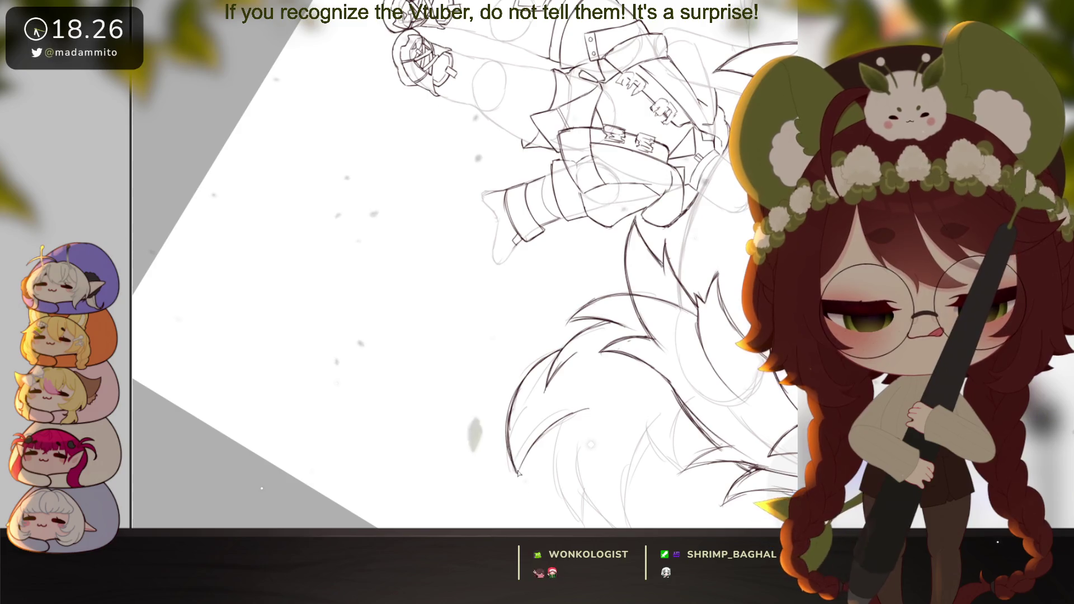
pyautogui.moveTo(694, 440)
pyautogui.mouseDown()
pyautogui.moveTo(670, 363)
pyautogui.moveTo(565, 329)
pyautogui.moveTo(551, 389)
pyautogui.mouseUp()
pyautogui.moveTo(571, 303); pyautogui.dragTo(552, 386)
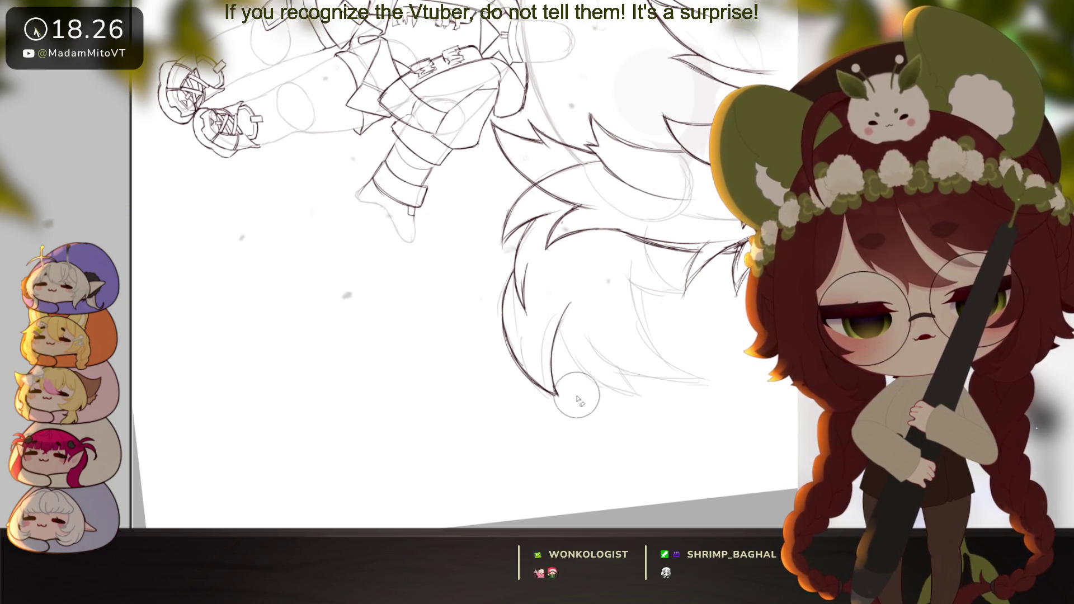
pyautogui.moveTo(561, 322); pyautogui.dragTo(621, 390)
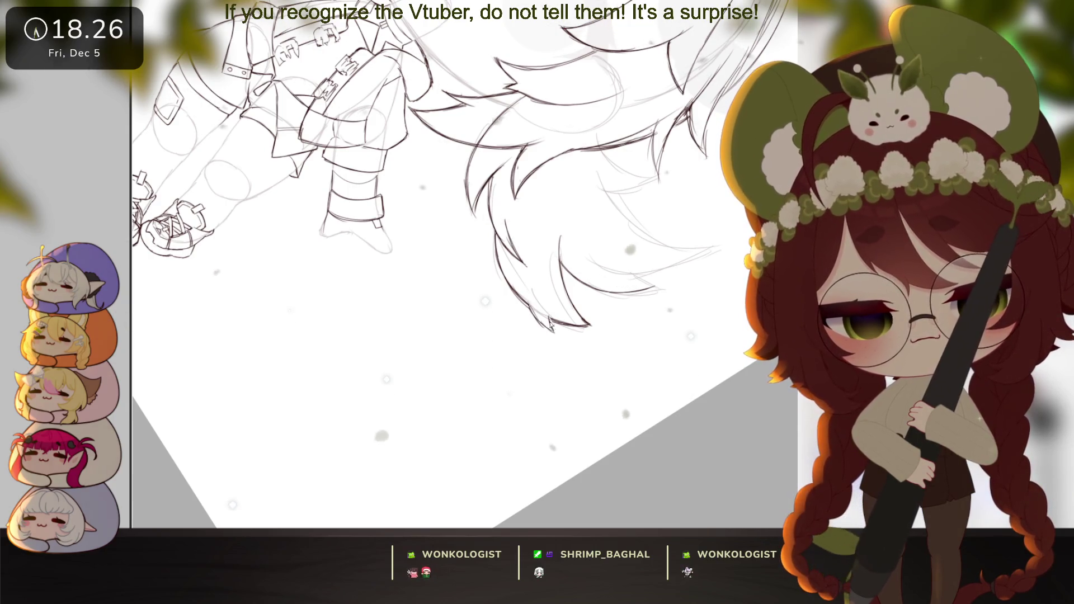
pyautogui.moveTo(566, 323)
pyautogui.mouseDown()
pyautogui.moveTo(670, 311)
pyautogui.moveTo(722, 324)
pyautogui.mouseUp()
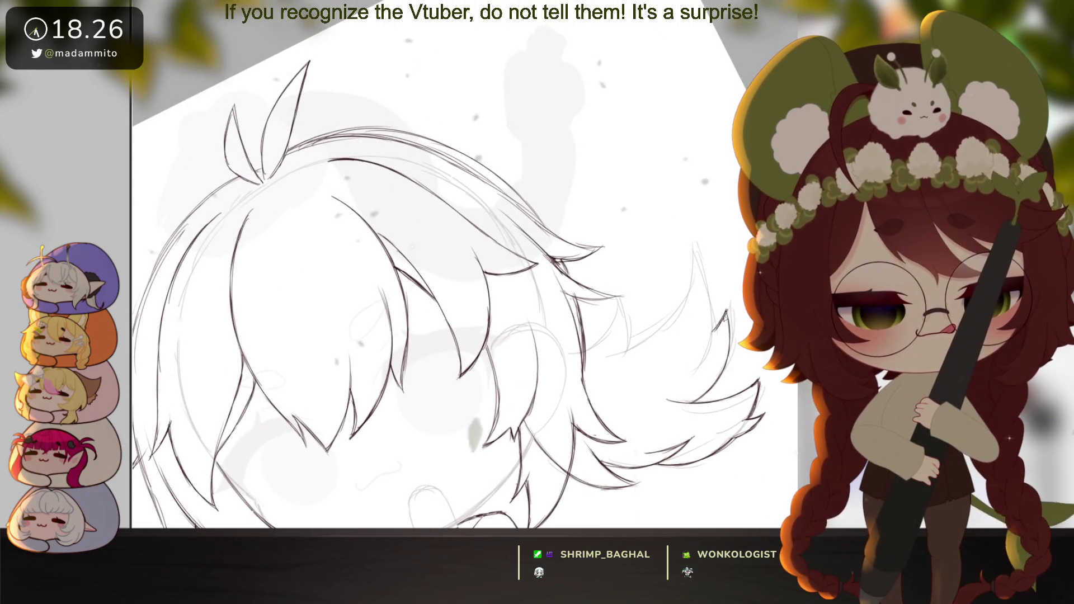
pyautogui.moveTo(721, 354); pyautogui.dragTo(729, 351)
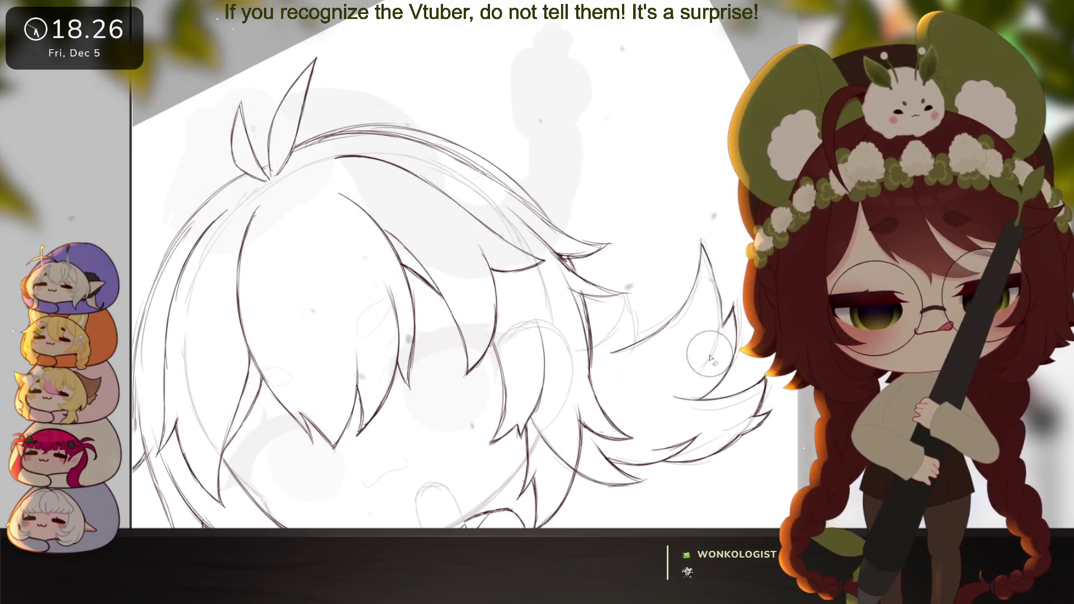
pyautogui.moveTo(743, 407); pyautogui.dragTo(594, 423)
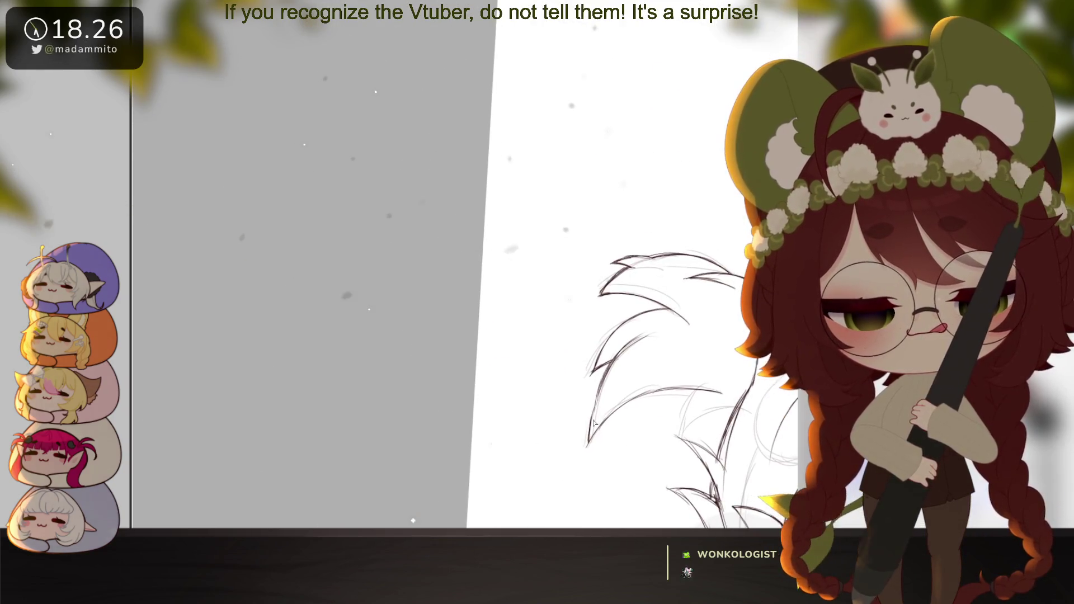
pyautogui.moveTo(607, 382); pyautogui.dragTo(687, 330)
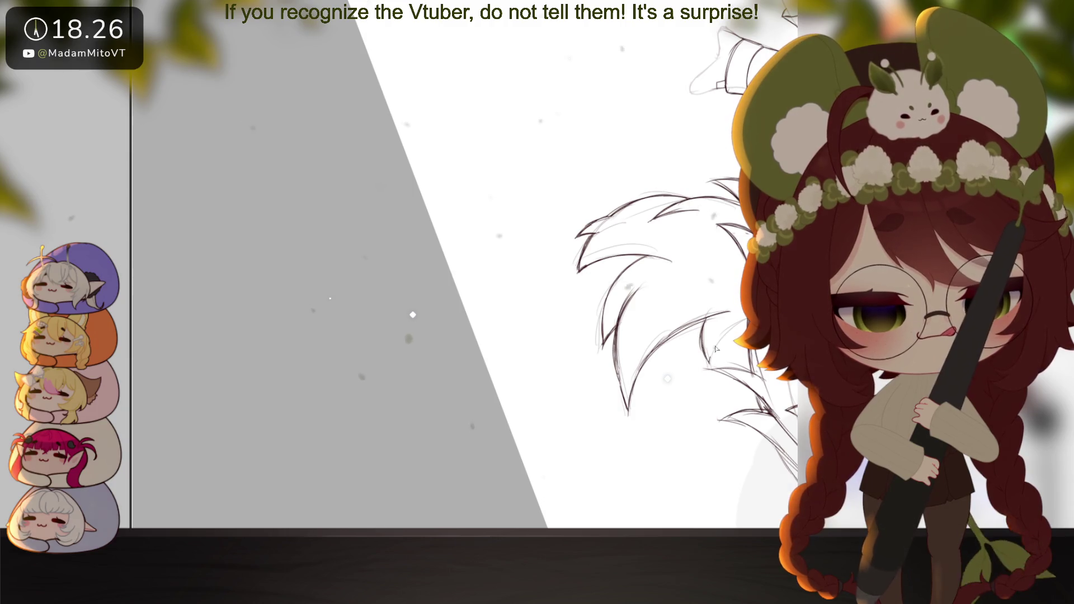
pyautogui.moveTo(412, 297)
pyautogui.mouseDown()
pyautogui.moveTo(445, 458)
pyautogui.moveTo(703, 379)
pyautogui.mouseUp()
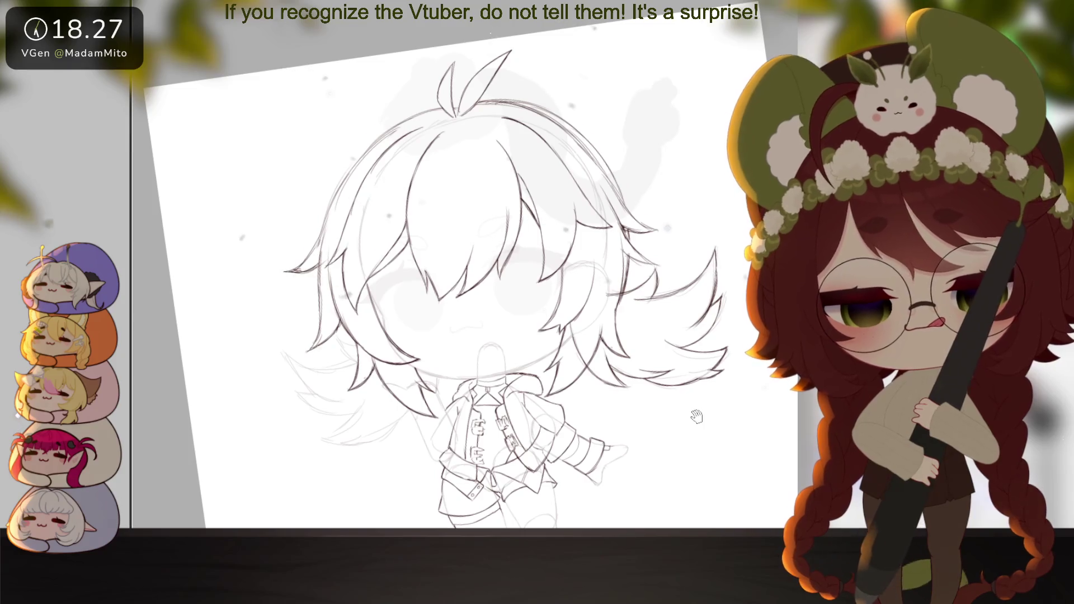
# Paste the inked flared strands, rotate the copy onto the left side, then reset the view upright
pyautogui.moveTo(697, 417); pyautogui.dragTo(722, 385)
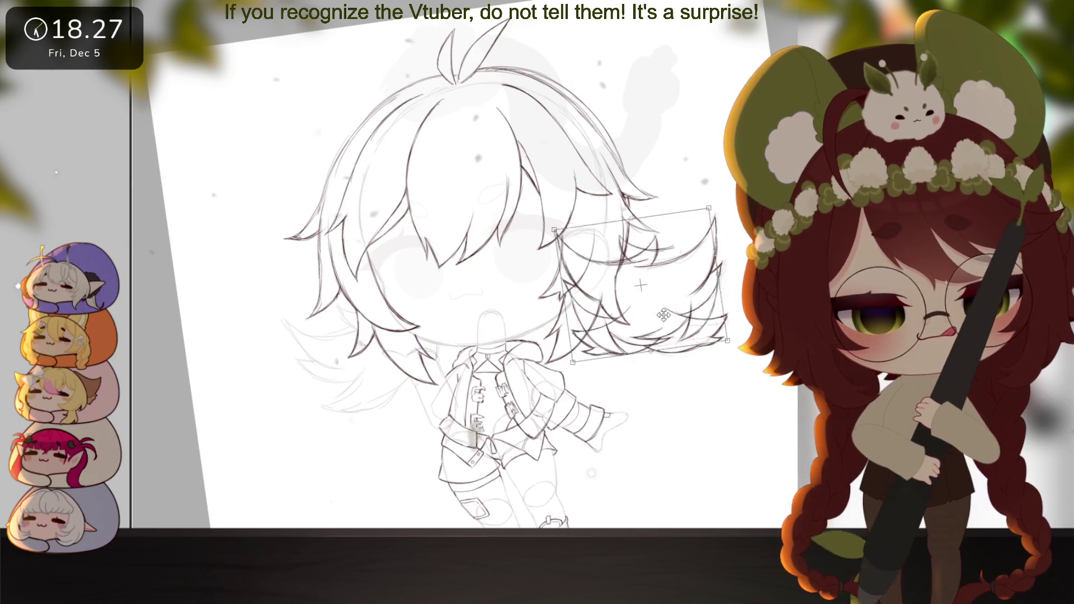
pyautogui.hotkey('ctrl', 'v')
pyautogui.hotkey('ctrl', 't')
pyautogui.moveTo(439, 270); pyautogui.dragTo(406, 269)
pyautogui.press('Return')
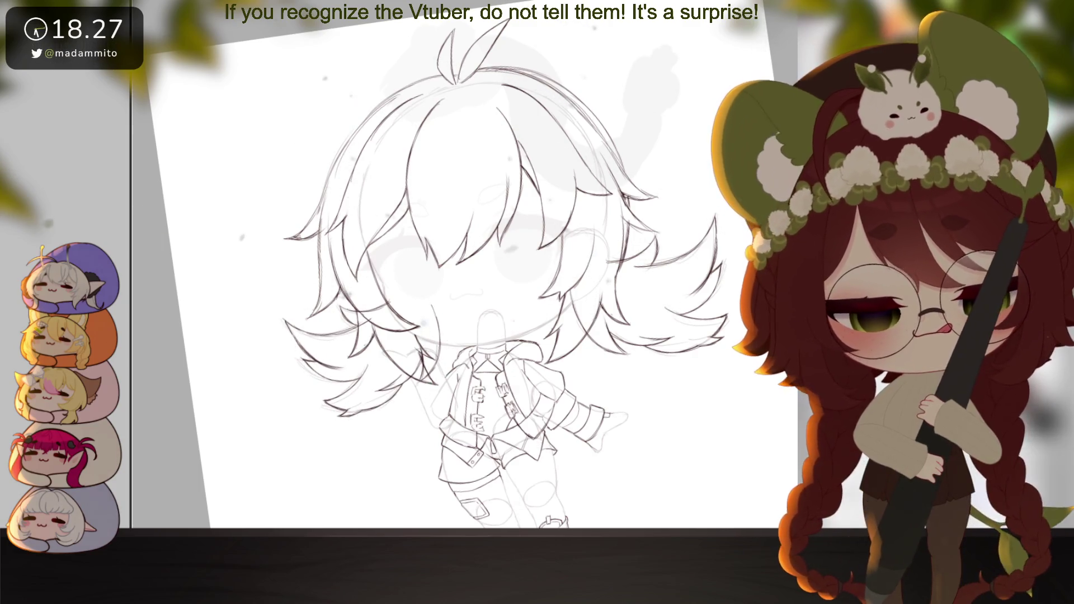
pyautogui.scroll(1, 369, 324)
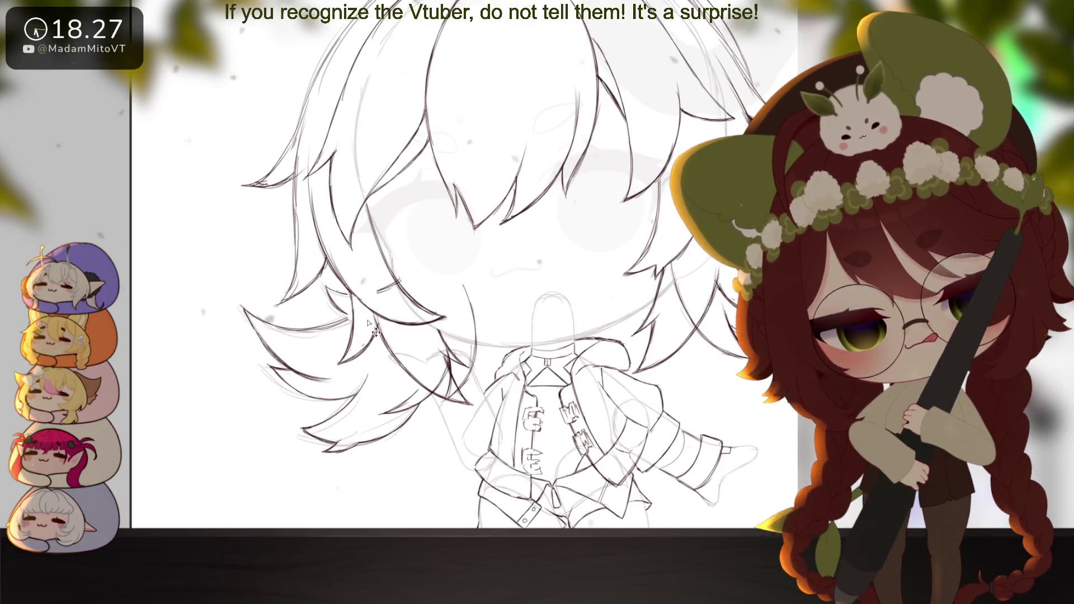
pyautogui.moveTo(369, 315); pyautogui.dragTo(467, 274)
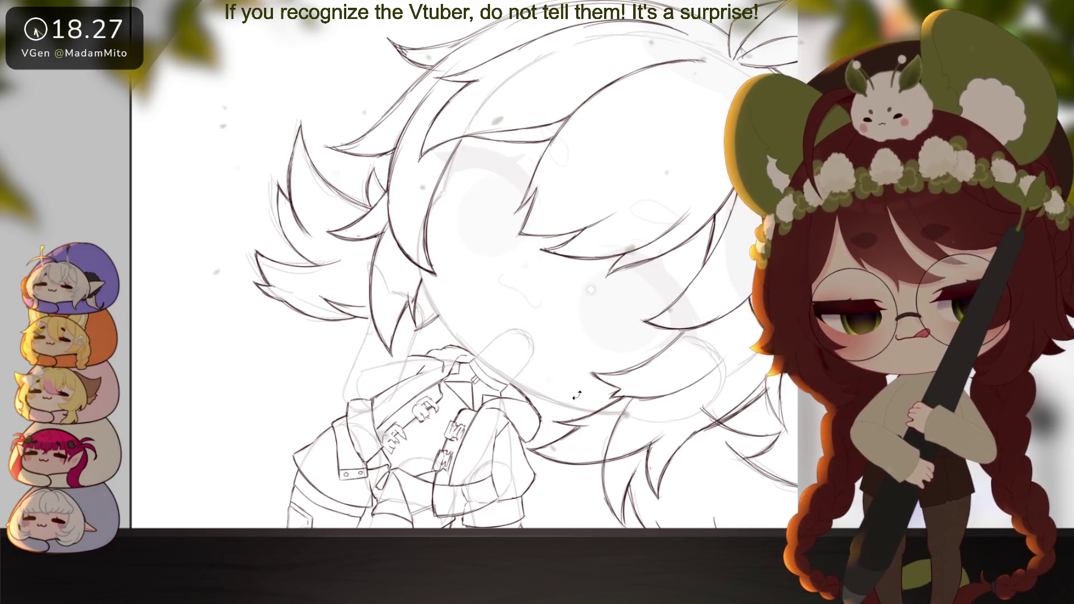
pyautogui.keyDown('alt'); pyautogui.click(540, 369); pyautogui.keyUp('alt')
pyautogui.scroll(-6, 539, 370)
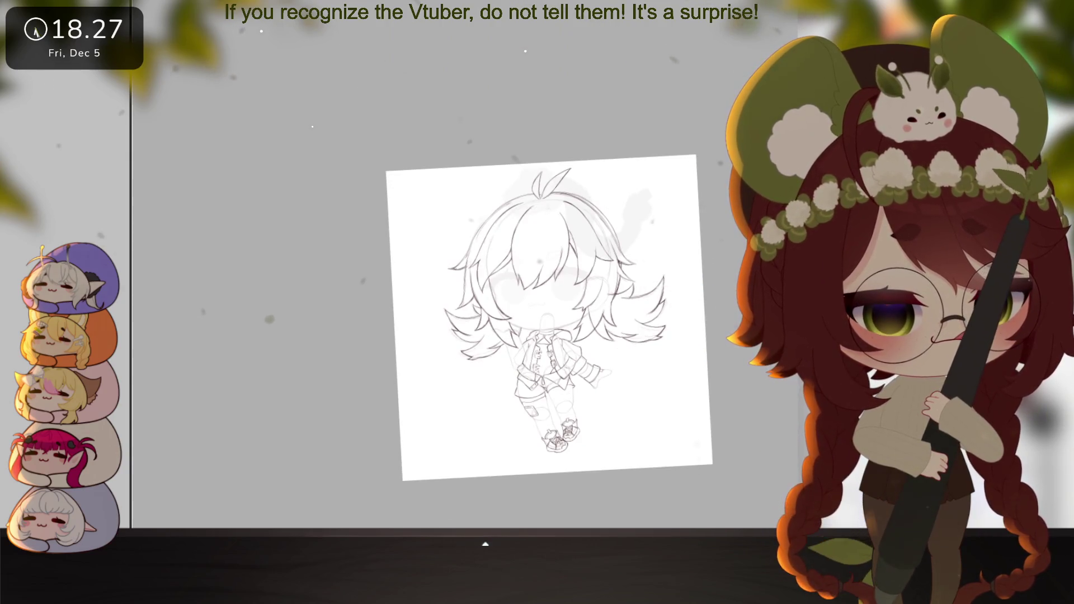
# Zoom in on the sketch and toggle the wide outer hair strokes off and back on to compare
pyautogui.click(620, 332)
pyautogui.scroll(2, 587, 314)
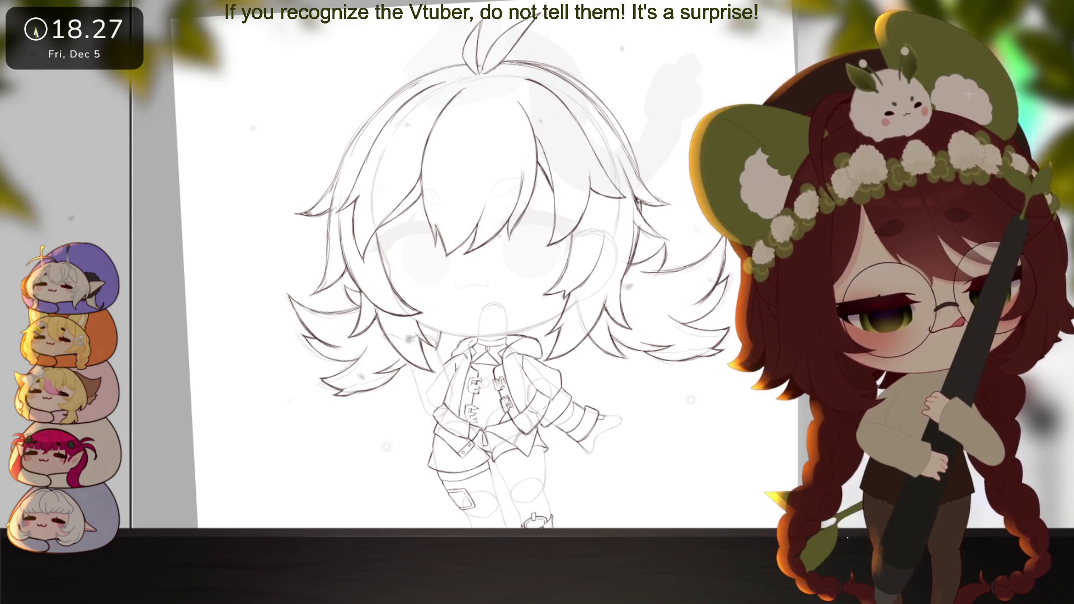
pyautogui.scroll(-2, 559, 324)
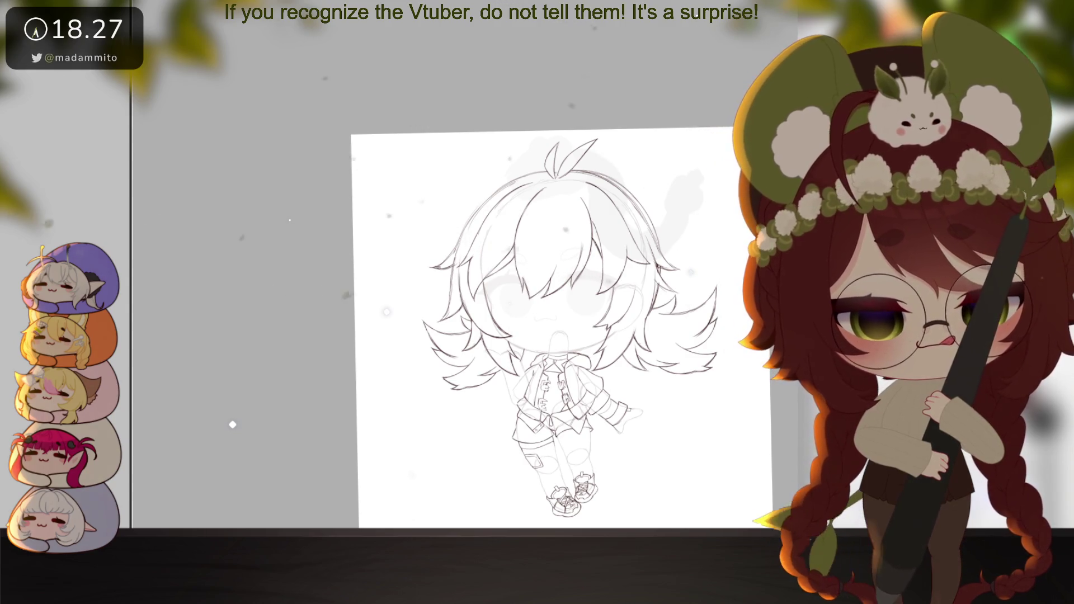
pyautogui.scroll(2, 673, 406)
pyautogui.scroll(-2, 673, 406)
pyautogui.scroll(1, 673, 406)
pyautogui.scroll(-1, 688, 389)
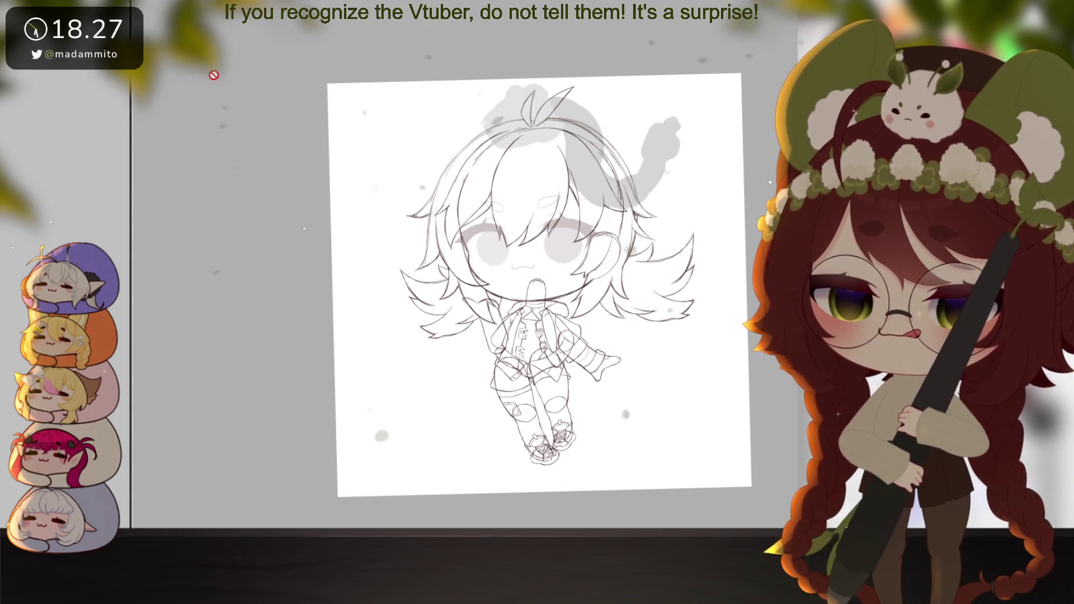
pyautogui.hotkey('ctrl', '+')
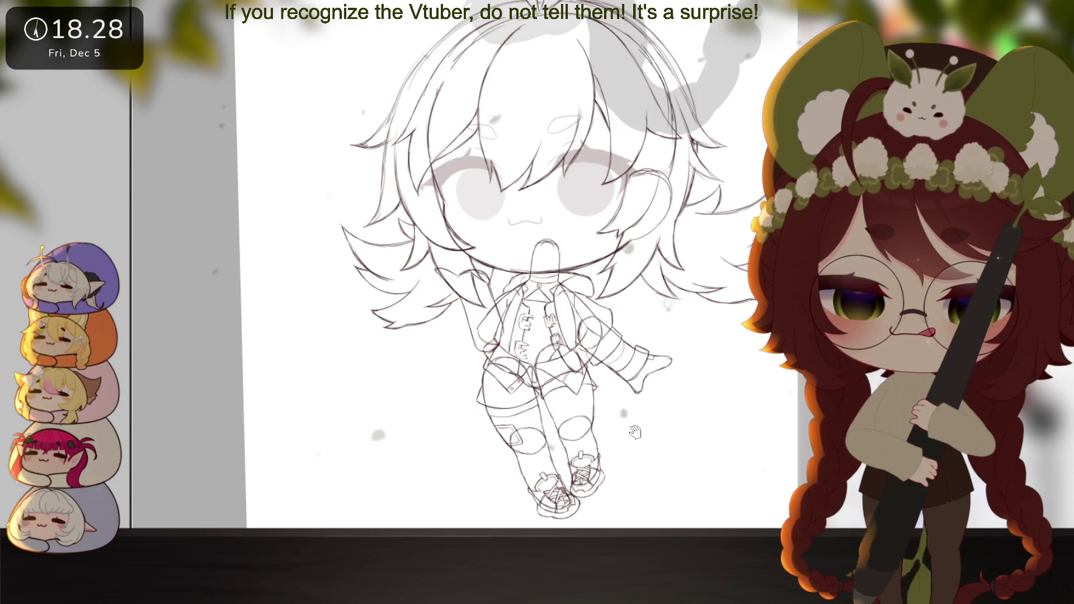
pyautogui.moveTo(635, 431); pyautogui.dragTo(627, 424)
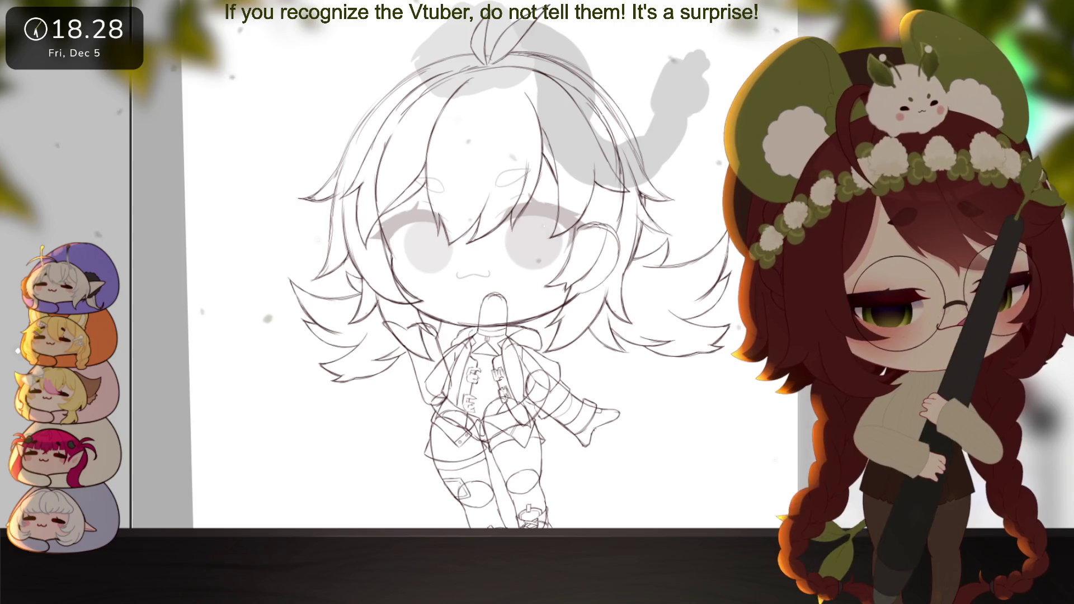
pyautogui.hotkey('ctrl', 'z')
pyautogui.hotkey('ctrl', 'y')
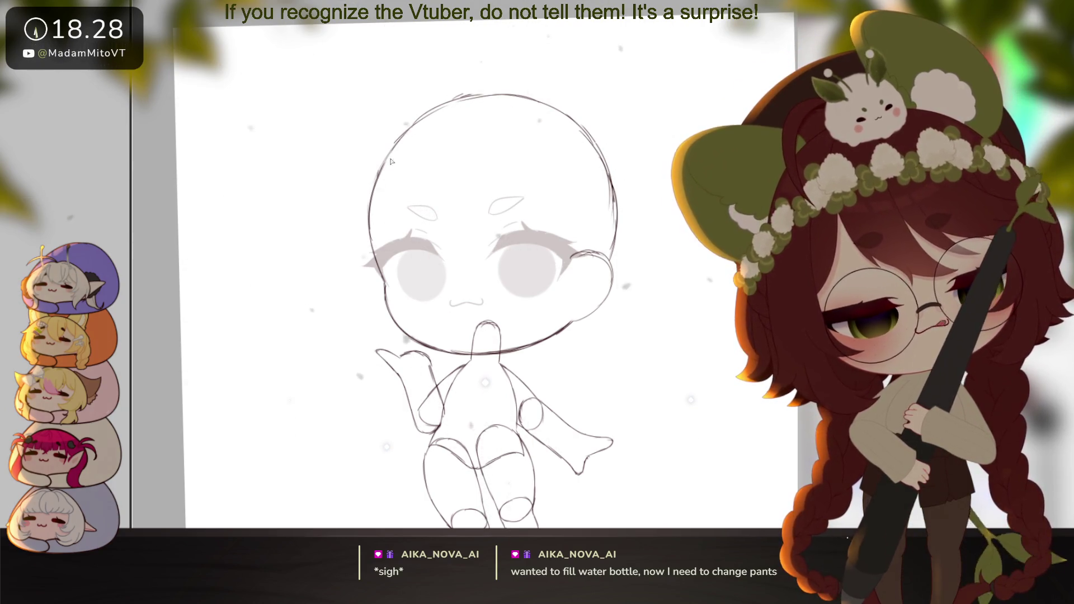
# Magic-wand the background around the figure, invert the selection, then deselect
pyautogui.scroll(-2, 392, 162)
pyautogui.scroll(2, 643, 520)
pyautogui.moveTo(643, 522)
pyautogui.mouseDown()
pyautogui.moveTo(647, 427)
pyautogui.moveTo(685, 413)
pyautogui.mouseUp()
pyautogui.click(701, 369)
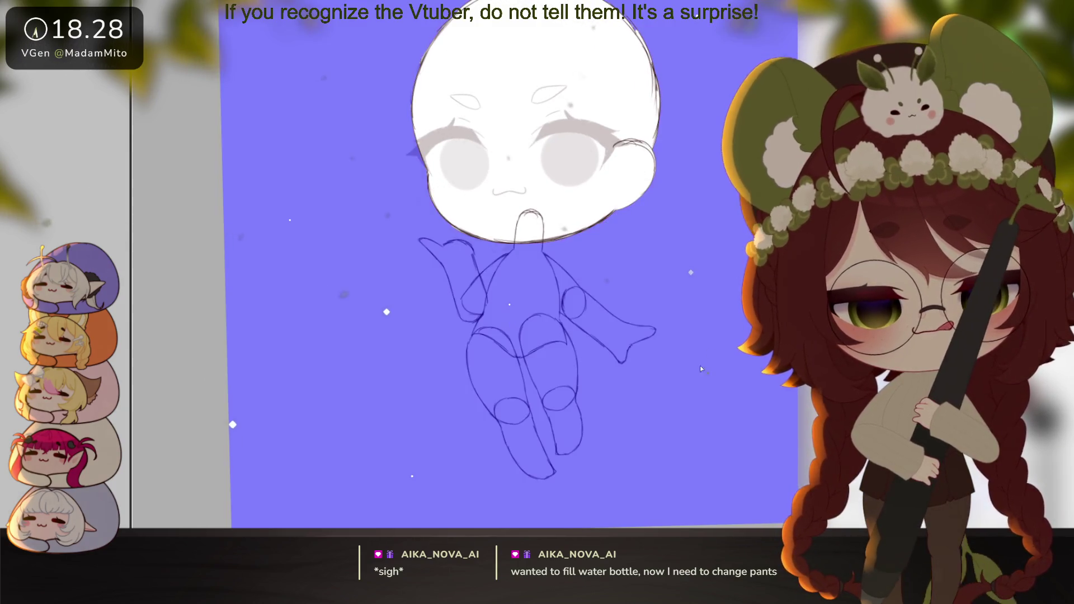
pyautogui.hotkey('ctrl', 'z')
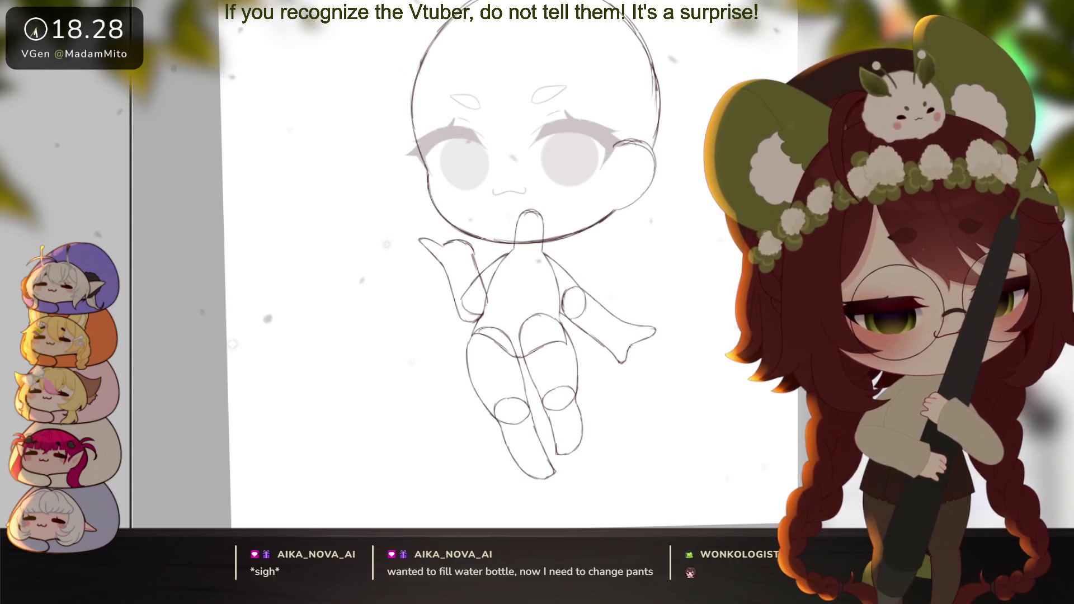
pyautogui.click(706, 322)
pyautogui.hotkey('ctrl', 'shift', 'i')
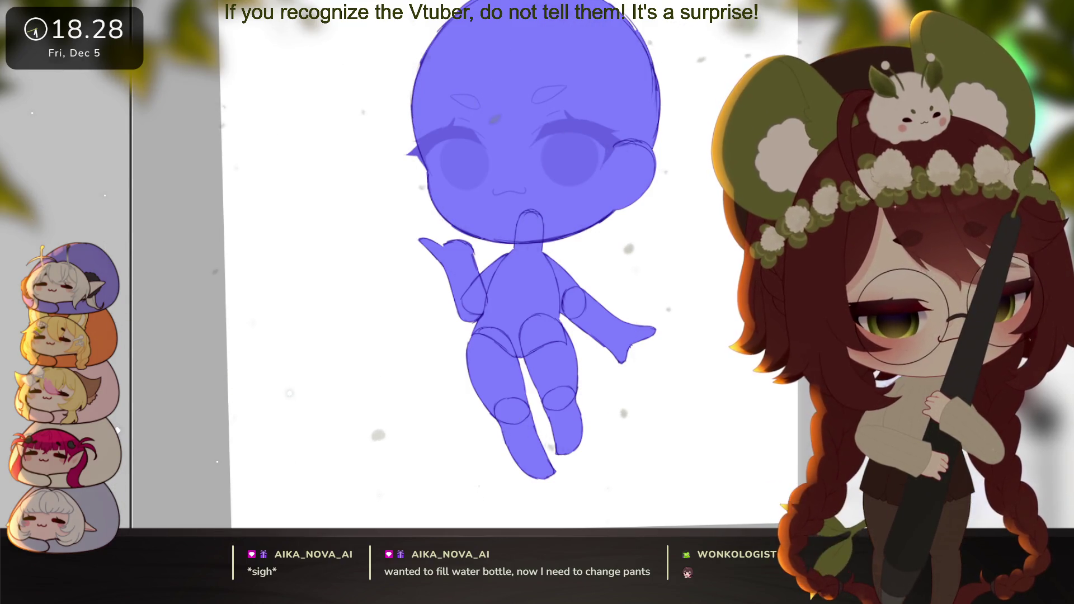
pyautogui.hotkey('ctrl', 'd')
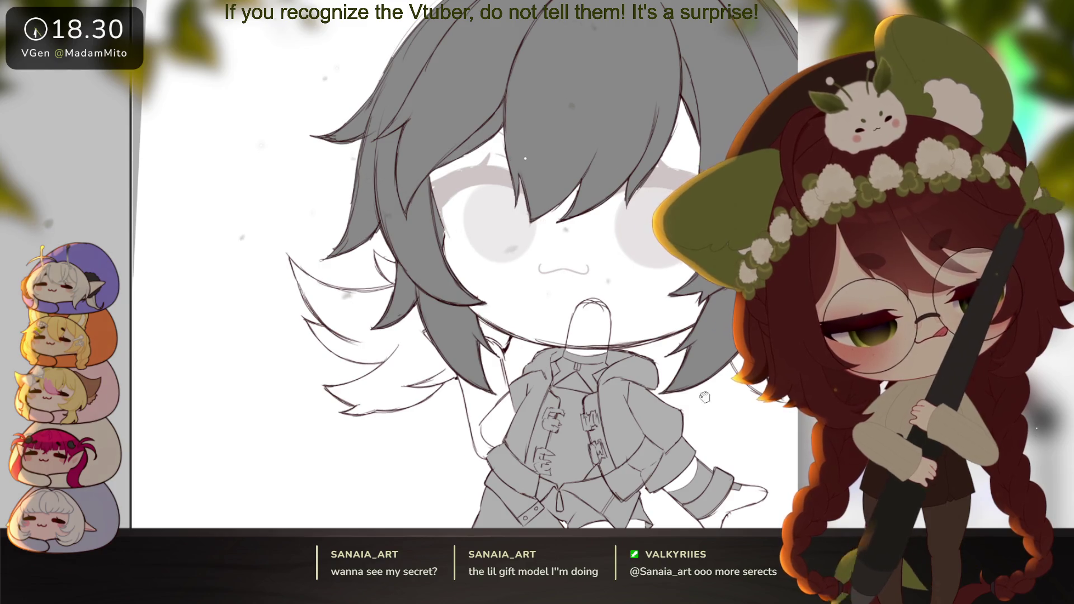
# Pan and zoom the view to centre the figure on the canvas
pyautogui.moveTo(704, 397); pyautogui.dragTo(457, 371)
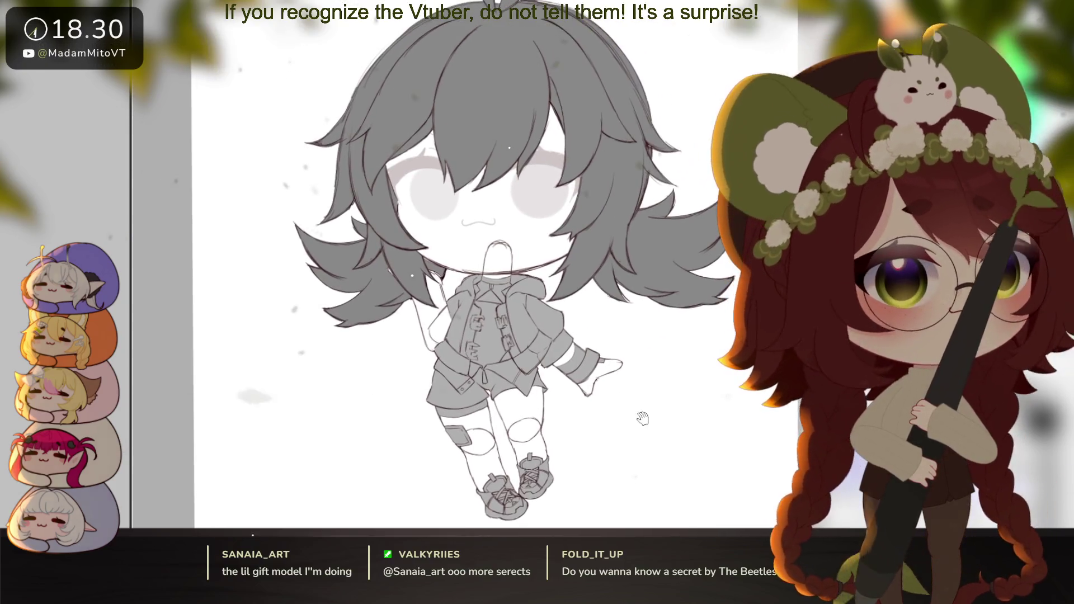
pyautogui.moveTo(643, 419); pyautogui.dragTo(639, 419)
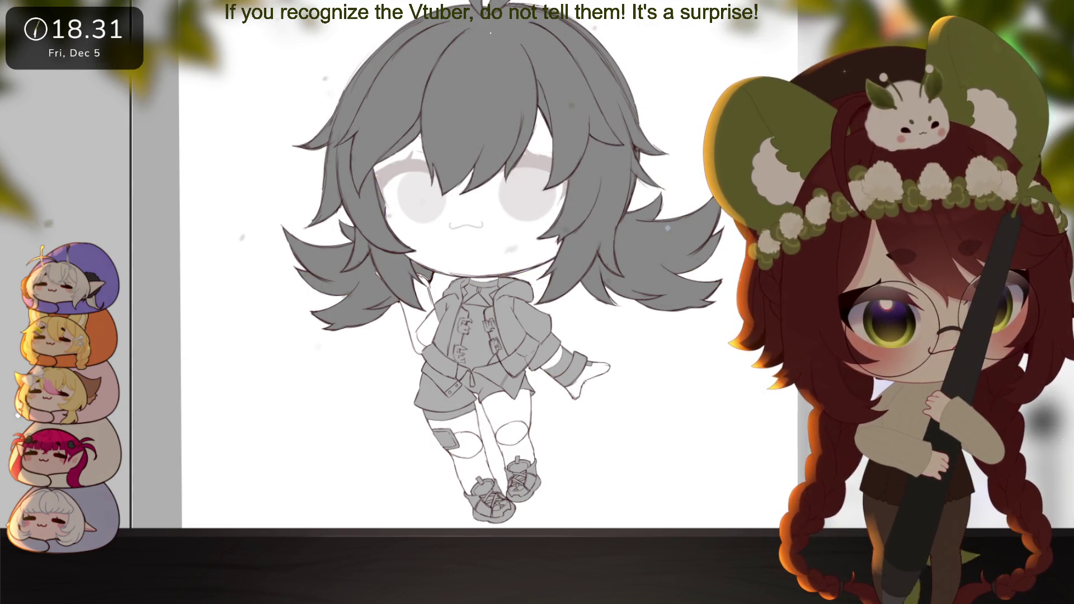
pyautogui.scroll(-3, 603, 346)
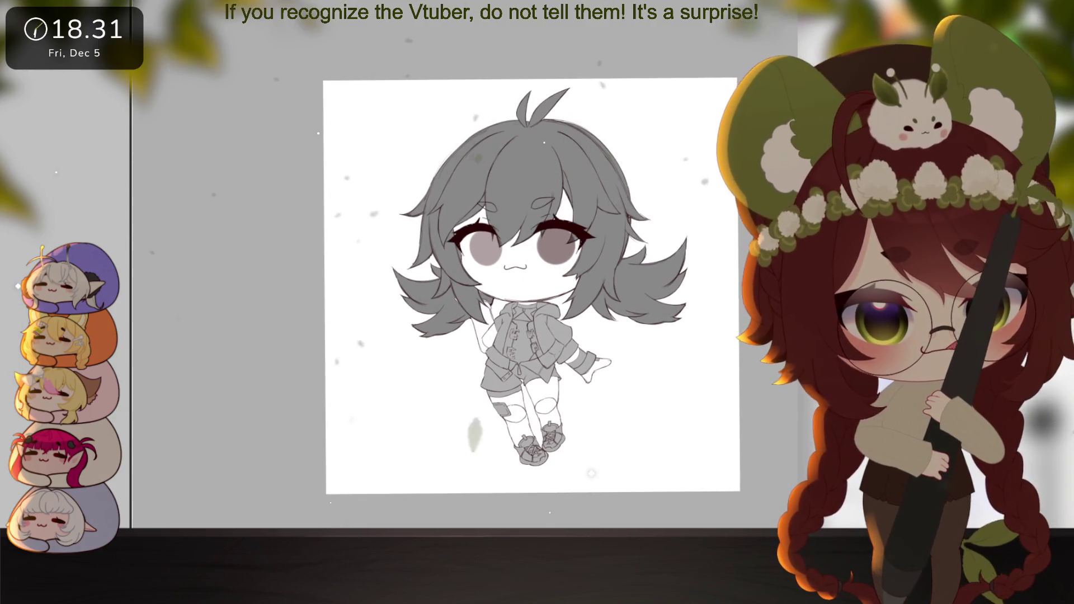
pyautogui.scroll(2, 591, 395)
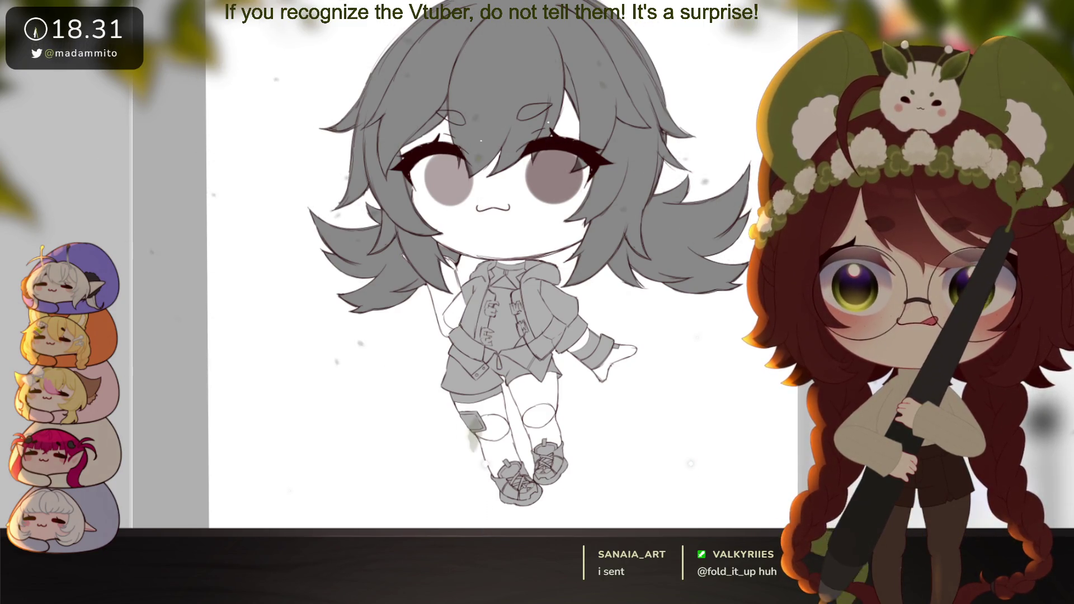
pyautogui.scroll(-1, 774, 356)
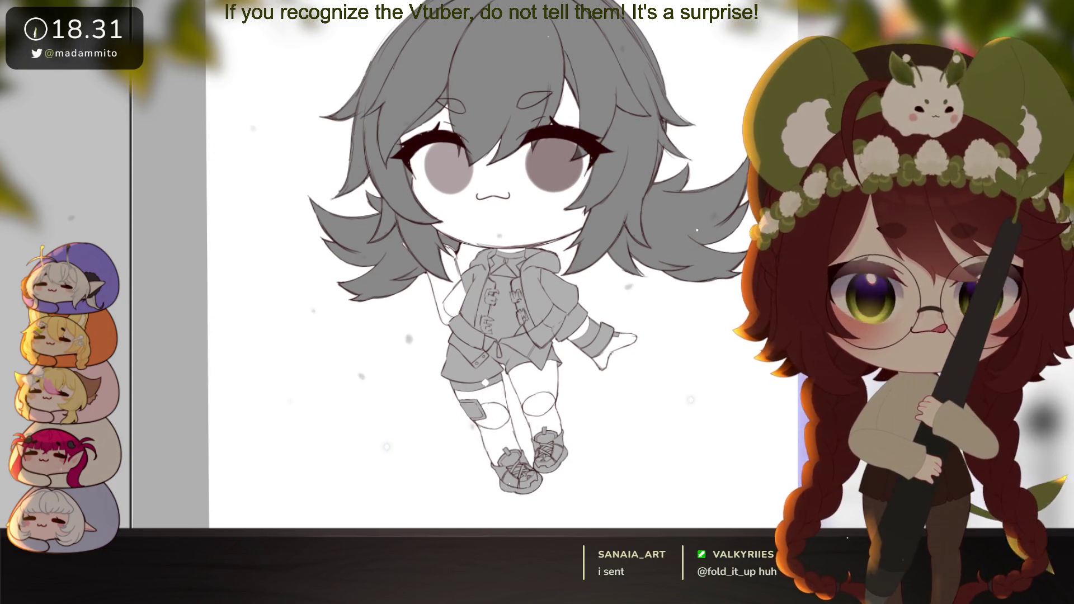
pyautogui.scroll(-2, 669, 366)
pyautogui.moveTo(668, 367); pyautogui.dragTo(616, 396)
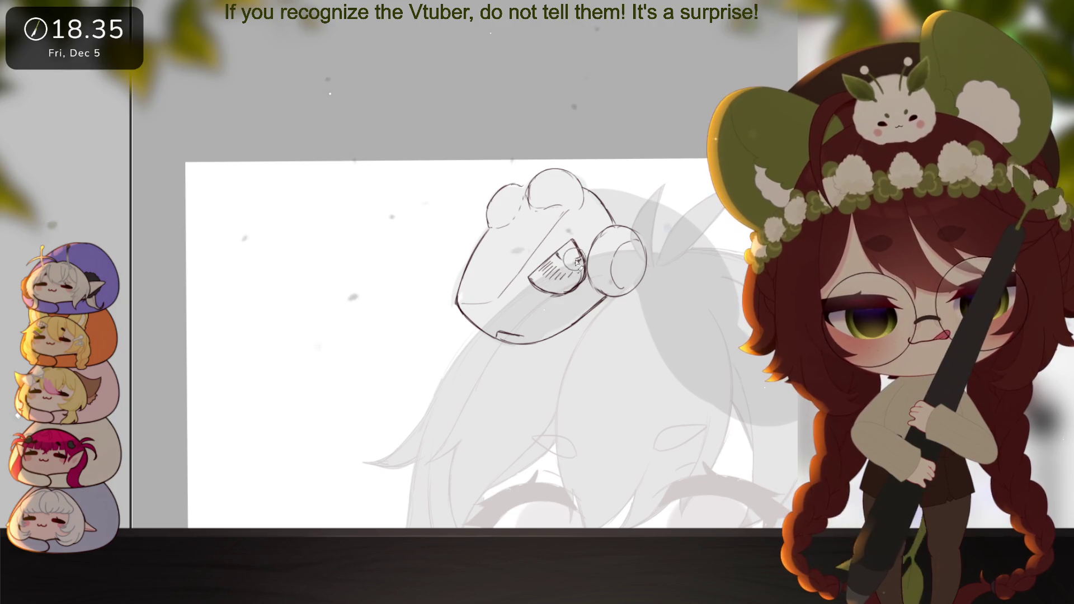
# Move and slightly shrink the hat sketch so it sits on the chibi's head
pyautogui.scroll(-3, 585, 262)
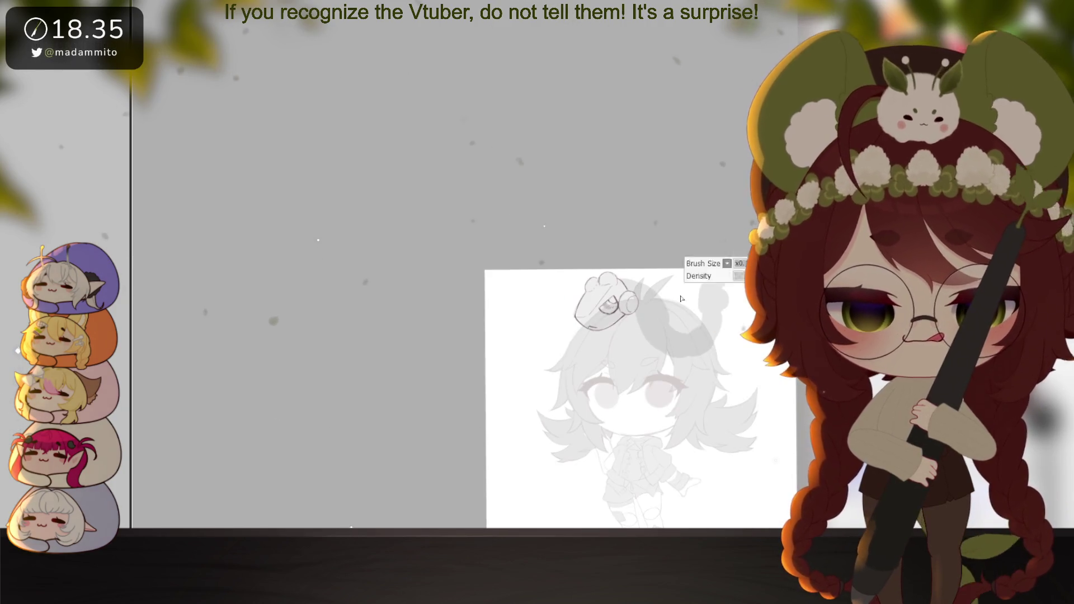
pyautogui.scroll(2, 663, 400)
pyautogui.moveTo(663, 400); pyautogui.dragTo(586, 384)
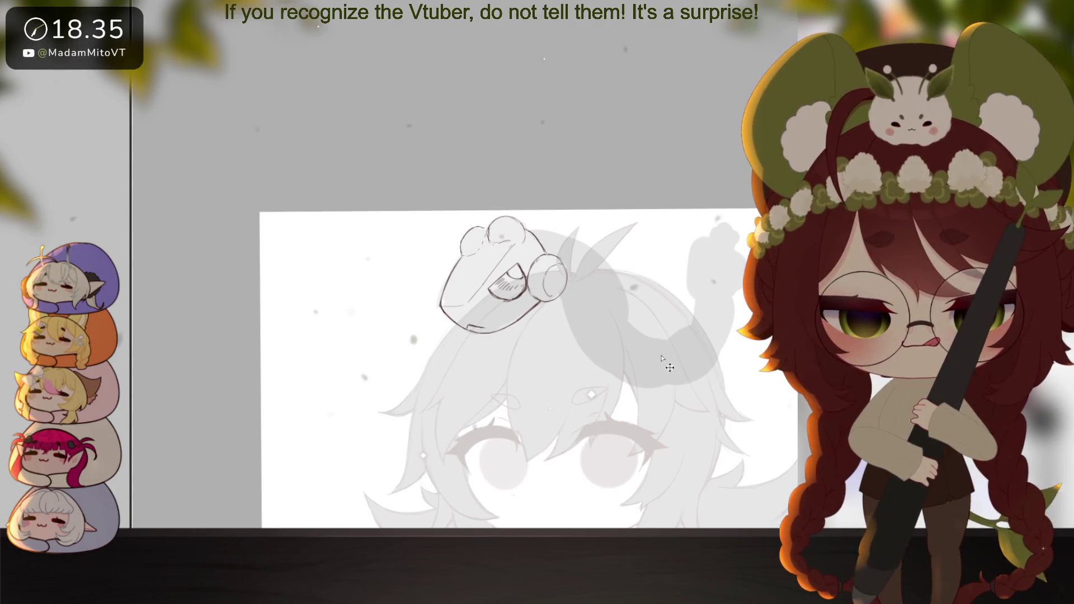
pyautogui.scroll(-3, 662, 349)
pyautogui.scroll(3, 637, 382)
pyautogui.moveTo(597, 428); pyautogui.dragTo(592, 425)
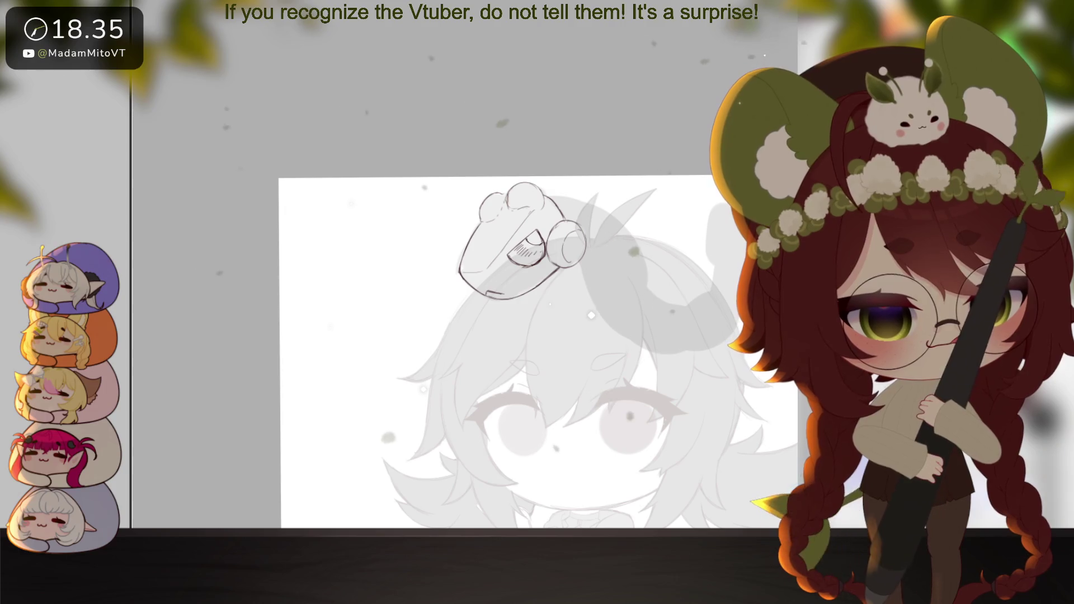
pyautogui.hotkey('ctrl', 't')
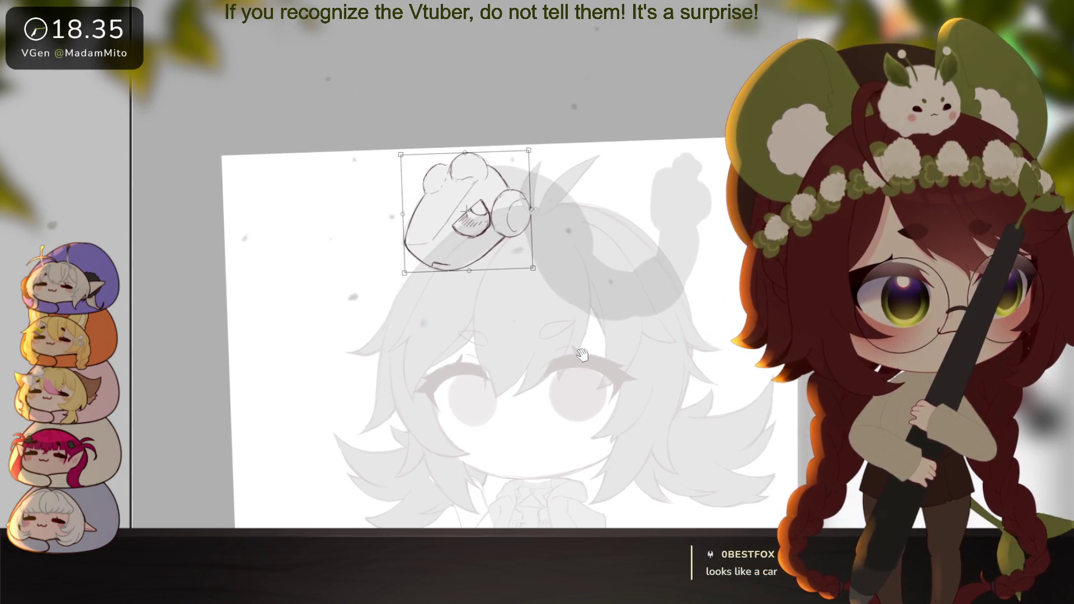
pyautogui.moveTo(524, 143); pyautogui.dragTo(508, 146)
pyautogui.press('Return')
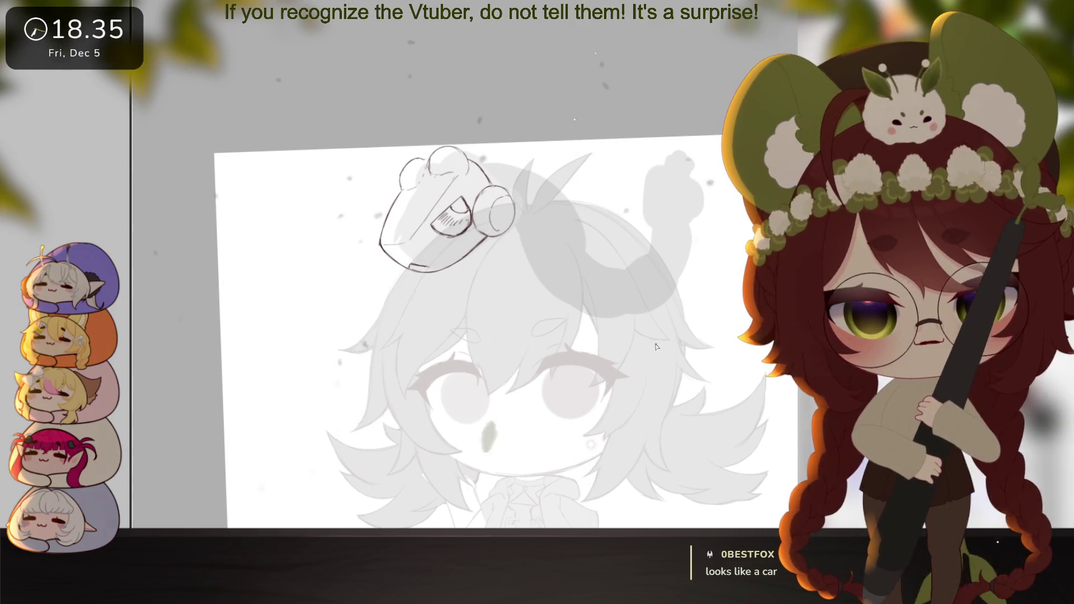
# Extend the hat's top-right outline, then check it from rotated and zoomed views
pyautogui.scroll(2, 482, 156)
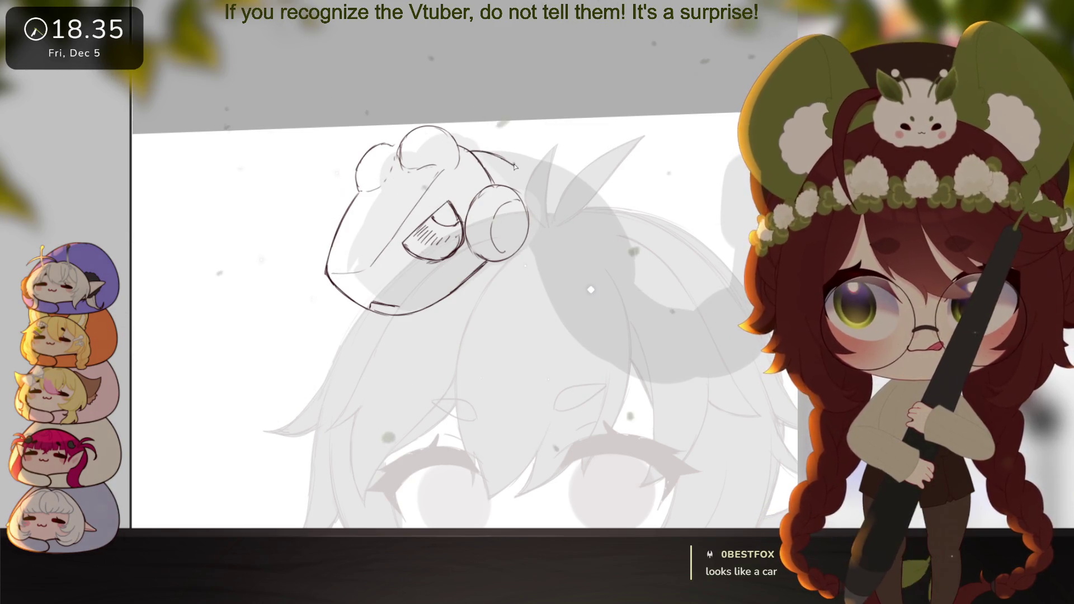
pyautogui.moveTo(526, 171); pyautogui.dragTo(542, 185)
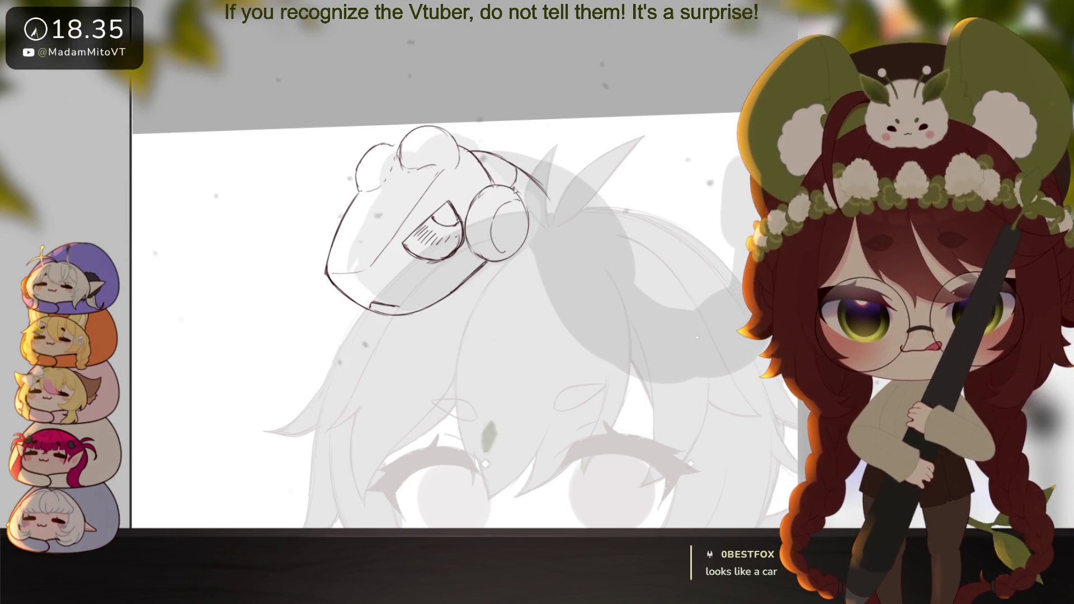
pyautogui.moveTo(592, 274); pyautogui.dragTo(442, 322)
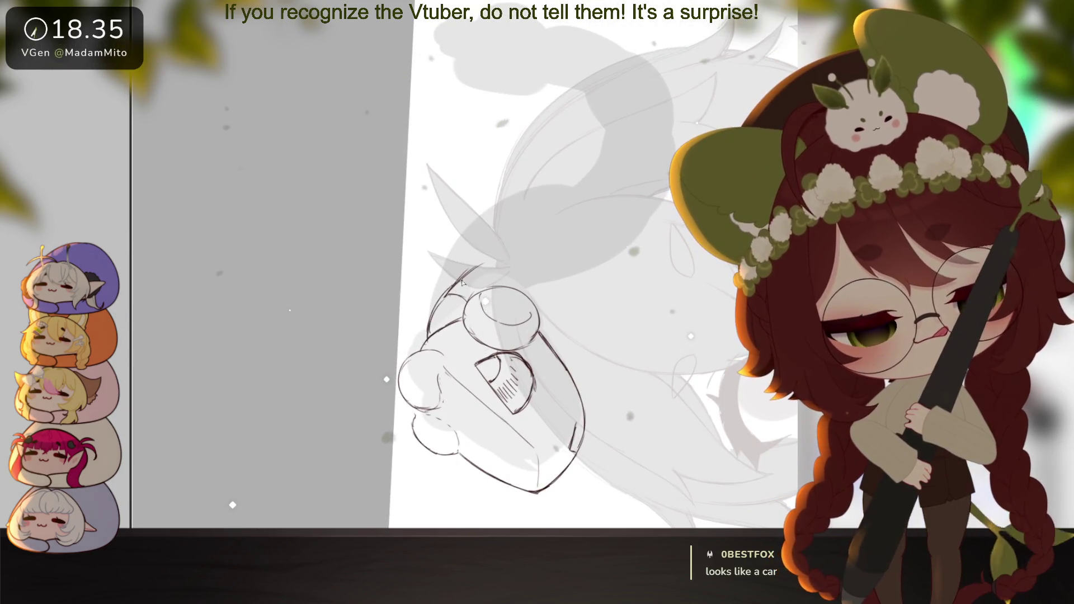
pyautogui.moveTo(448, 295)
pyautogui.mouseDown()
pyautogui.moveTo(504, 302)
pyautogui.moveTo(465, 295)
pyautogui.mouseUp()
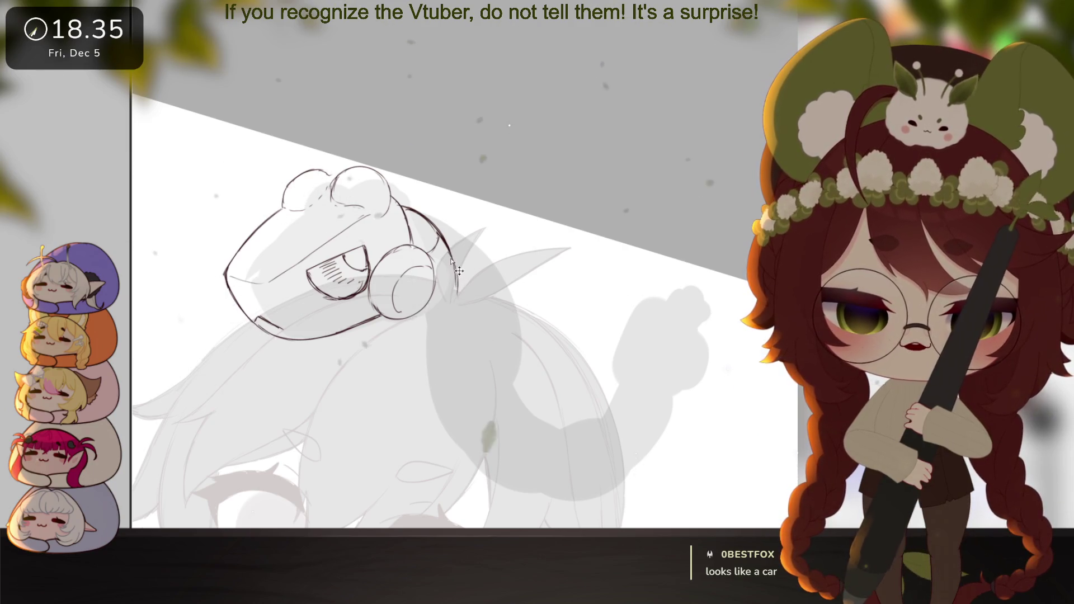
pyautogui.moveTo(551, 395)
pyautogui.mouseDown()
pyautogui.moveTo(580, 370)
pyautogui.moveTo(616, 397)
pyautogui.moveTo(627, 354)
pyautogui.moveTo(610, 420)
pyautogui.mouseUp()
pyautogui.hotkey('ctrl', '-')
pyautogui.hotkey('ctrl', '-')
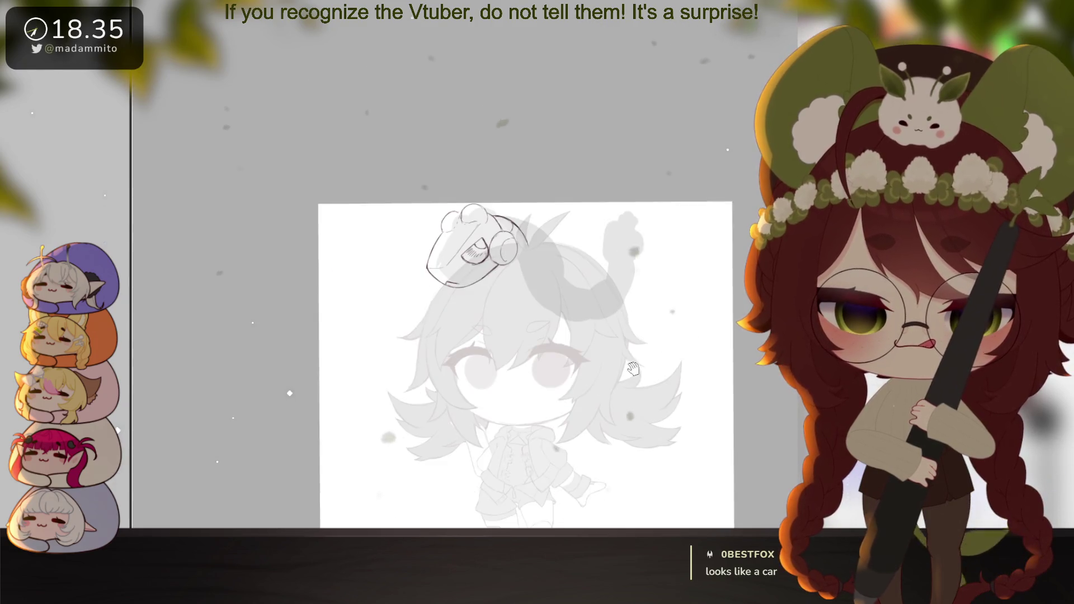
pyautogui.click(626, 353)
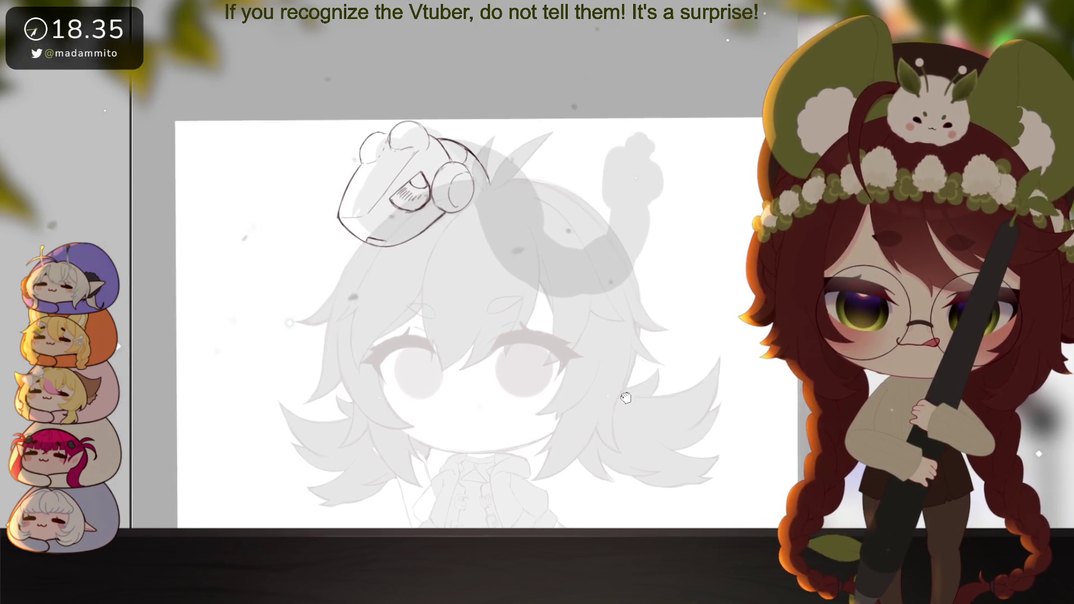
pyautogui.moveTo(621, 381); pyautogui.dragTo(630, 400)
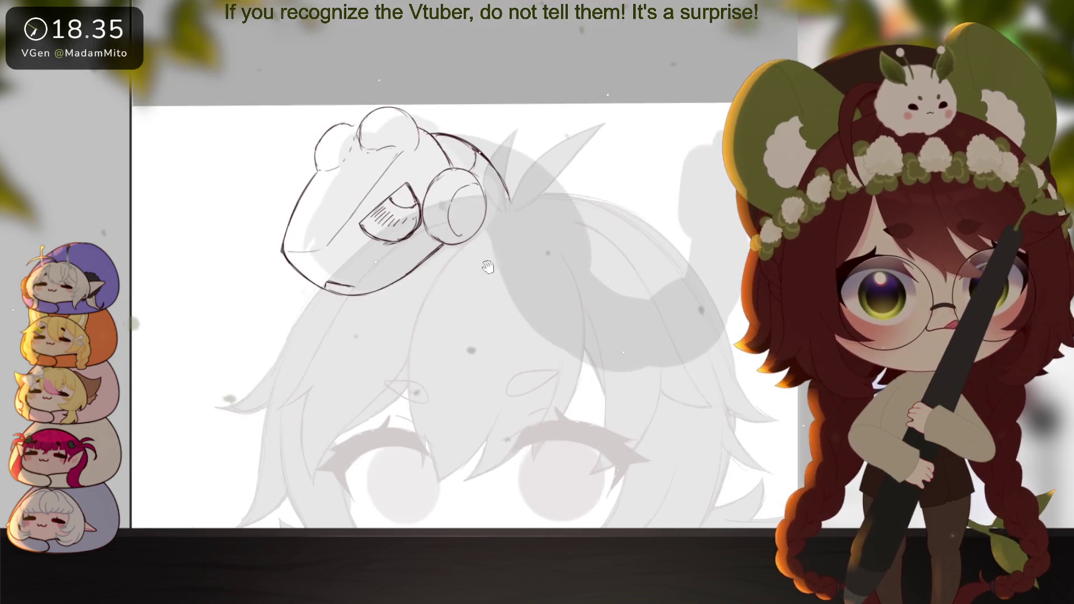
pyautogui.moveTo(488, 267); pyautogui.dragTo(575, 315)
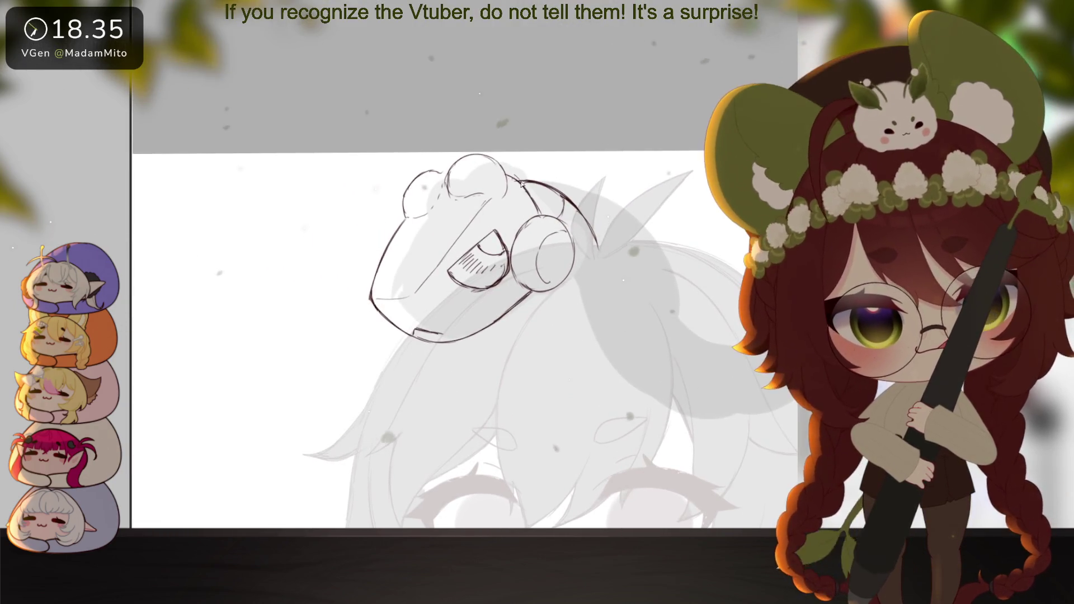
# Lasso the area to the right of the hat, then clear the selection
pyautogui.moveTo(544, 208)
pyautogui.mouseDown()
pyautogui.moveTo(627, 280)
pyautogui.moveTo(556, 133)
pyautogui.mouseUp()
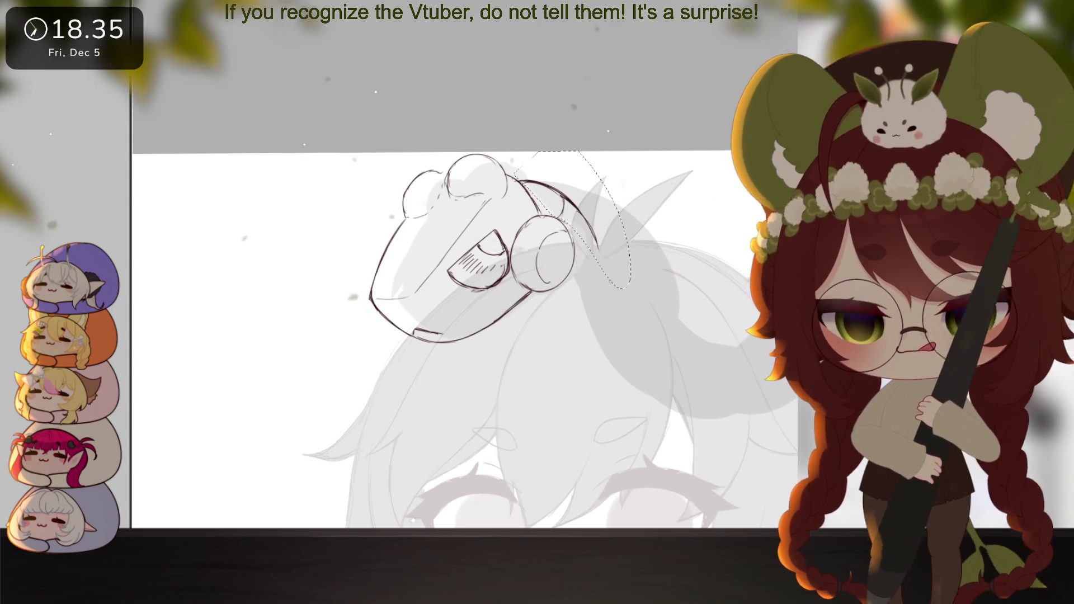
pyautogui.hotkey('ctrl', 'd')
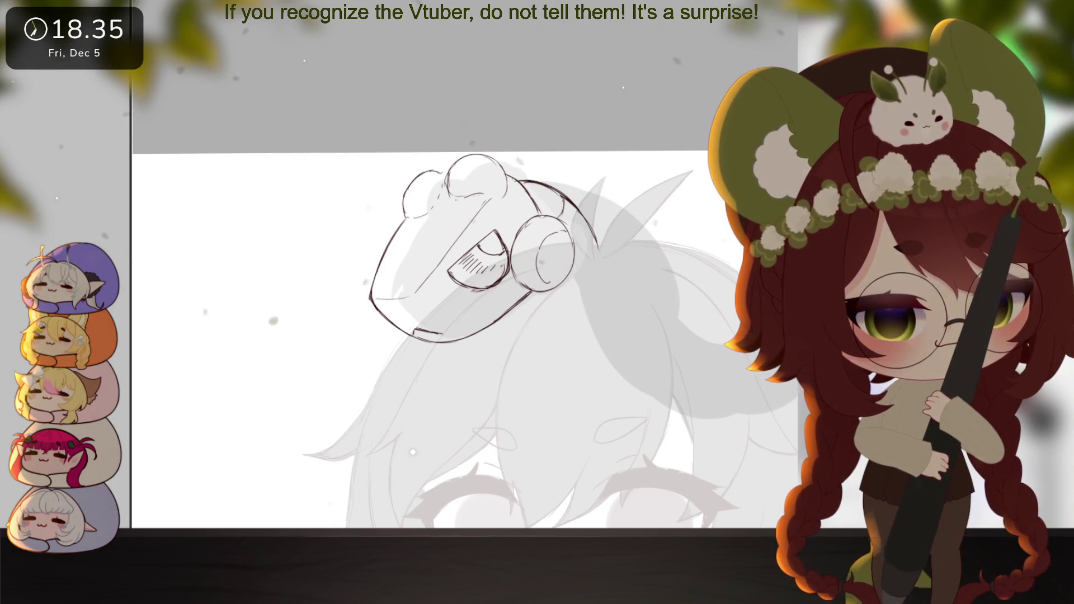
pyautogui.moveTo(863, 374)
pyautogui.mouseDown()
pyautogui.moveTo(733, 353)
pyautogui.moveTo(661, 314)
pyautogui.mouseUp()
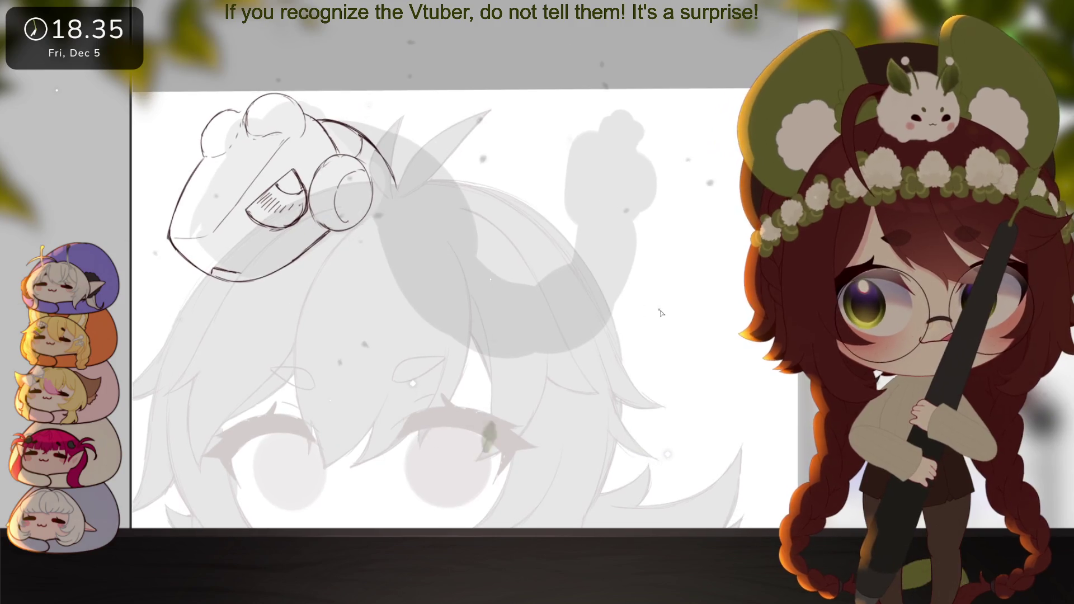
# Draw the tube's left and right edges, close its top and extend the outline toward the cap
pyautogui.moveTo(591, 192)
pyautogui.mouseDown()
pyautogui.moveTo(583, 224)
pyautogui.moveTo(595, 280)
pyautogui.mouseUp()
pyautogui.moveTo(591, 193); pyautogui.dragTo(587, 289)
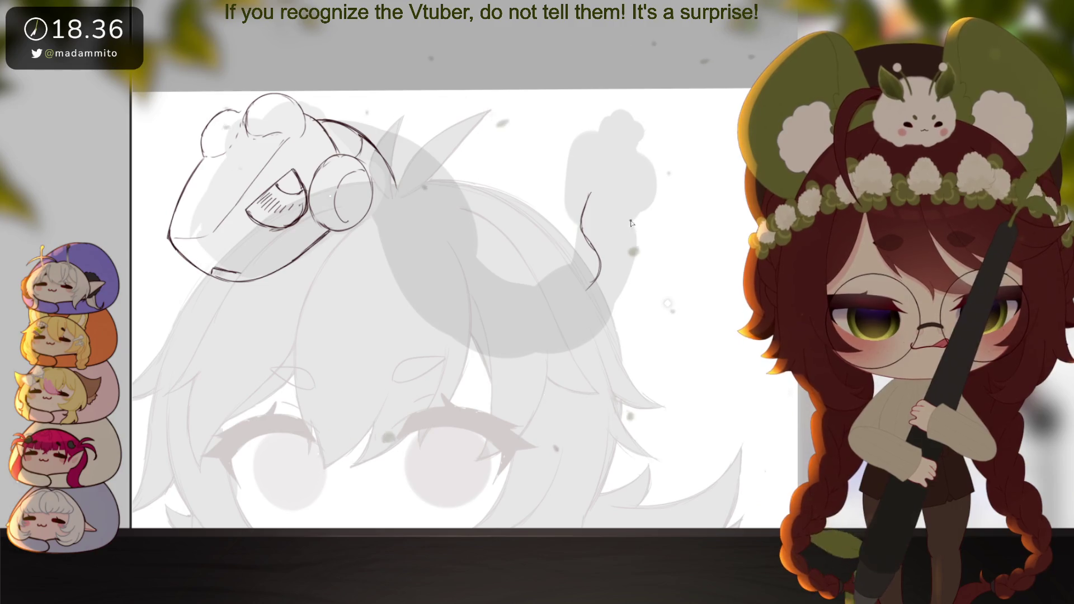
pyautogui.moveTo(633, 238); pyautogui.dragTo(647, 263)
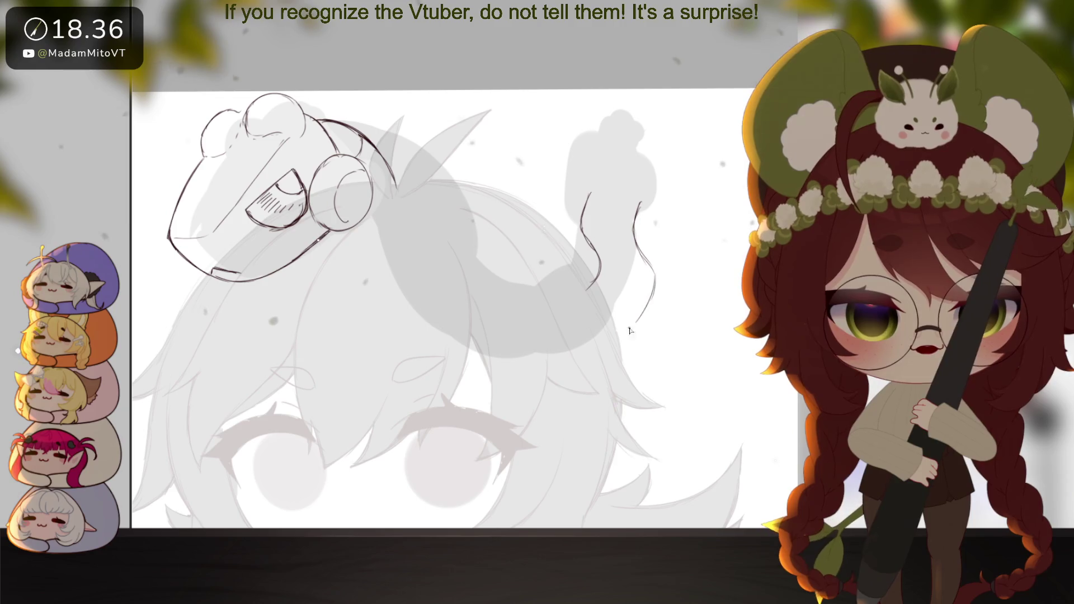
pyautogui.moveTo(635, 323); pyautogui.dragTo(625, 327)
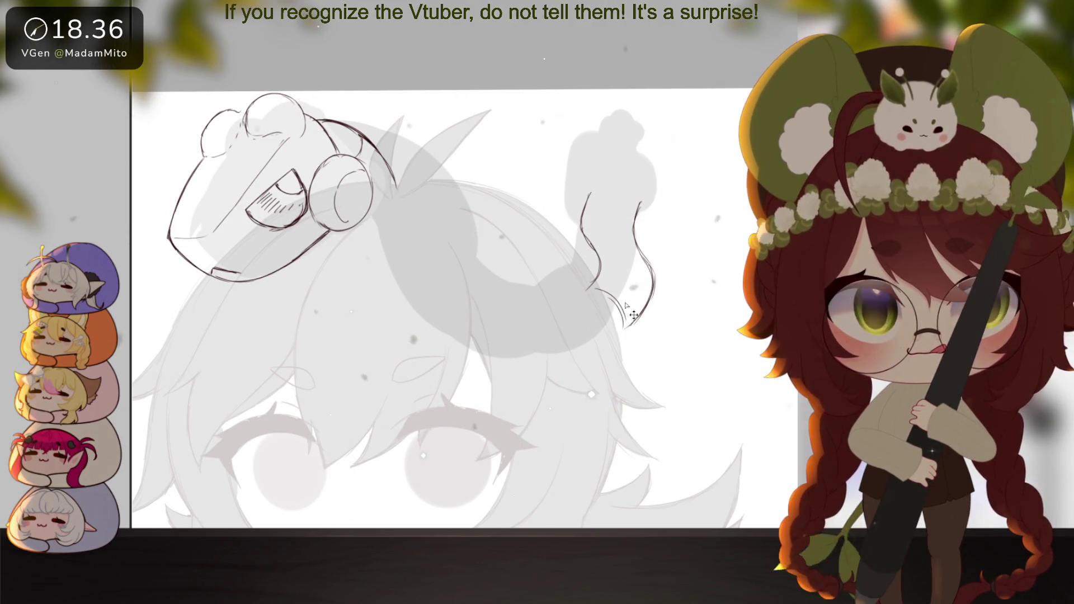
pyautogui.moveTo(625, 327); pyautogui.dragTo(619, 337)
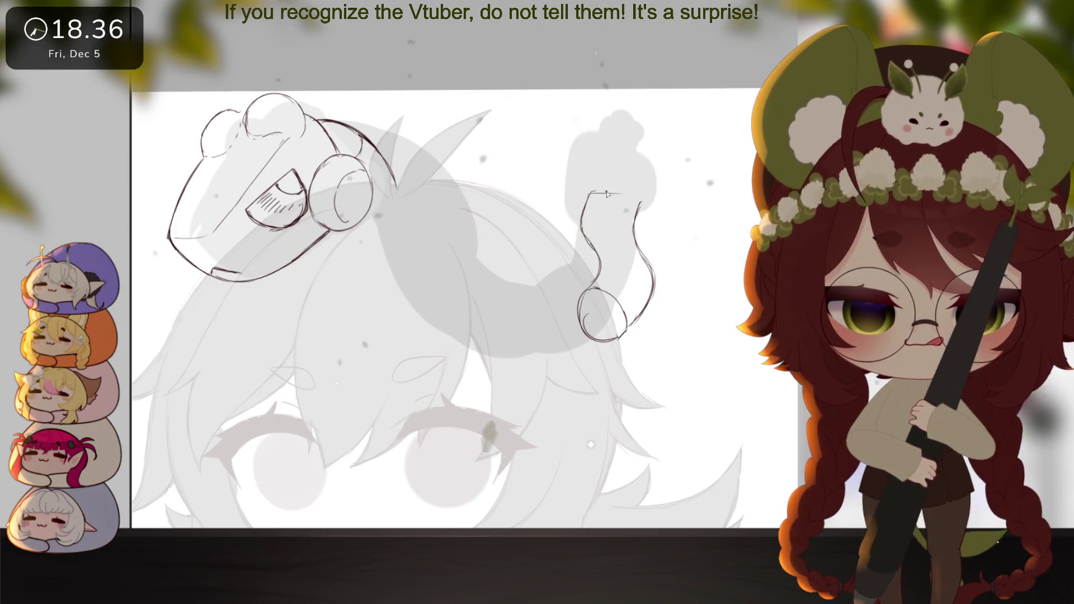
pyautogui.moveTo(589, 193); pyautogui.dragTo(639, 221)
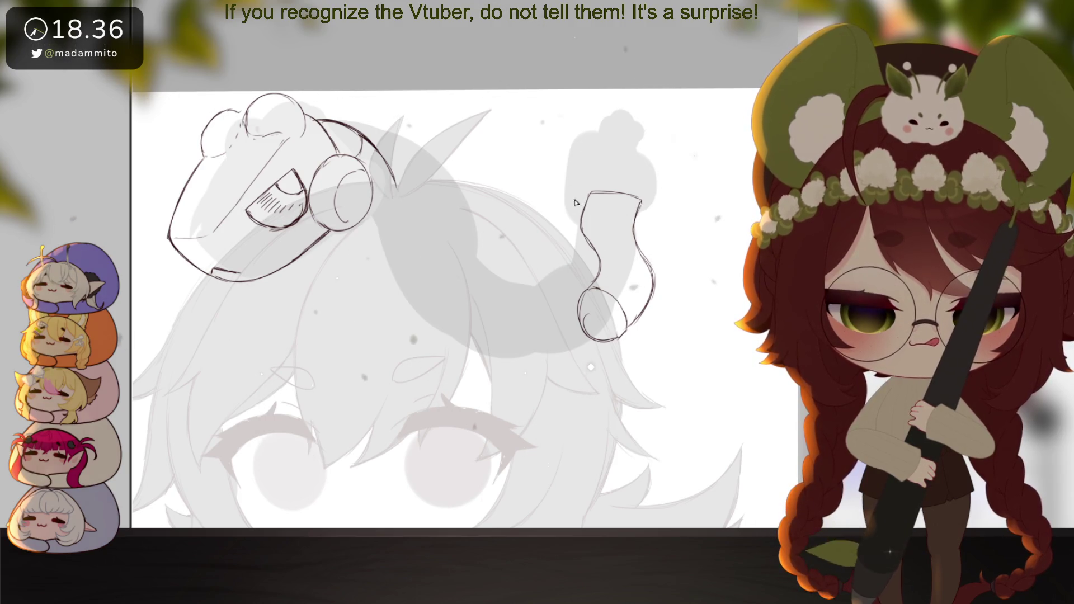
pyautogui.moveTo(577, 203); pyautogui.dragTo(589, 155)
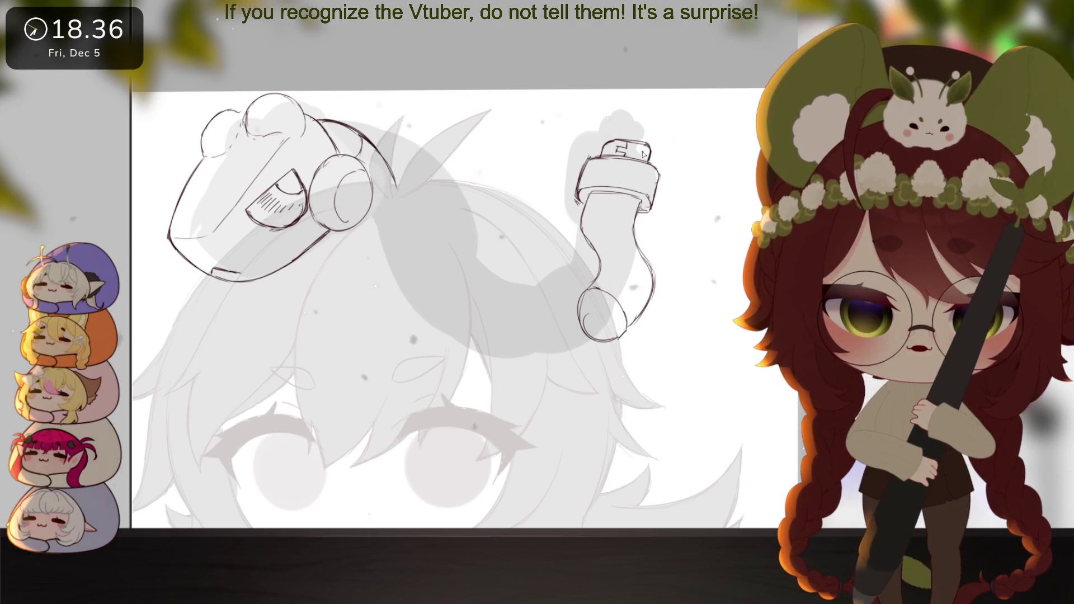
# Rotate the bottle sketch about 20° clockwise
pyautogui.hotkey('ctrl', '-')
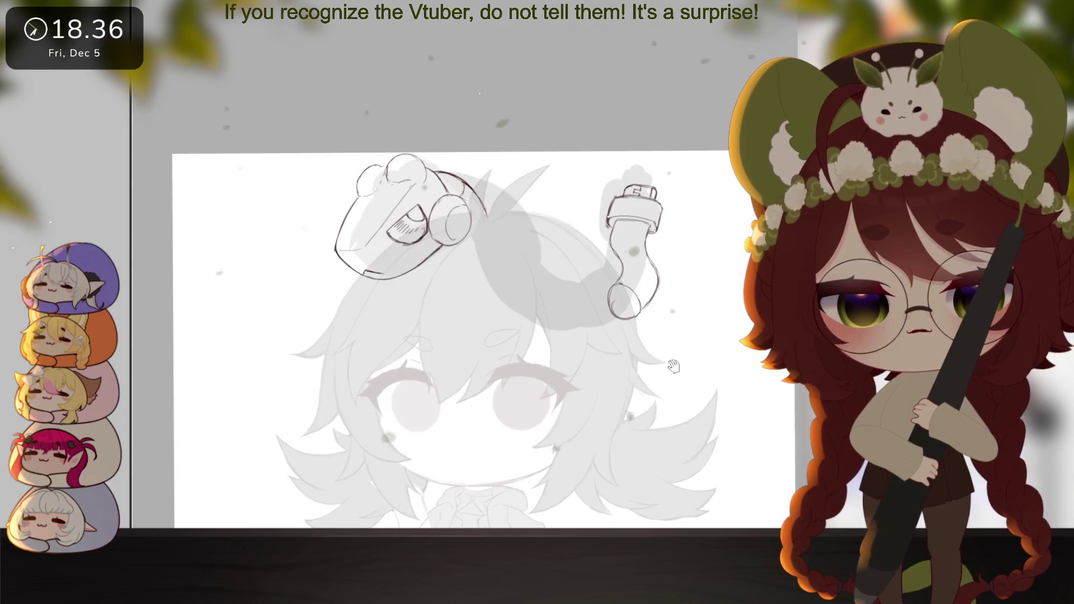
pyautogui.hotkey('ctrl', 't')
pyautogui.moveTo(696, 185); pyautogui.dragTo(706, 208)
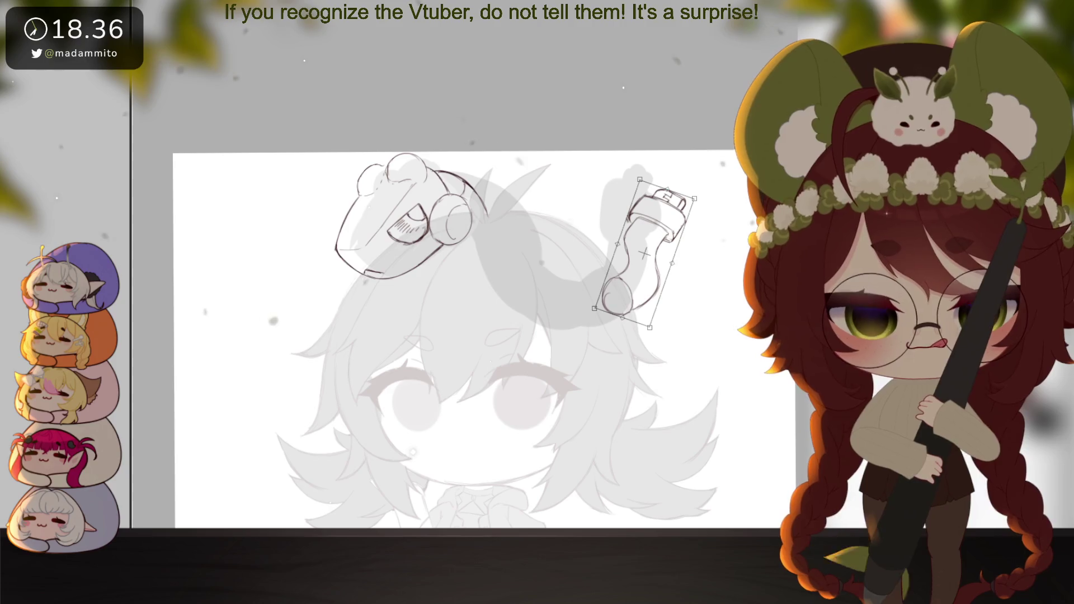
pyautogui.press('Return')
# Select the bottle's interior and fill it with dark grey
pyautogui.click(719, 249)
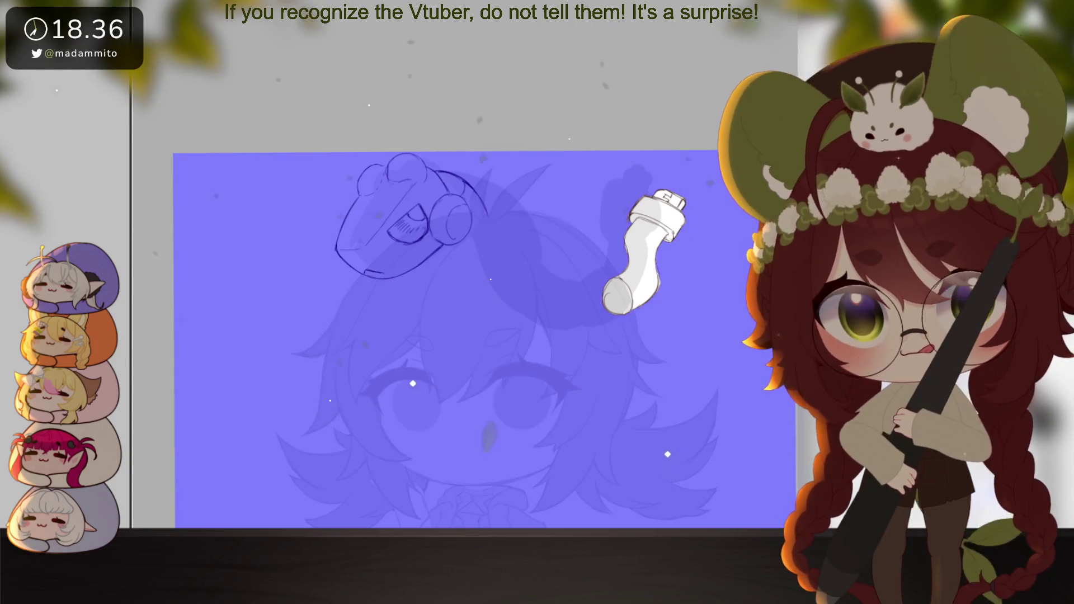
pyautogui.hotkey('ctrl', 'z')
pyautogui.click(644, 258)
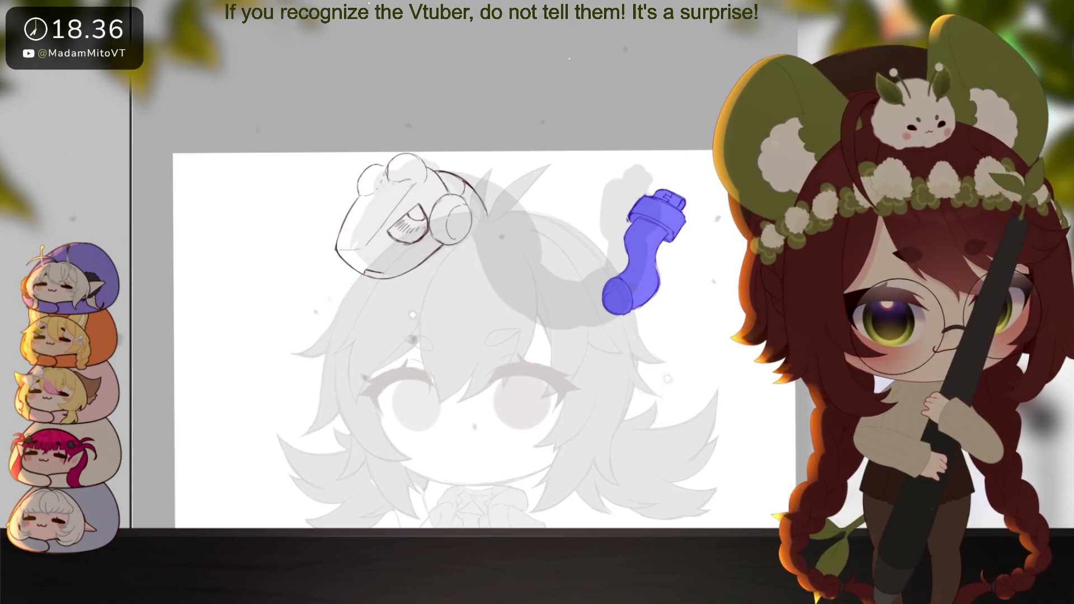
pyautogui.click(667, 285)
pyautogui.hotkey('ctrl', 'z')
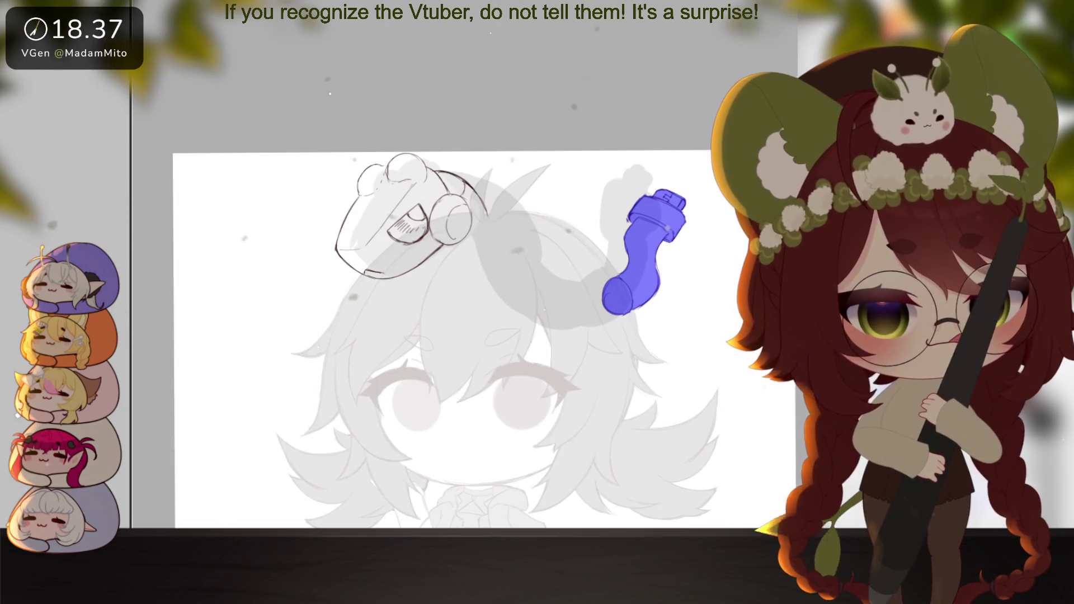
pyautogui.click(637, 263)
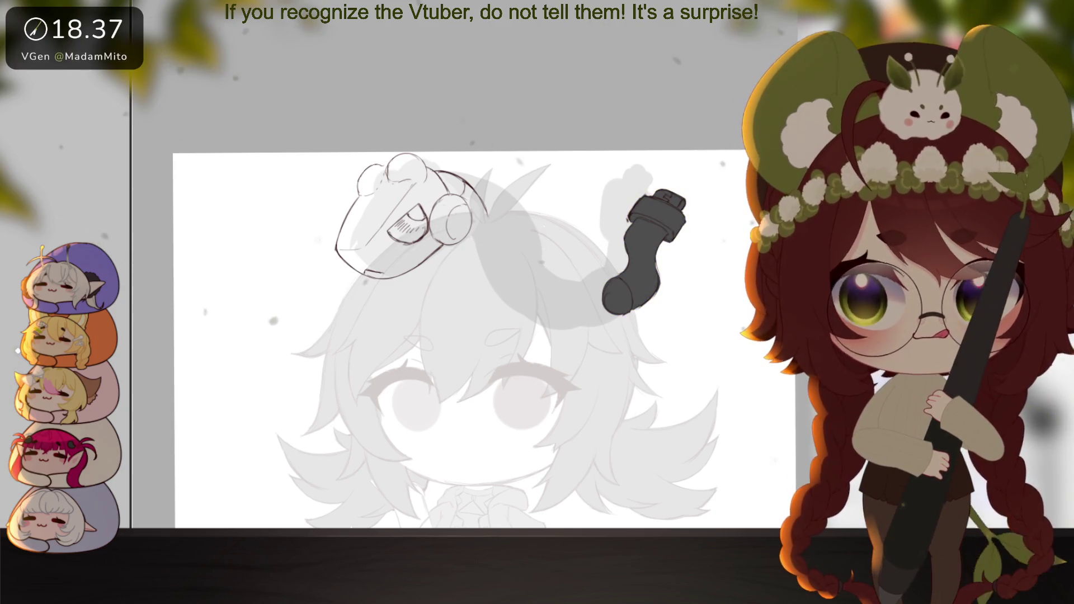
pyautogui.scroll(3, 601, 316)
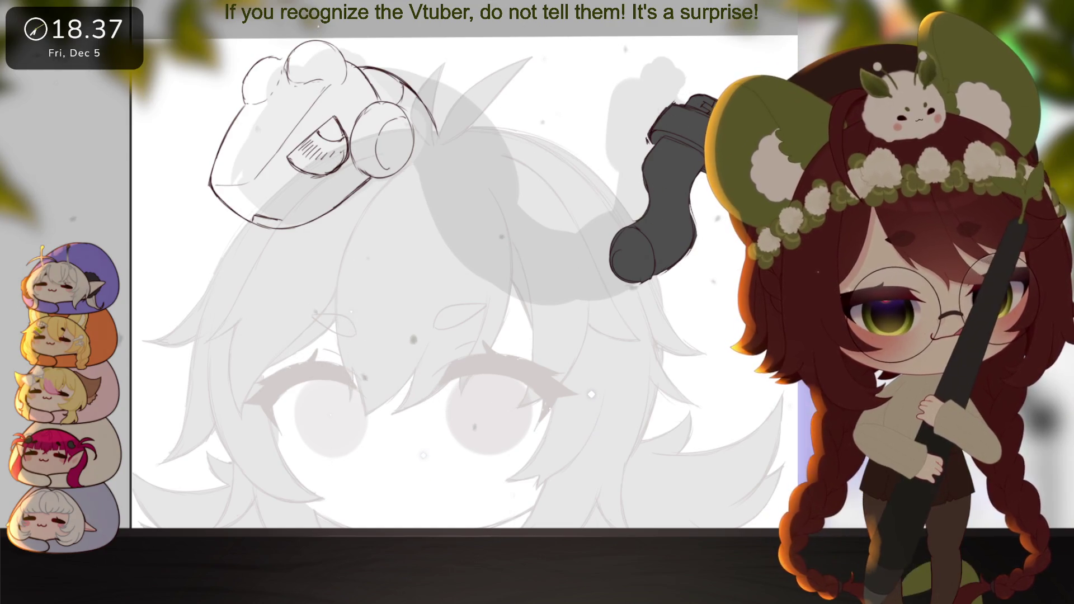
# Draw a horn curve across the goggles ending in a pointed tip
pyautogui.moveTo(503, 280); pyautogui.dragTo(571, 336)
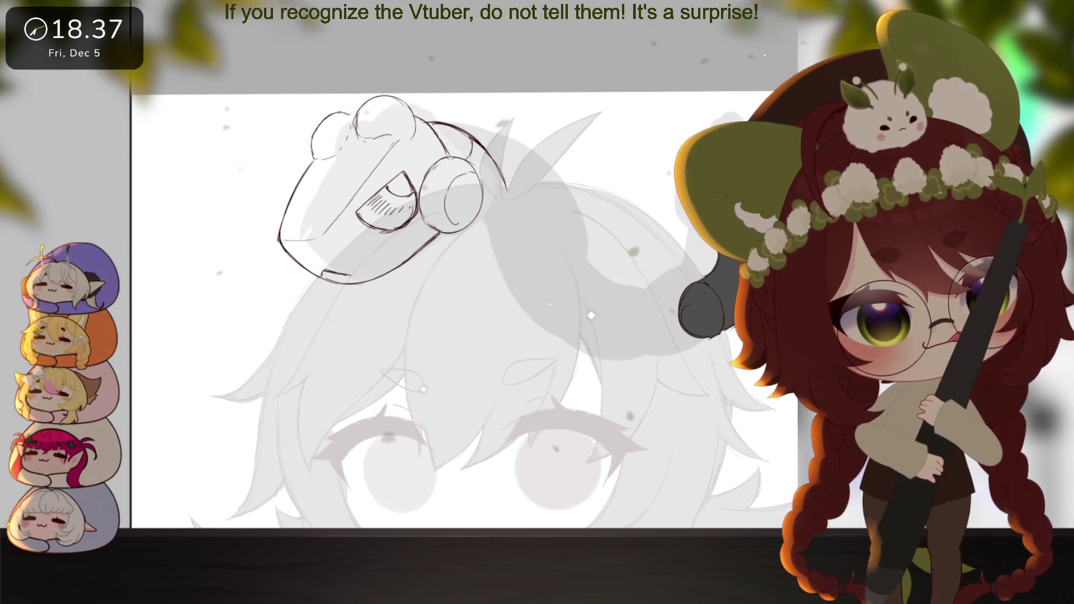
pyautogui.moveTo(415, 126); pyautogui.dragTo(414, 220)
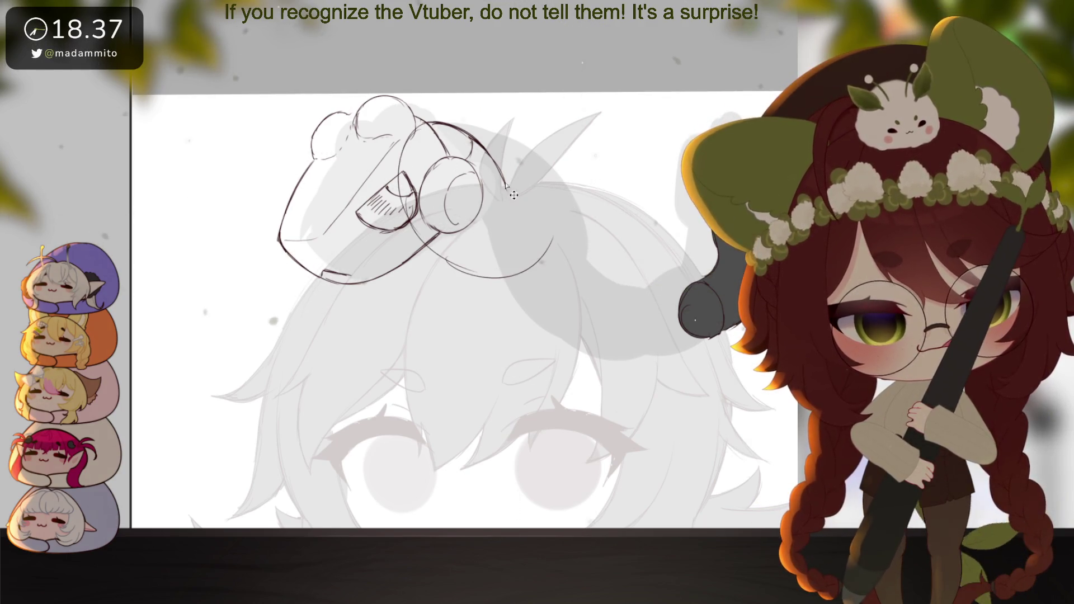
pyautogui.moveTo(507, 185); pyautogui.dragTo(553, 240)
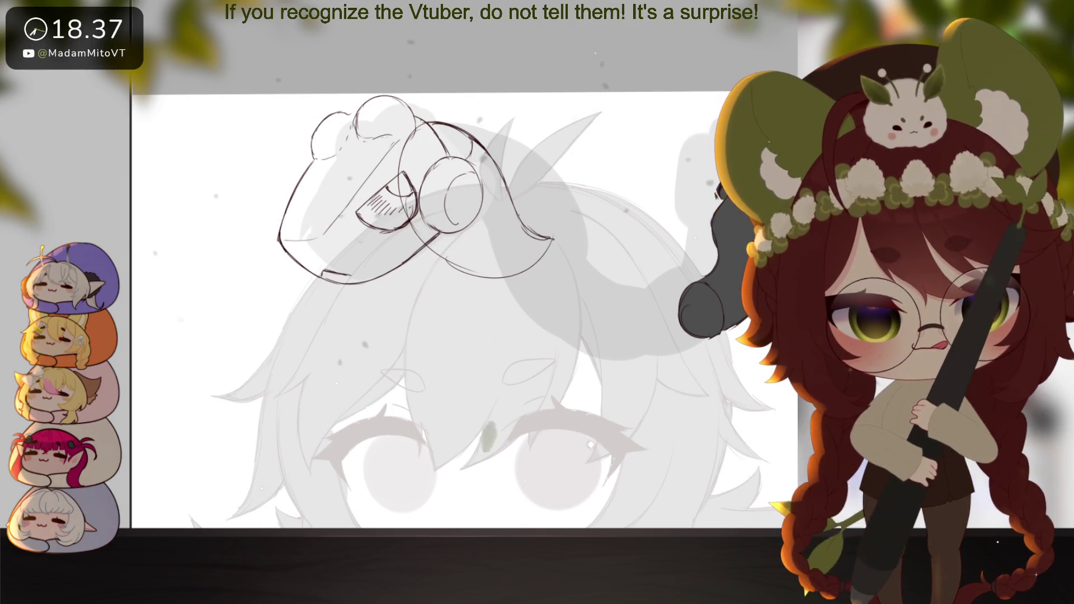
# Fill the horn dark grey beneath the sketch lines and make the fill semi-transparent
pyautogui.click(299, 177)
pyautogui.hotkey('ctrl', 'shift', 'i')
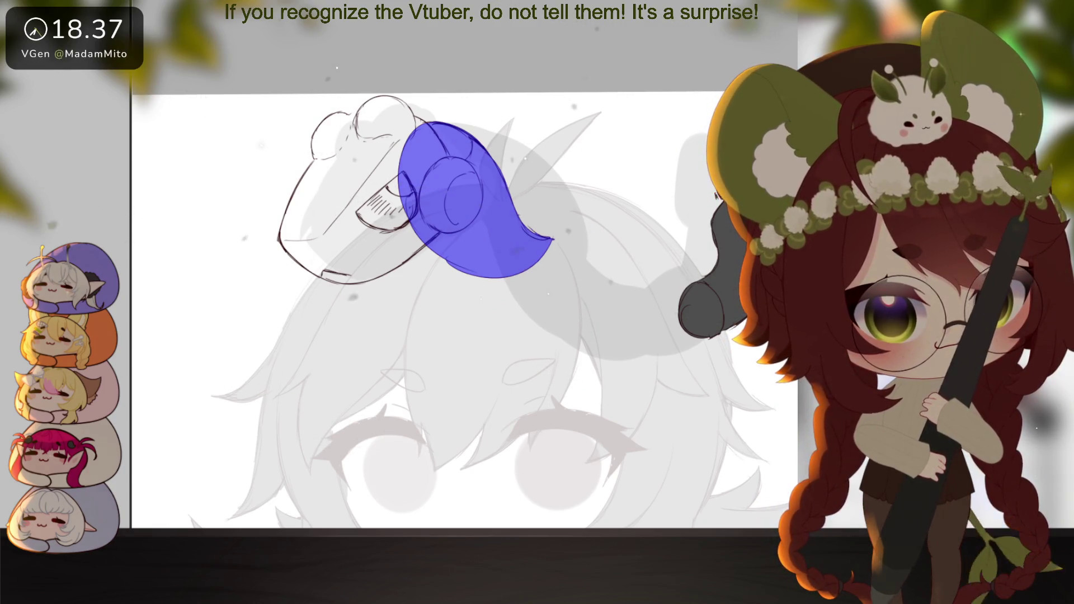
pyautogui.hotkey('alt', 'BackSpace')
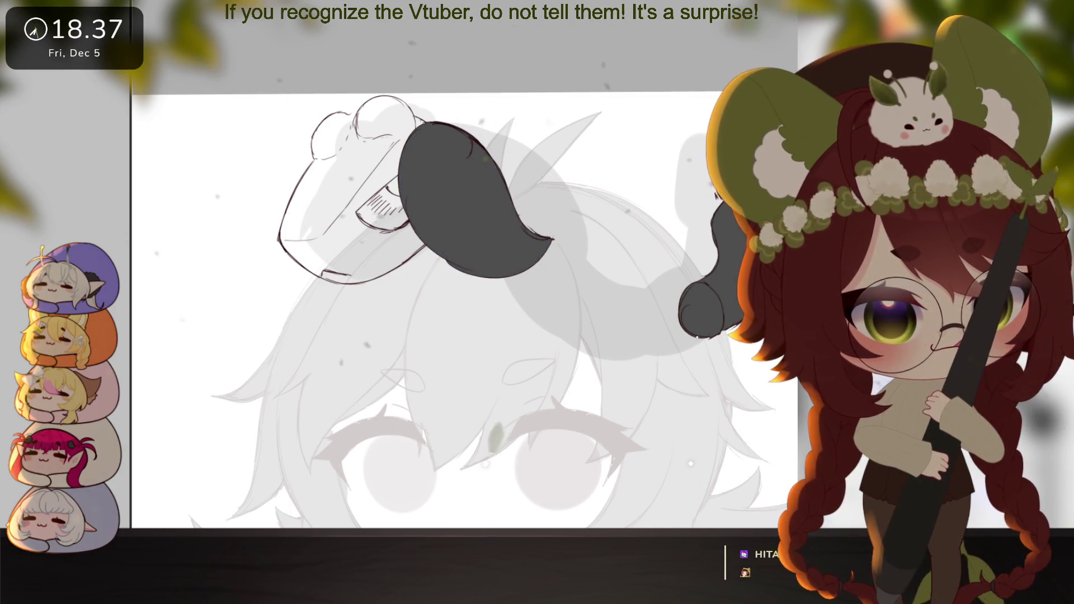
pyautogui.hotkey('ctrl', '[')
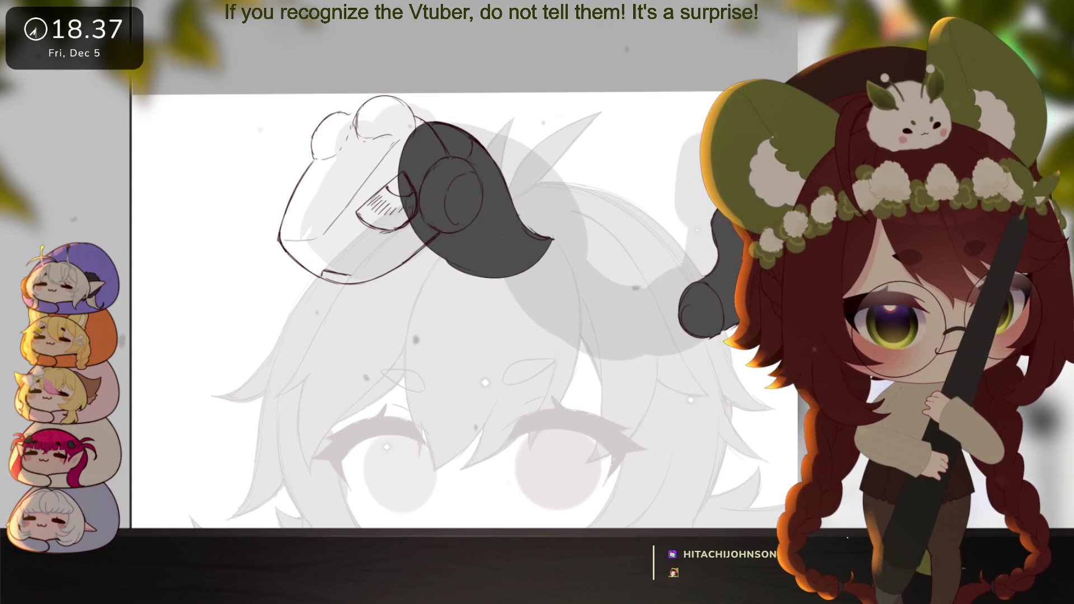
pyautogui.press('8')
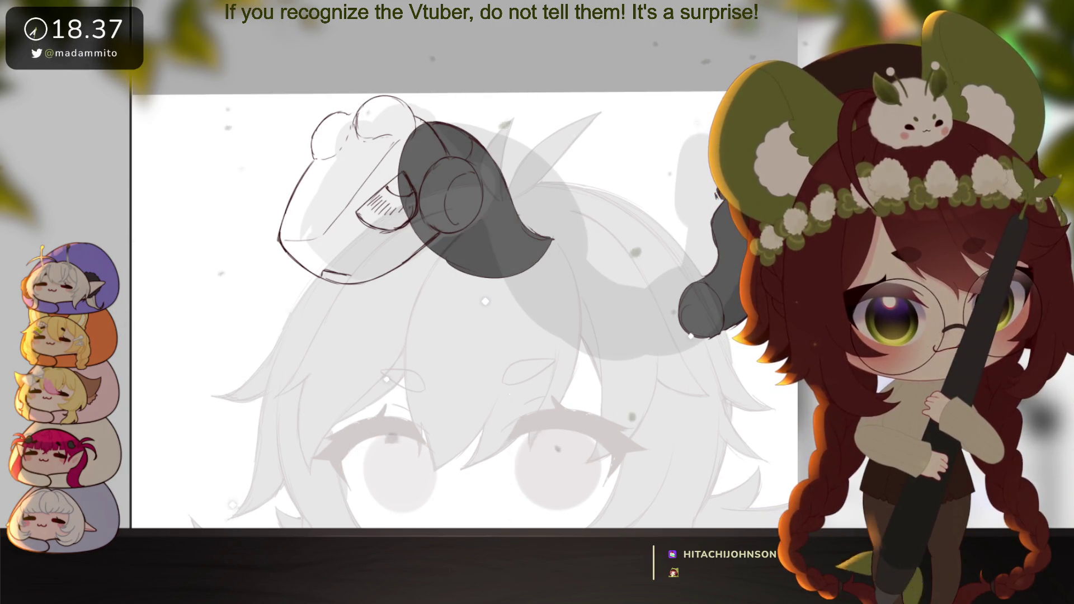
pyautogui.click(585, 275)
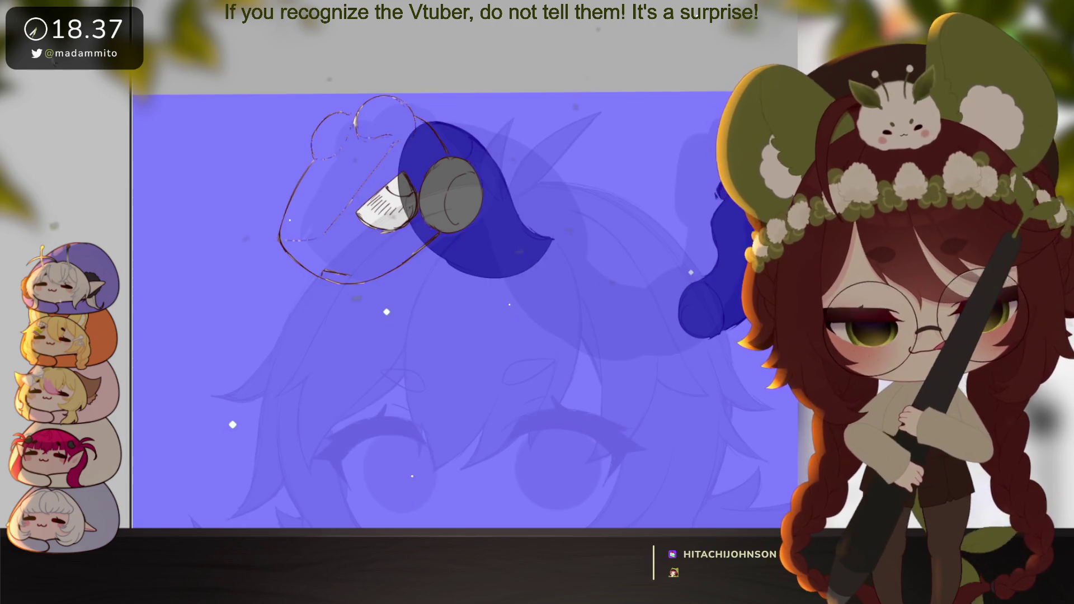
# Select the hat shape by inverting the outside area and fill it with grey
pyautogui.hotkey('ctrl', 'z')
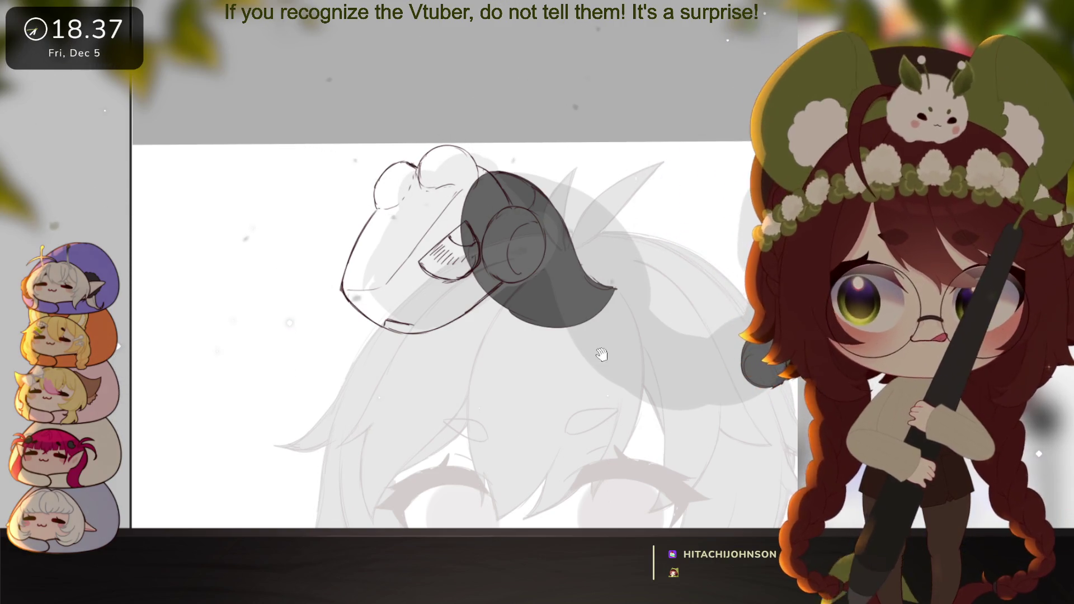
pyautogui.moveTo(601, 354); pyautogui.dragTo(616, 328)
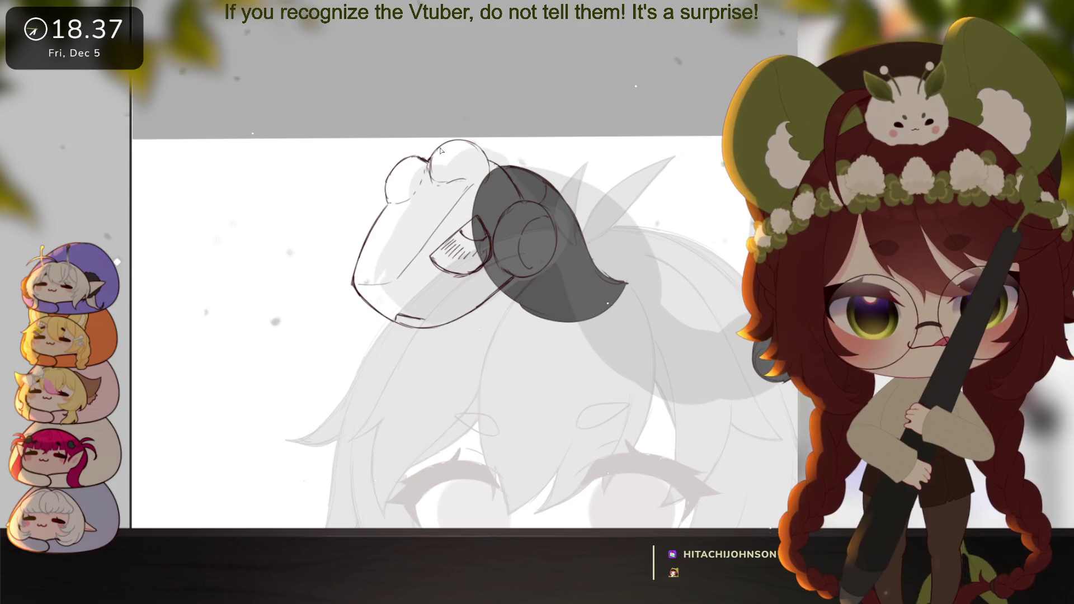
pyautogui.click(222, 310)
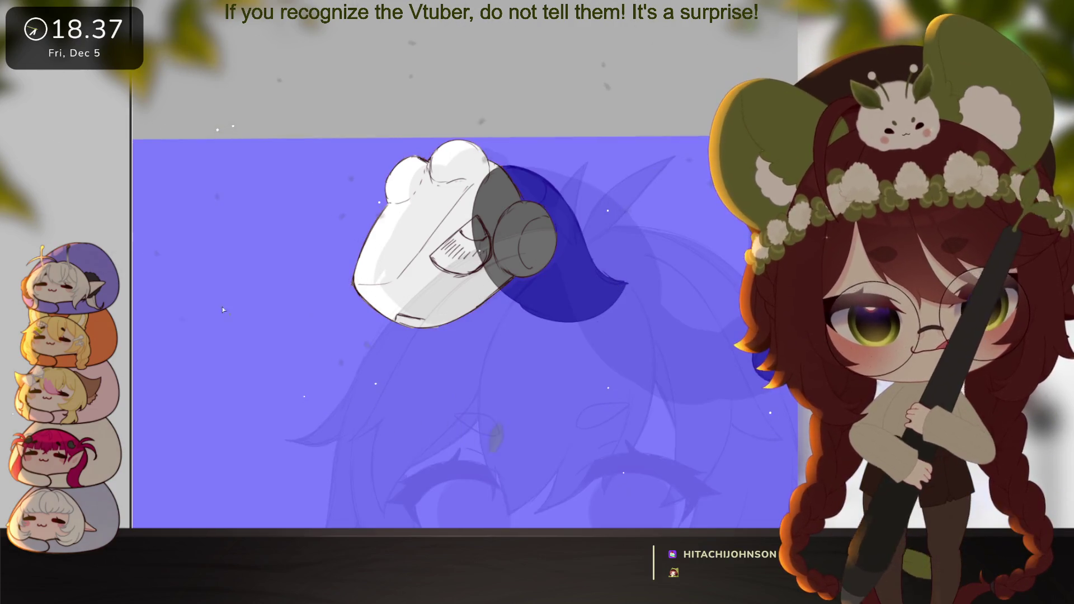
pyautogui.hotkey('ctrl', 'alt', 'g')
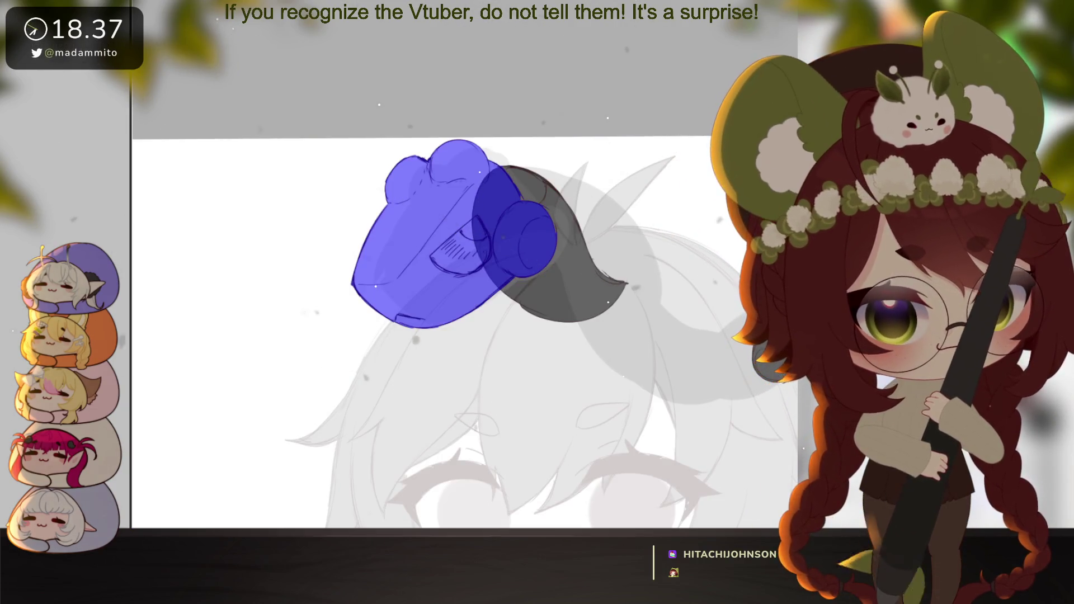
pyautogui.press('Delete')
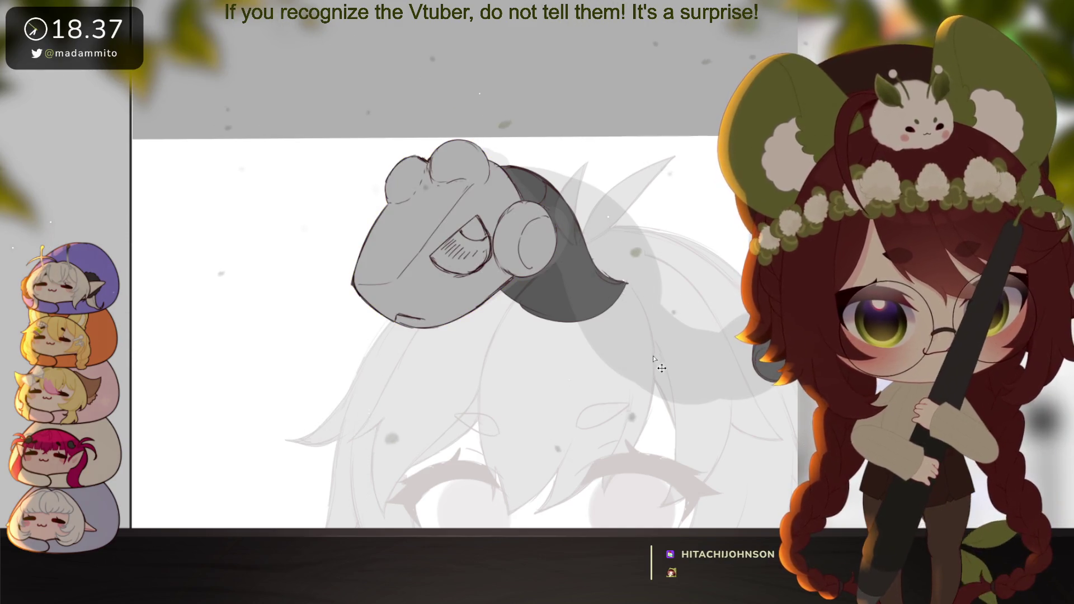
# Tilt, recentre and zoom the view to check the whole greyscale character
pyautogui.scroll(-2, 651, 311)
pyautogui.moveTo(619, 384)
pyautogui.mouseDown()
pyautogui.moveTo(616, 350)
pyautogui.moveTo(606, 403)
pyautogui.moveTo(689, 348)
pyautogui.mouseUp()
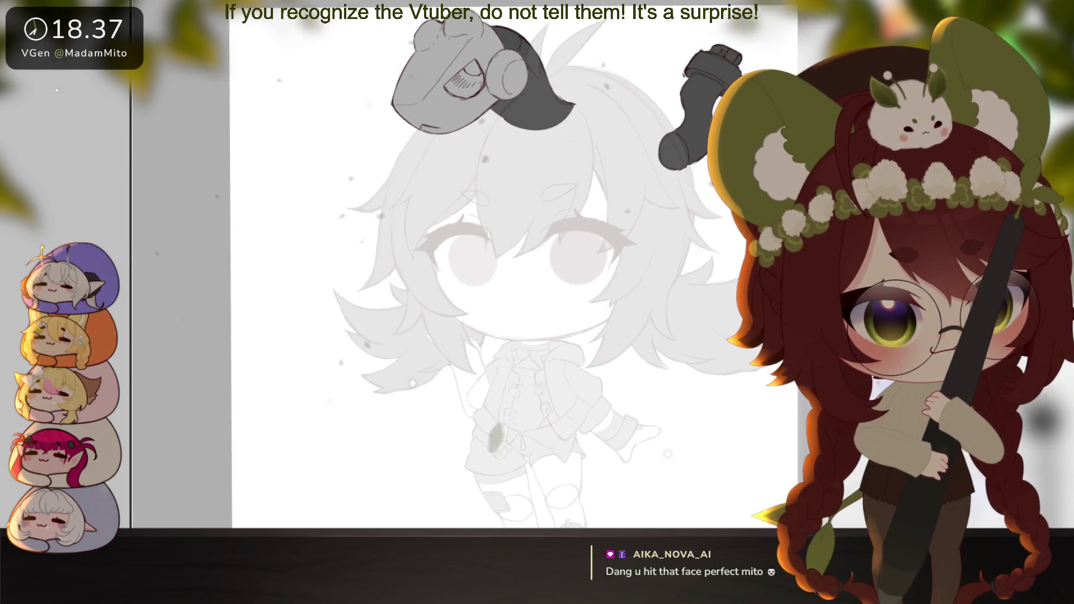
pyautogui.scroll(-5, 677, 378)
pyautogui.scroll(4, 677, 378)
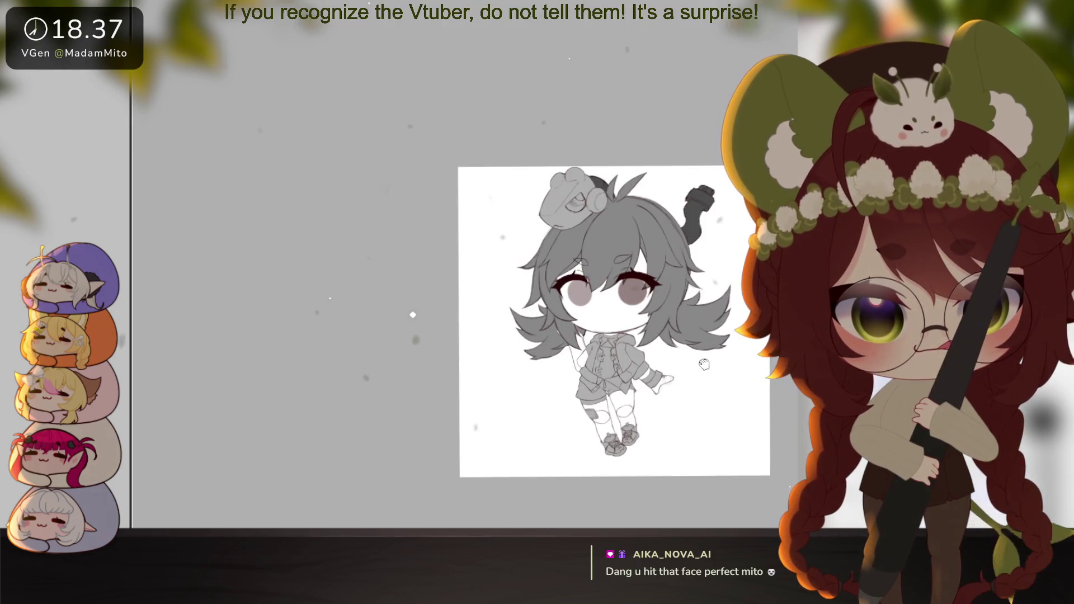
pyautogui.moveTo(678, 378)
pyautogui.mouseDown()
pyautogui.moveTo(693, 379)
pyautogui.moveTo(645, 380)
pyautogui.mouseUp()
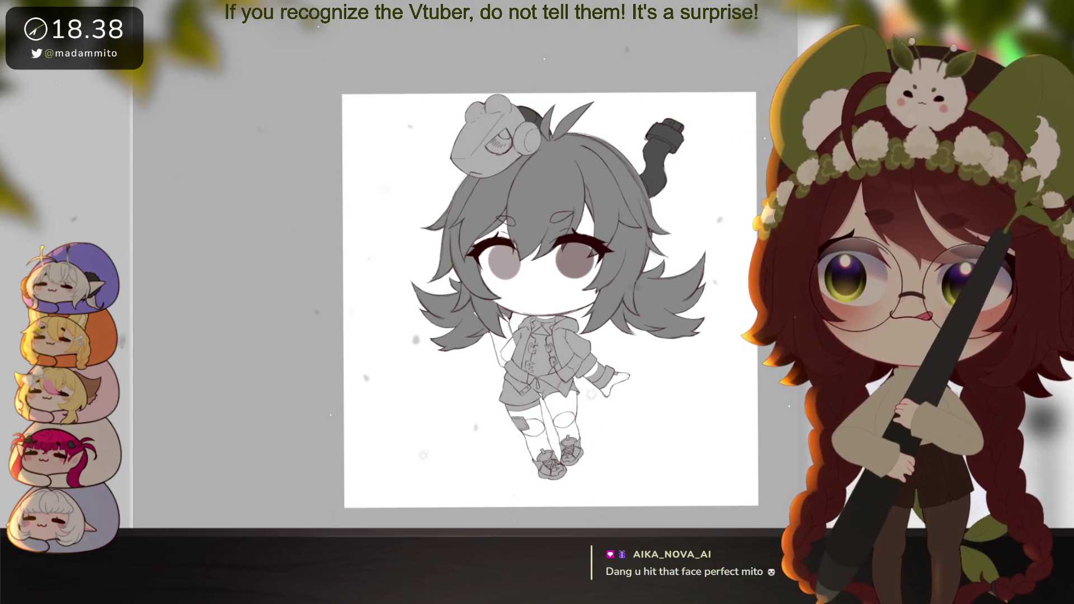
pyautogui.click(630, 416)
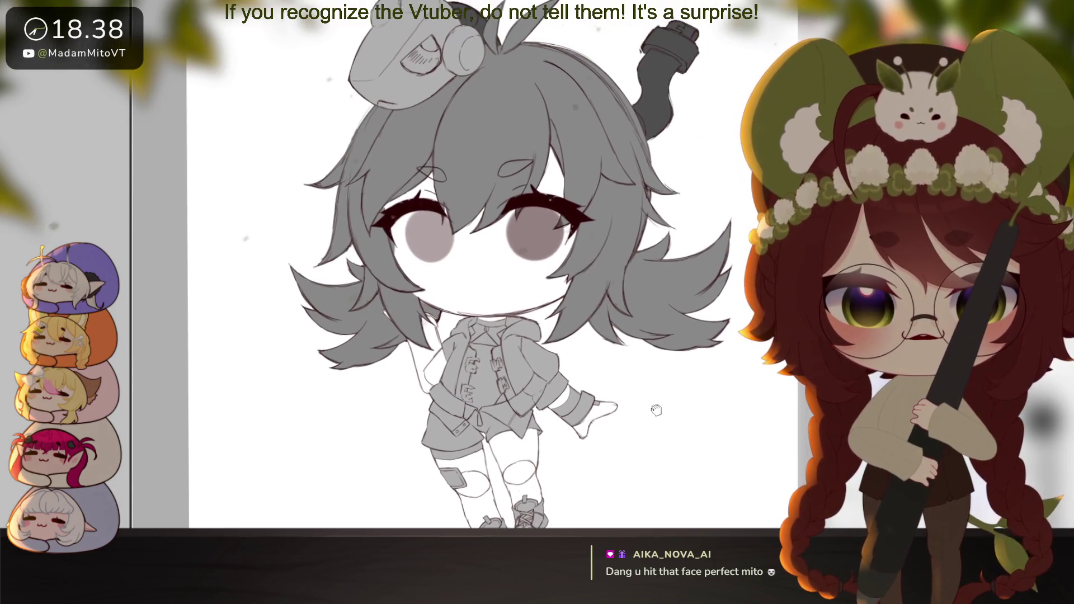
pyautogui.keyDown('alt'); pyautogui.click(664, 411); pyautogui.keyUp('alt')
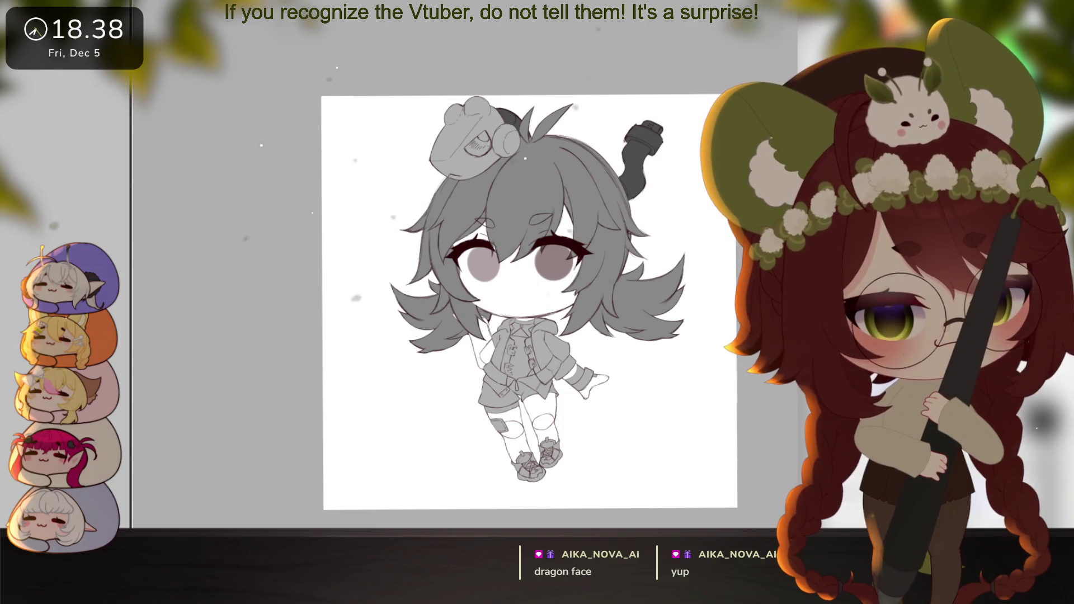
# Rotate the dark horn, undo the overshoot, and settle it upright with a slight counter-clockwise tilt
pyautogui.hotkey('ctrl', 't')
pyautogui.moveTo(721, 235)
pyautogui.mouseDown()
pyautogui.moveTo(662, 336)
pyautogui.moveTo(679, 268)
pyautogui.mouseUp()
pyautogui.moveTo(638, 188); pyautogui.dragTo(644, 205)
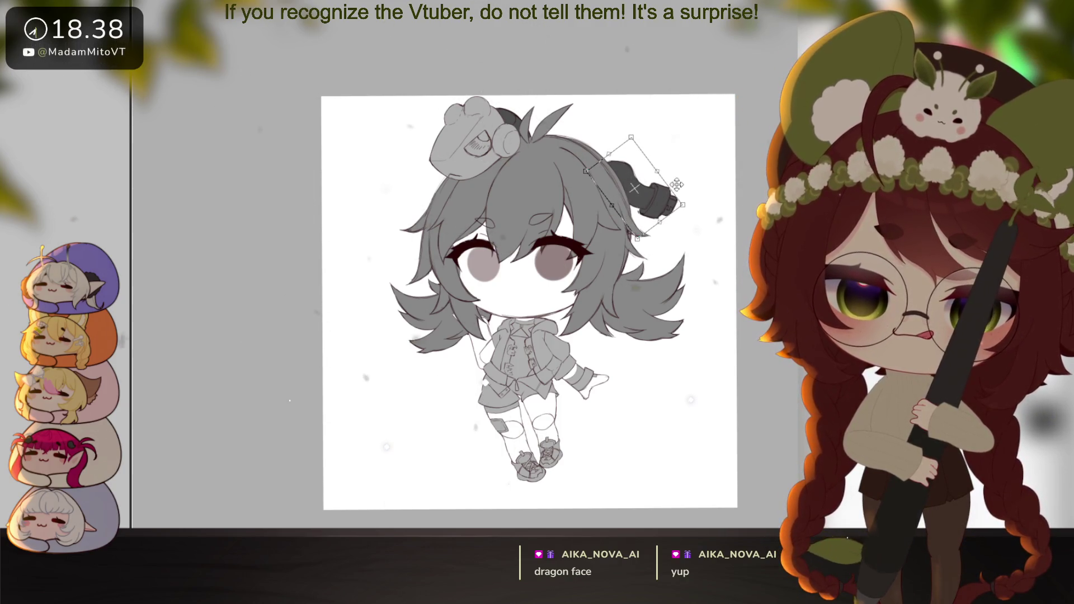
pyautogui.hotkey('ctrl', 'z')
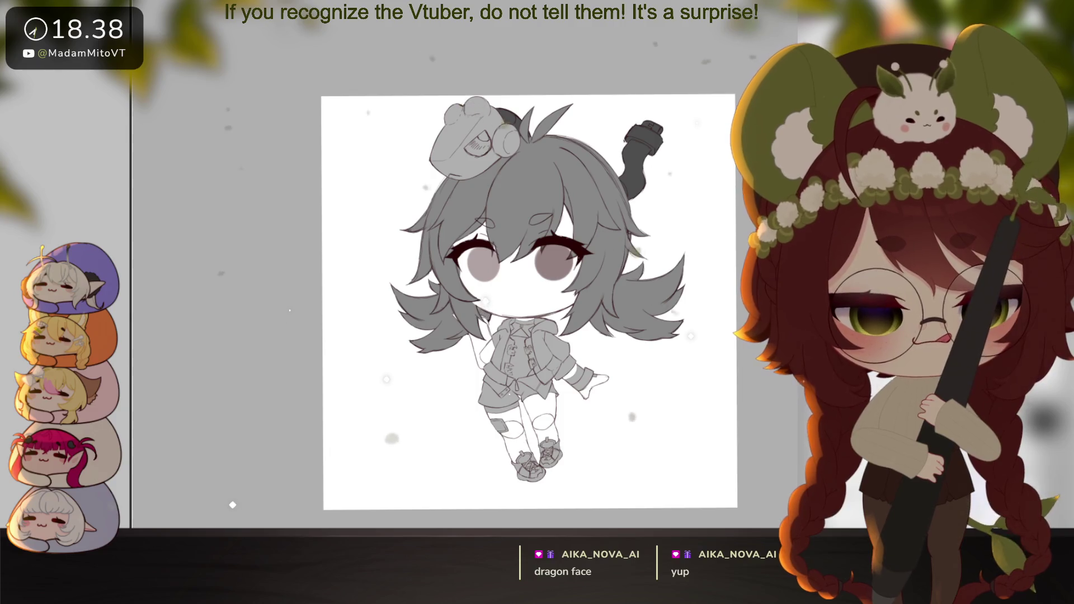
pyautogui.moveTo(632, 159); pyautogui.dragTo(636, 184)
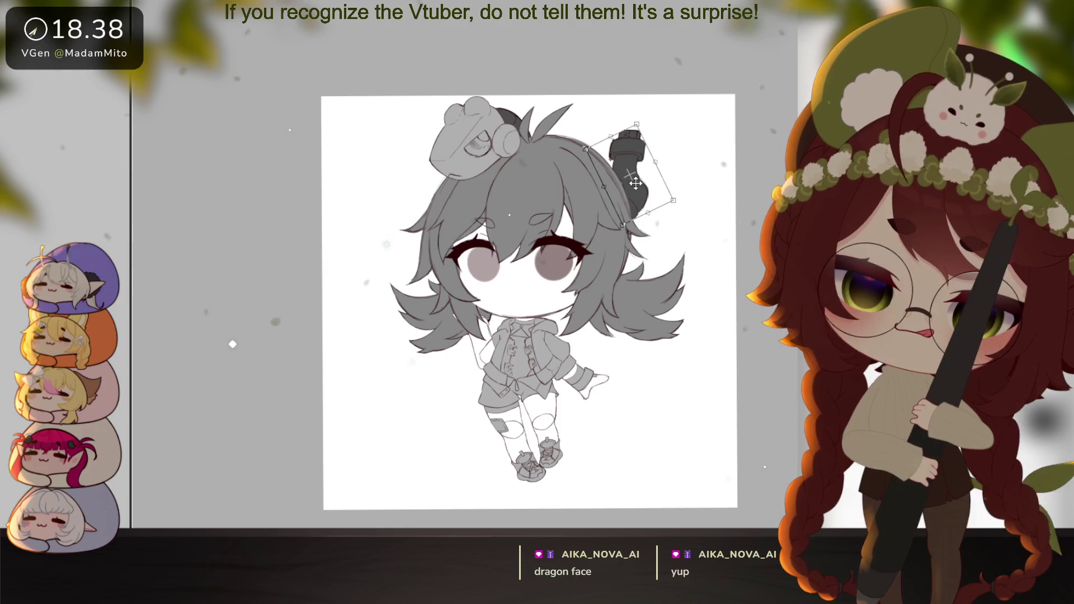
pyautogui.press('Return')
pyautogui.moveTo(633, 316)
pyautogui.mouseDown()
pyautogui.moveTo(653, 357)
pyautogui.moveTo(620, 321)
pyautogui.mouseUp()
pyautogui.scroll(3, 616, 319)
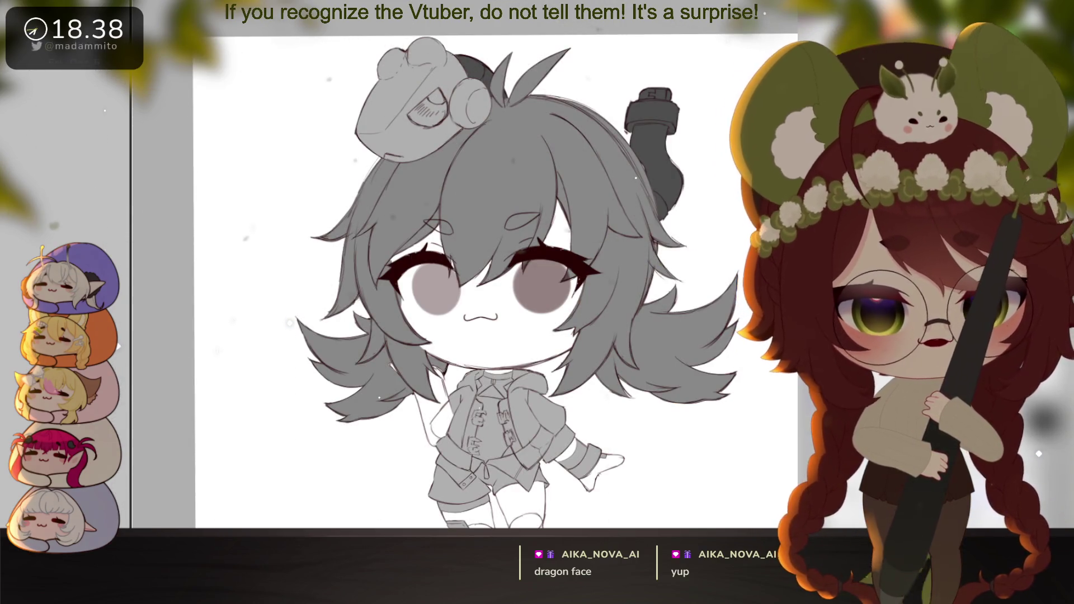
# Narrow the small mouth evenly from both sides
pyautogui.hotkey('ctrl', 't')
pyautogui.click(479, 336)
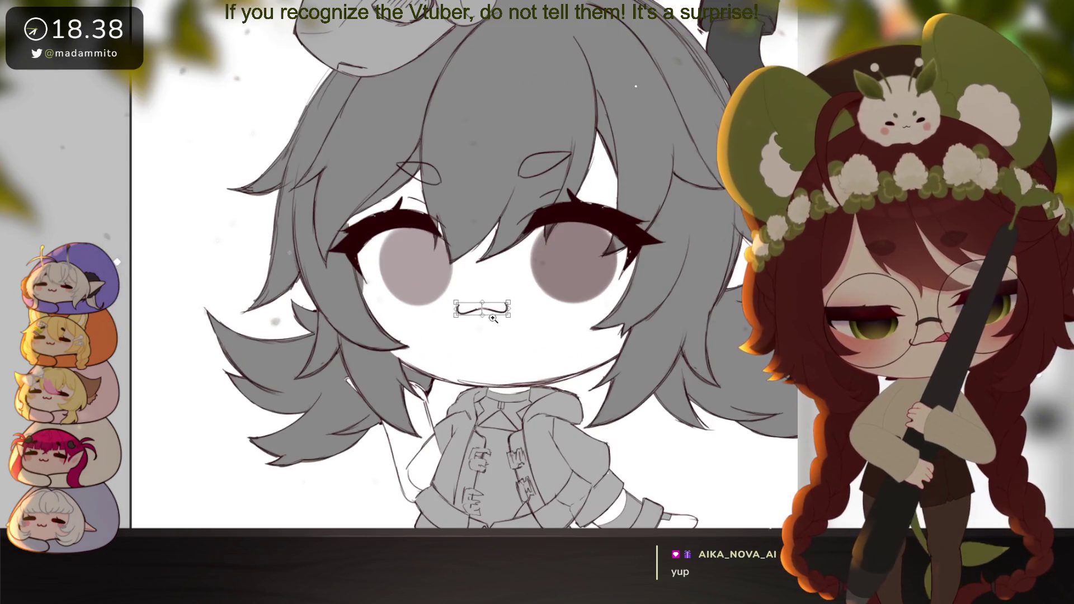
pyautogui.click(479, 337)
pyautogui.moveTo(518, 307)
pyautogui.mouseDown()
pyautogui.moveTo(494, 304)
pyautogui.moveTo(529, 312)
pyautogui.mouseUp()
pyautogui.press('Return')
pyautogui.keyDown('alt'); pyautogui.click(640, 369); pyautogui.keyUp('alt')
pyautogui.keyDown('alt'); pyautogui.click(640, 369); pyautogui.keyUp('alt')
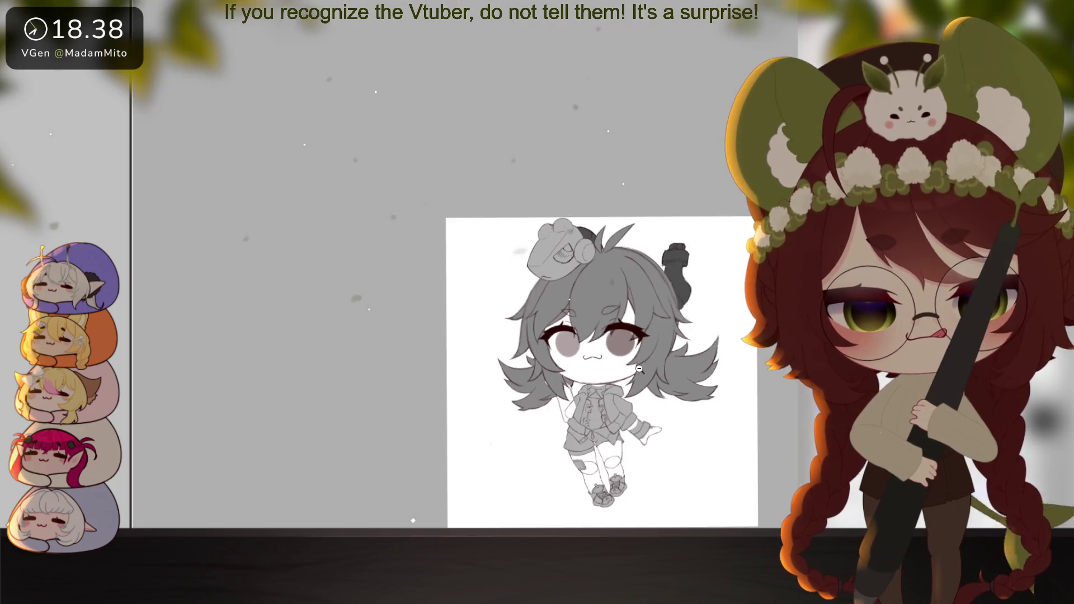
pyautogui.scroll(4, 608, 379)
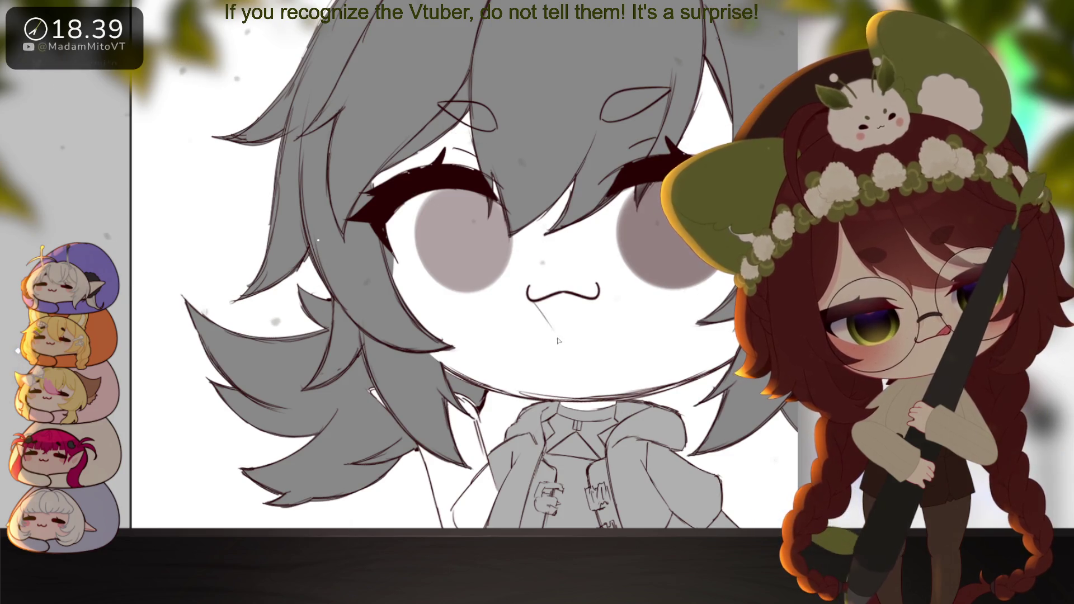
# Draw the lower curve of a wide-open smiling mouth
pyautogui.moveTo(534, 305); pyautogui.dragTo(593, 333)
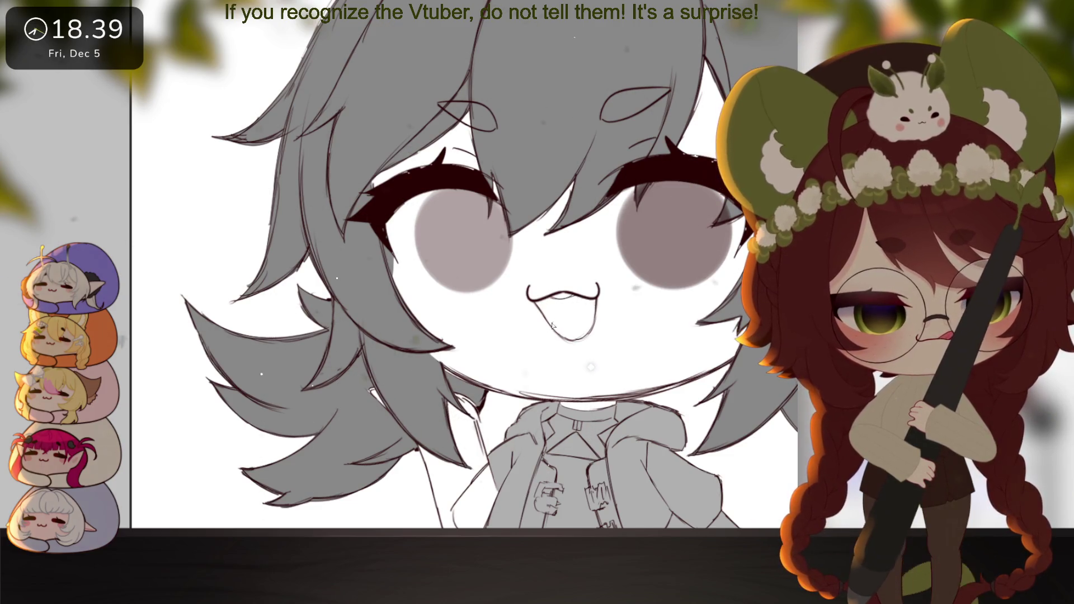
pyautogui.keyDown('alt'); pyautogui.click(618, 364); pyautogui.keyUp('alt')
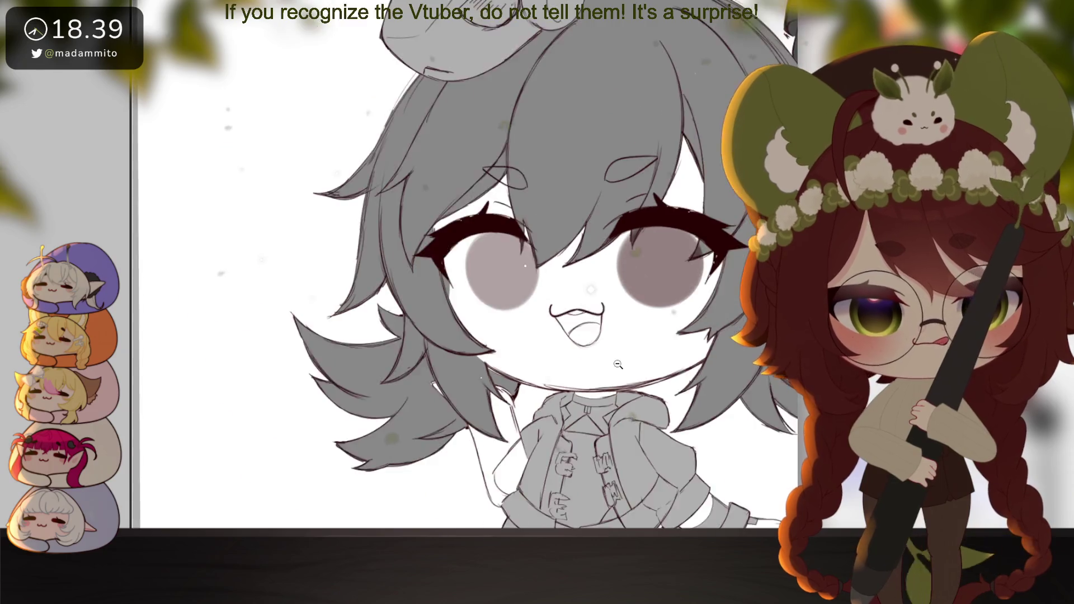
pyautogui.keyDown('alt'); pyautogui.click(617, 364); pyautogui.keyUp('alt')
pyautogui.click(628, 364)
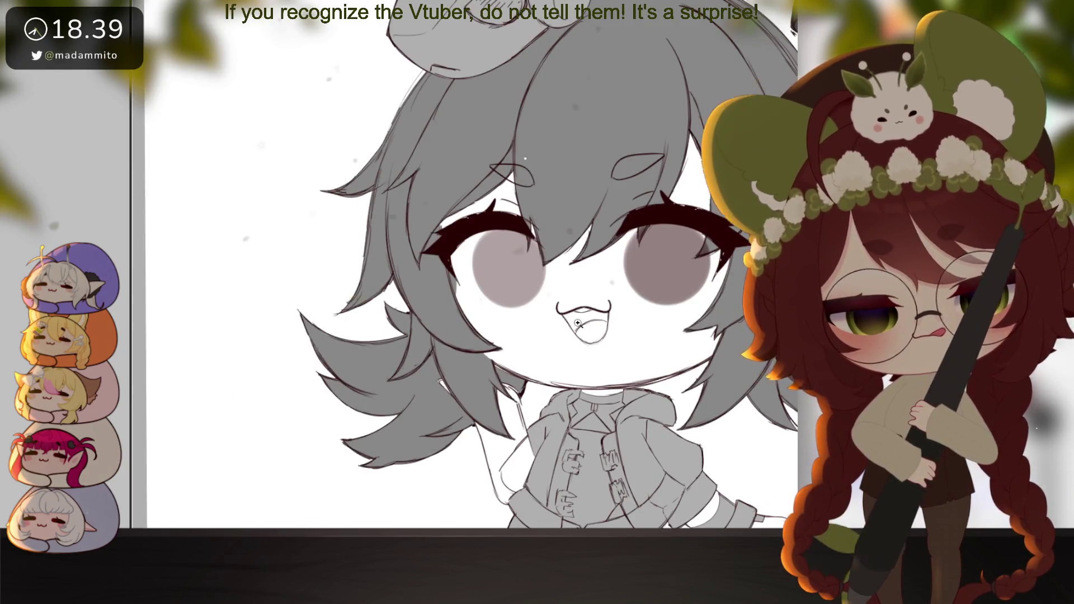
pyautogui.click(578, 323)
pyautogui.click(573, 320)
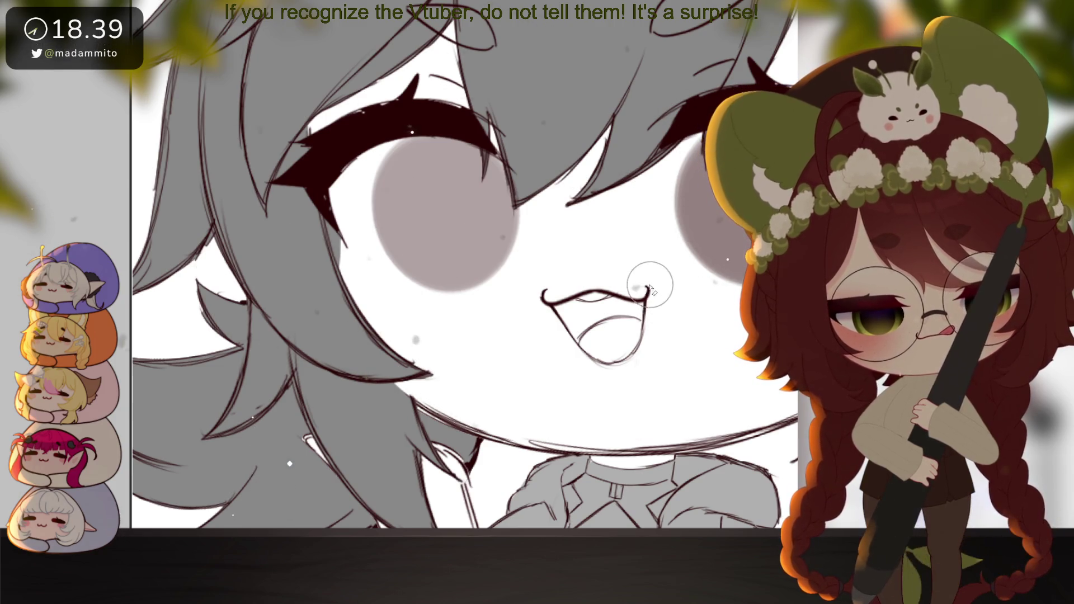
pyautogui.scroll(-5, 710, 399)
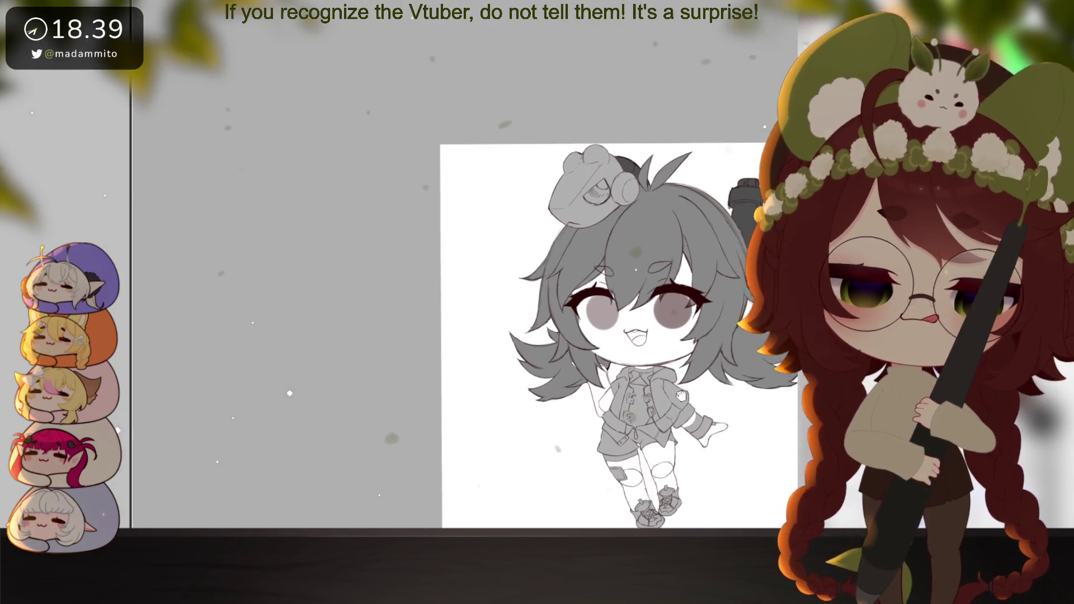
# Dab a white highlight dot into the upper part of the left and right eyes
pyautogui.scroll(3, 680, 396)
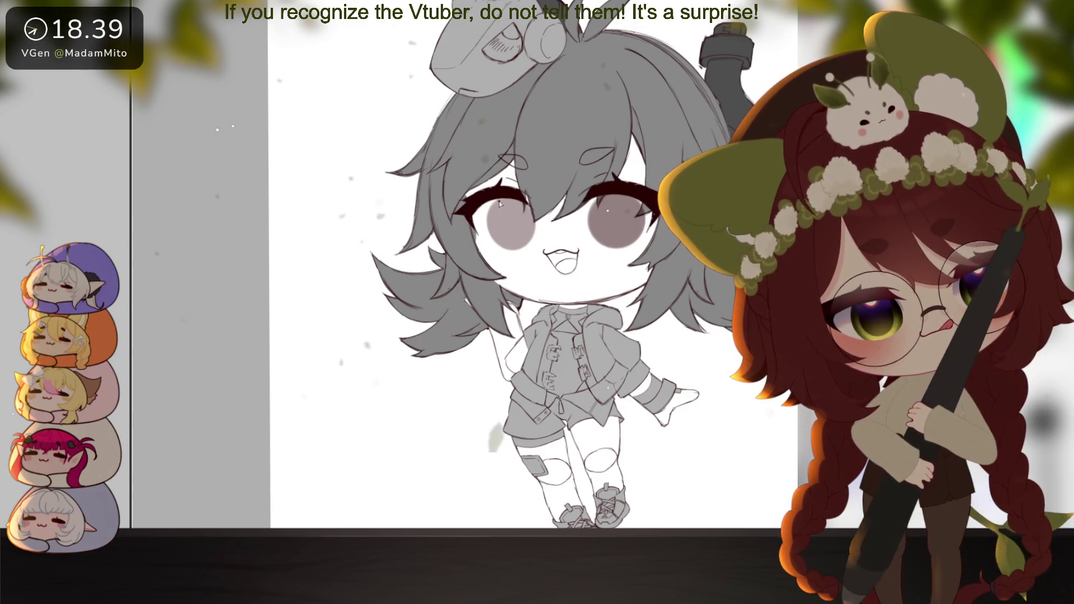
pyautogui.click(501, 207)
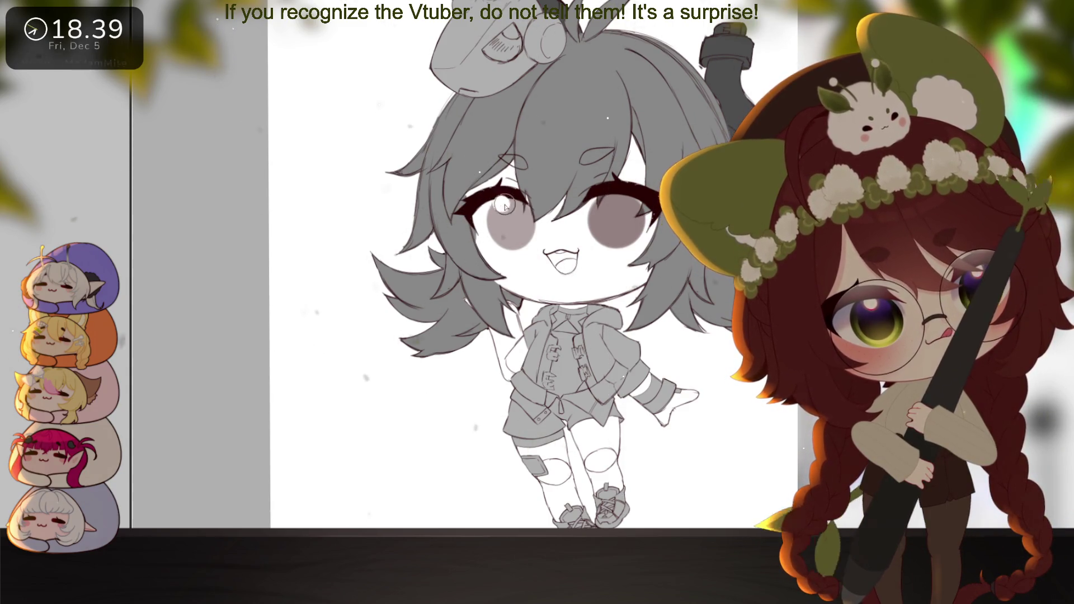
pyautogui.click(611, 201)
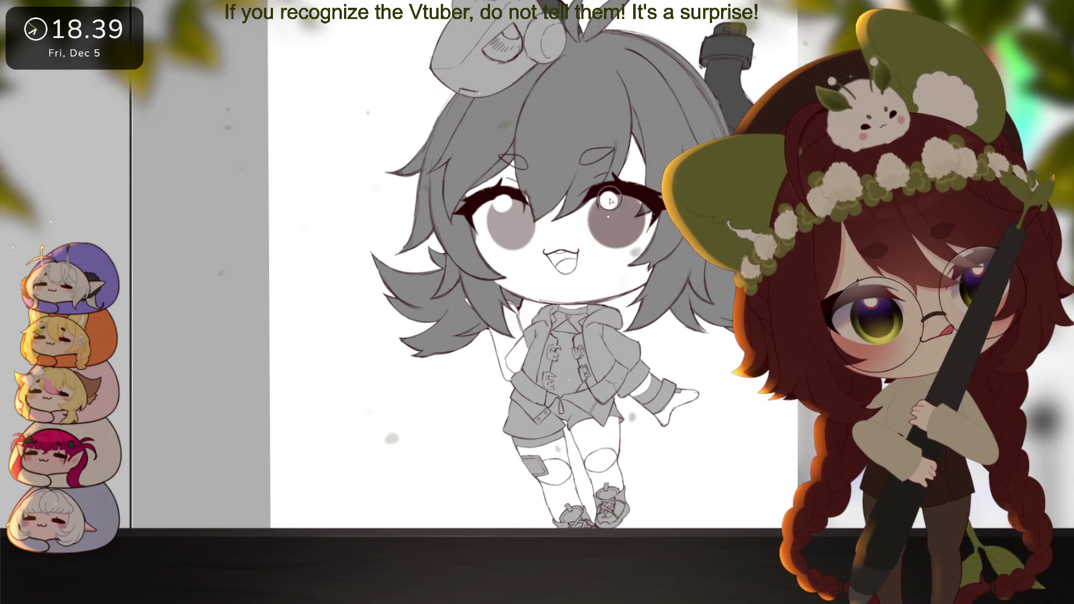
pyautogui.hotkey('ctrl', '0')
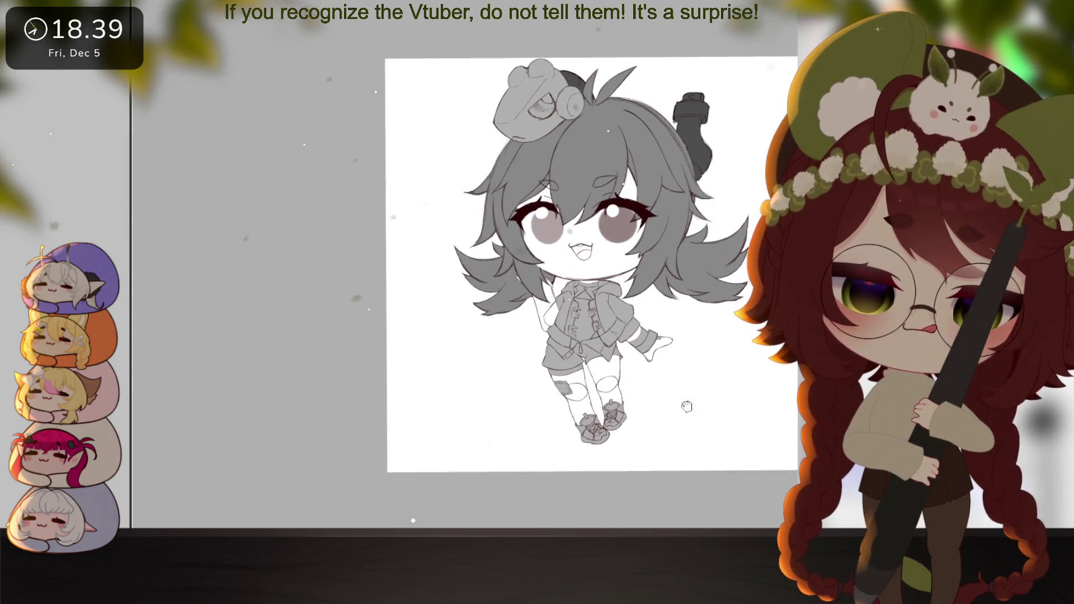
pyautogui.scroll(2, 660, 347)
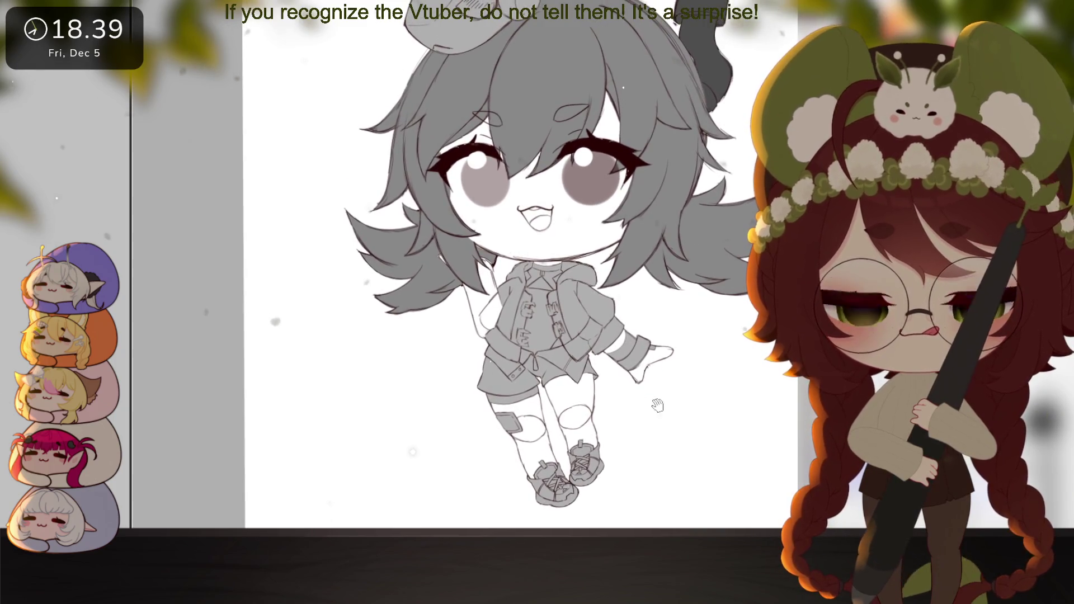
pyautogui.moveTo(675, 387); pyautogui.dragTo(658, 418)
pyautogui.hotkey('ctrl', '0')
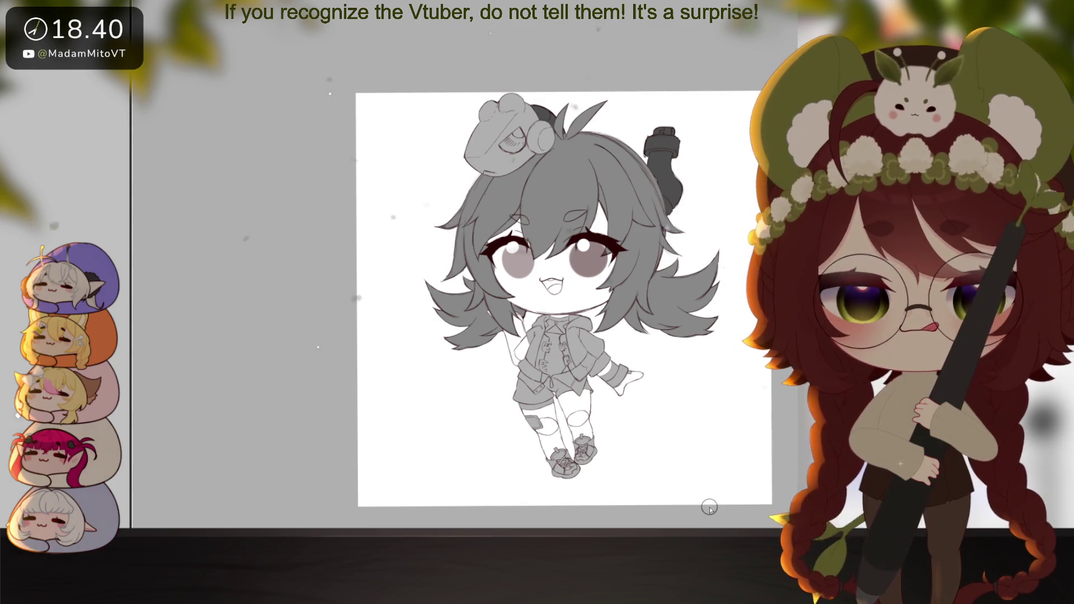
pyautogui.hotkey('ctrl', '+')
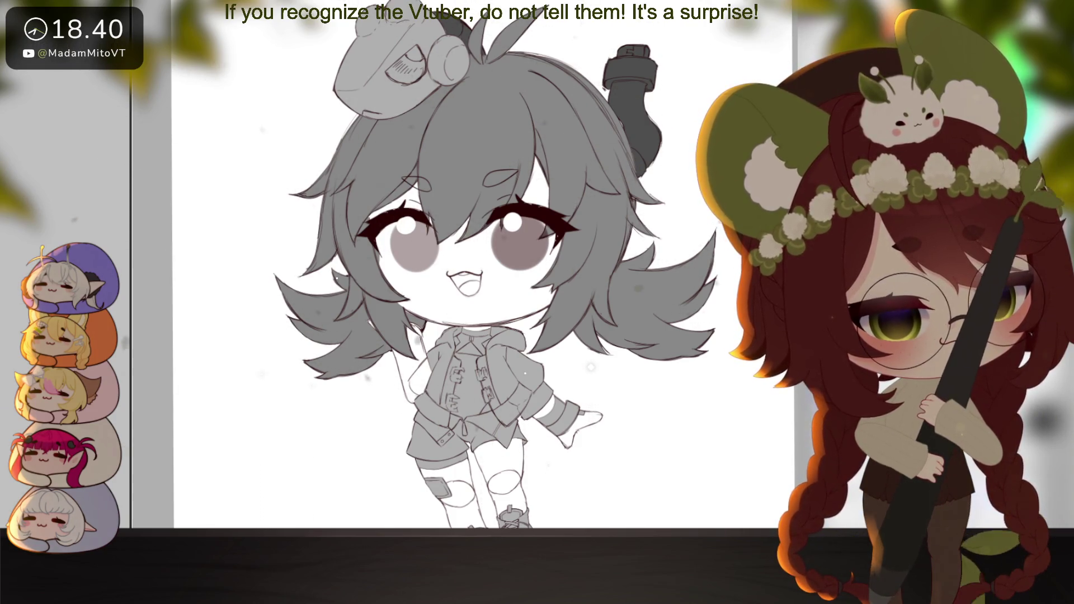
# Free-transform the eyes and mouth together, widening them slightly to the right
pyautogui.hotkey('ctrl', 't')
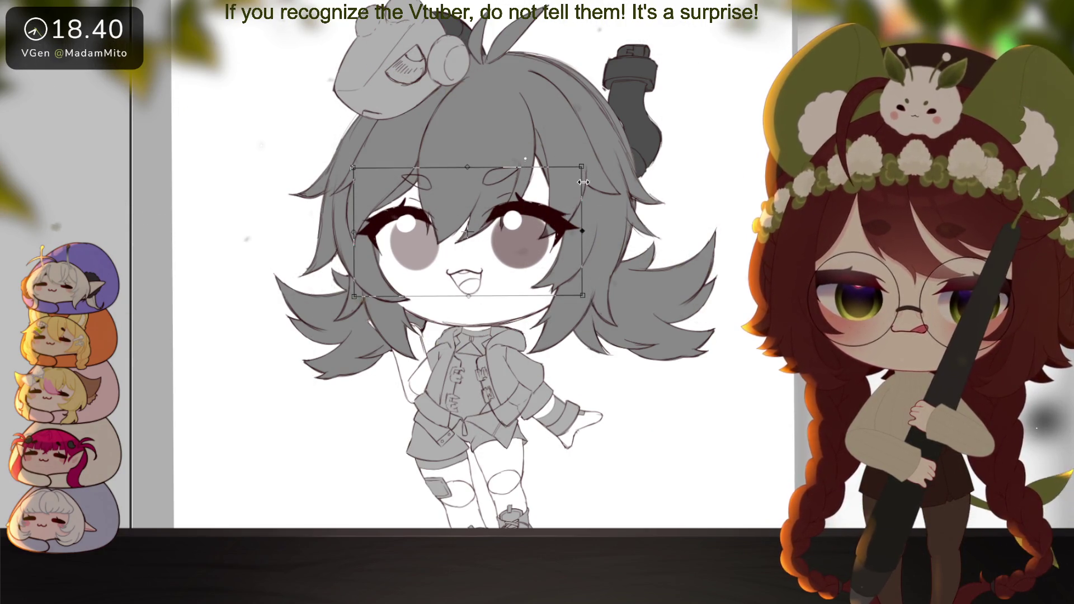
pyautogui.moveTo(581, 168); pyautogui.dragTo(586, 167)
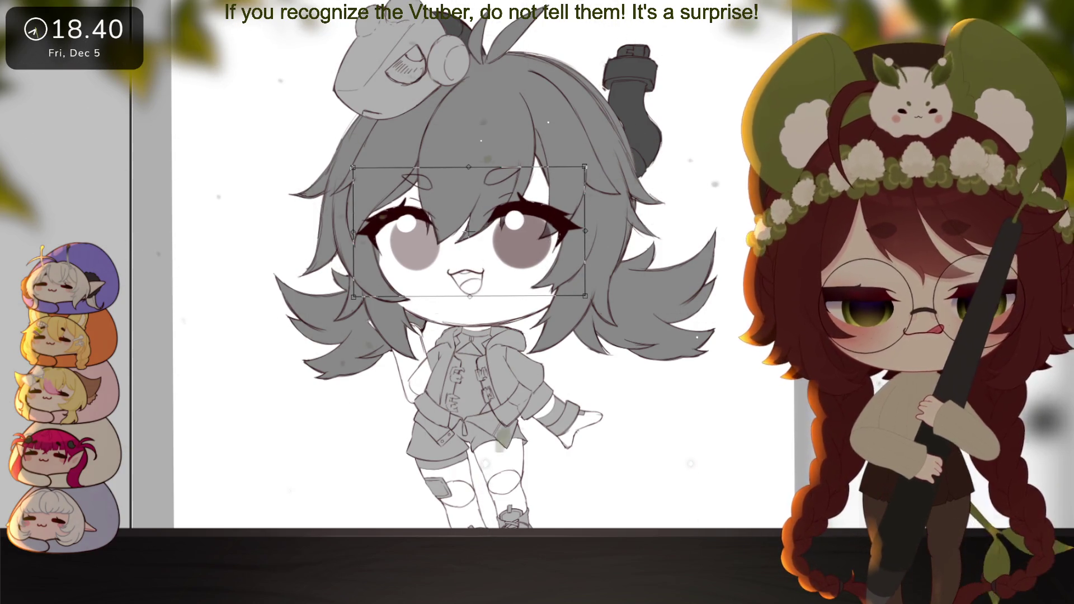
pyautogui.press('Return')
pyautogui.scroll(-5, 638, 377)
pyautogui.scroll(5, 590, 346)
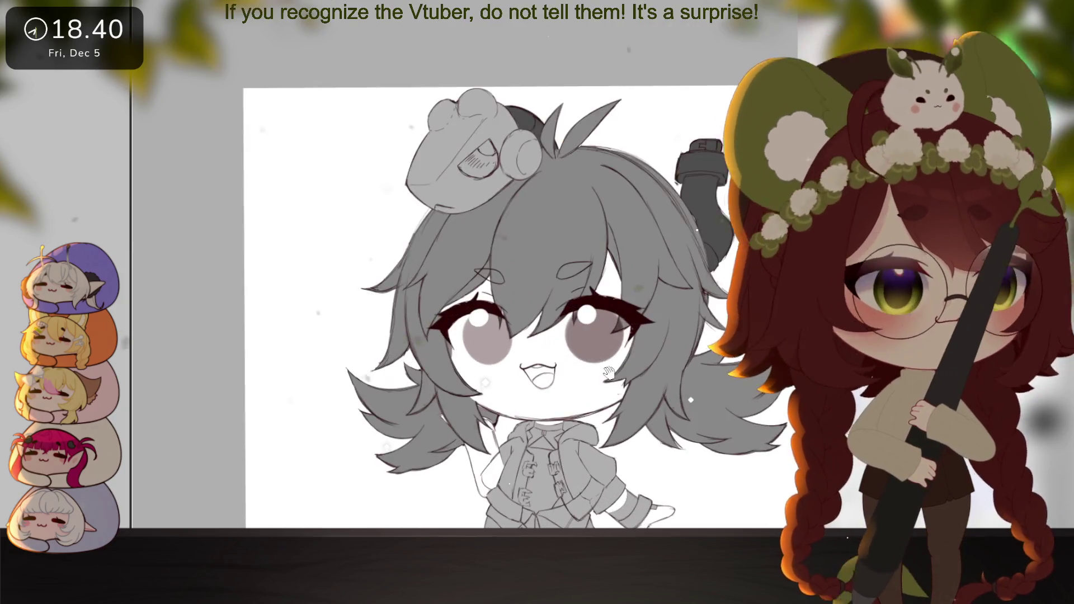
pyautogui.moveTo(570, 377)
pyautogui.mouseDown()
pyautogui.moveTo(553, 315)
pyautogui.moveTo(664, 436)
pyautogui.mouseUp()
pyautogui.scroll(3, 553, 315)
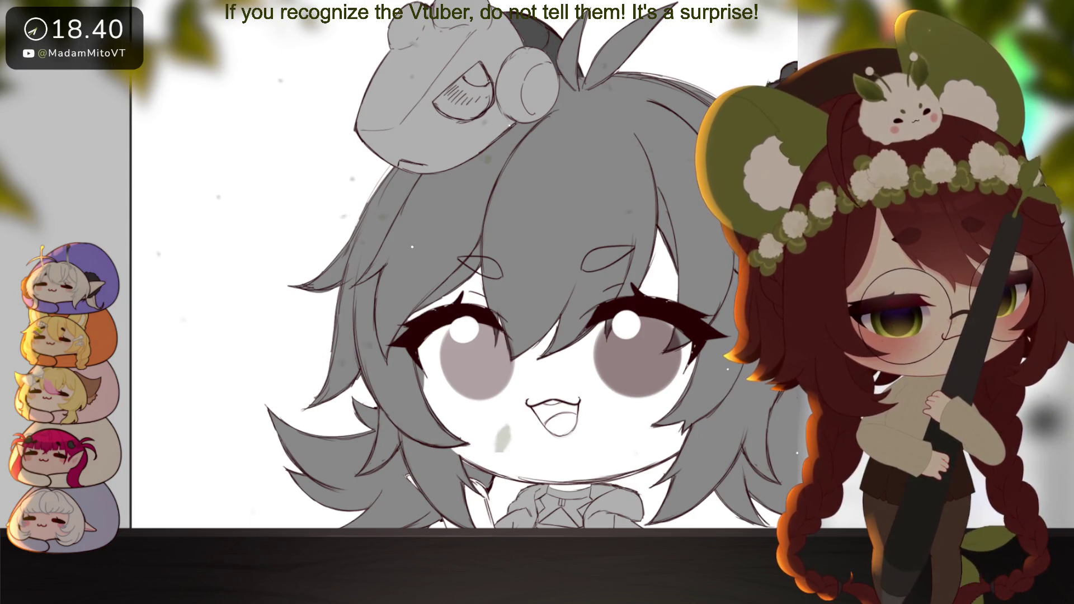
pyautogui.click(544, 293)
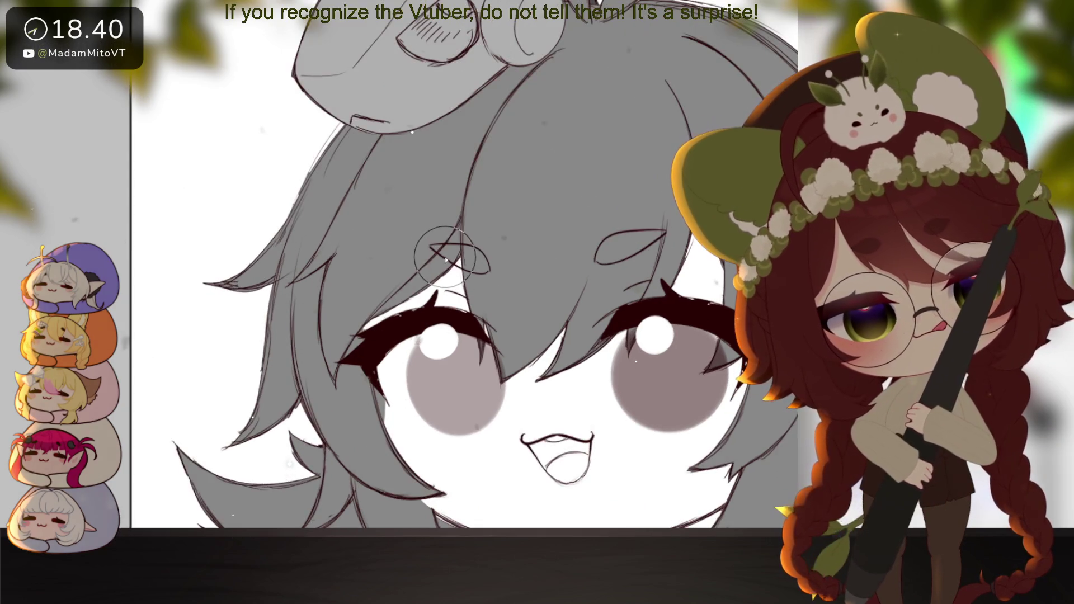
# Paint a dark eyebrow above the left eye
pyautogui.moveTo(438, 250)
pyautogui.mouseDown()
pyautogui.moveTo(484, 269)
pyautogui.moveTo(464, 253)
pyautogui.mouseUp()
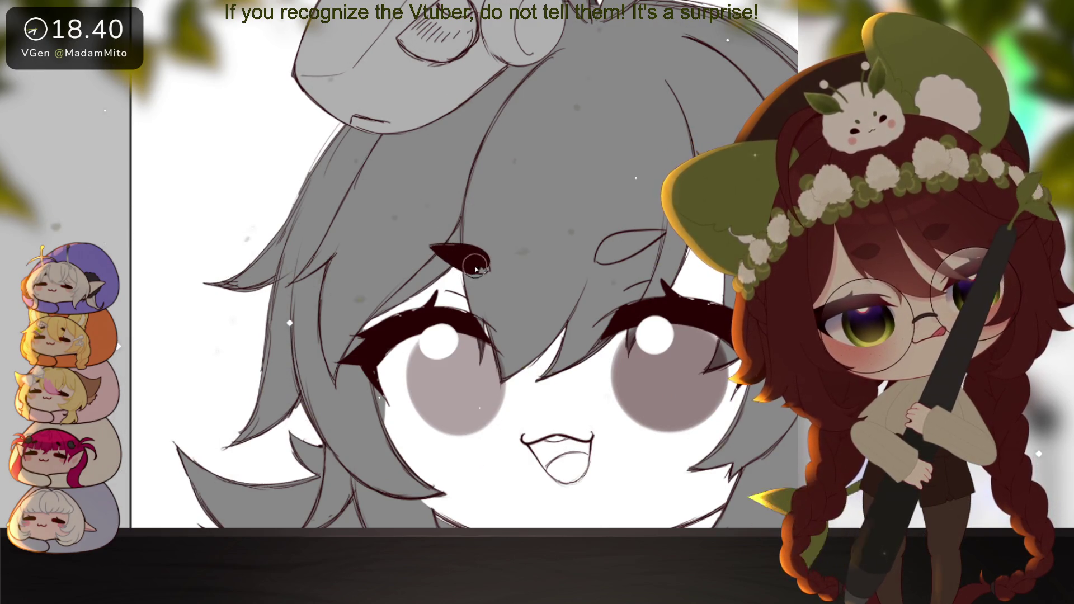
pyautogui.moveTo(572, 251); pyautogui.dragTo(628, 386)
pyautogui.moveTo(657, 353); pyautogui.dragTo(603, 368)
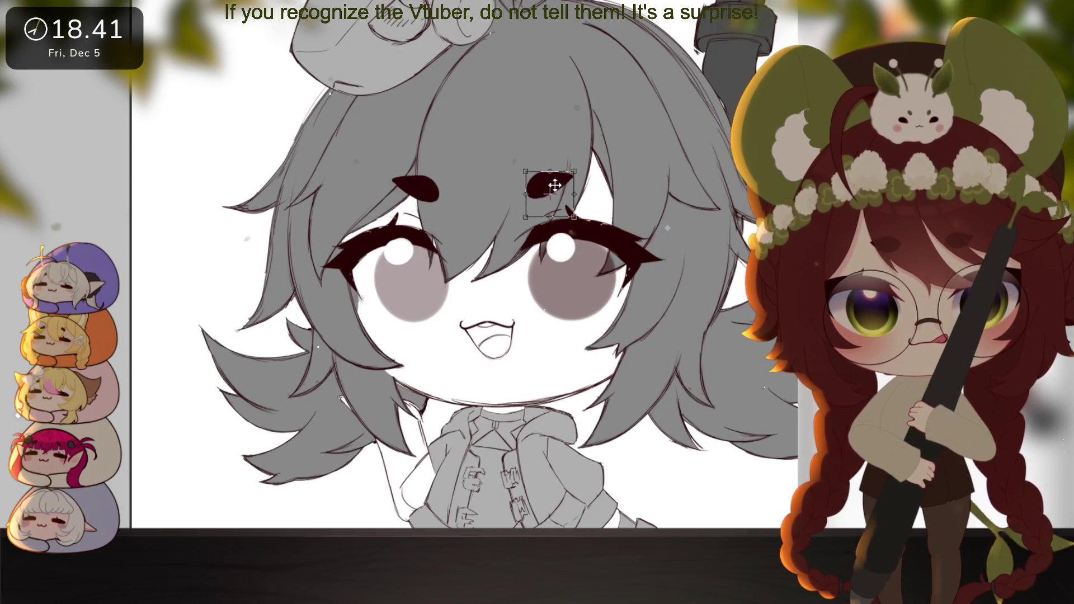
# Tilt the right and left eyebrows into angled, expressive positions
pyautogui.moveTo(590, 147)
pyautogui.mouseDown()
pyautogui.moveTo(542, 185)
pyautogui.moveTo(558, 191)
pyautogui.mouseUp()
pyautogui.press('Return')
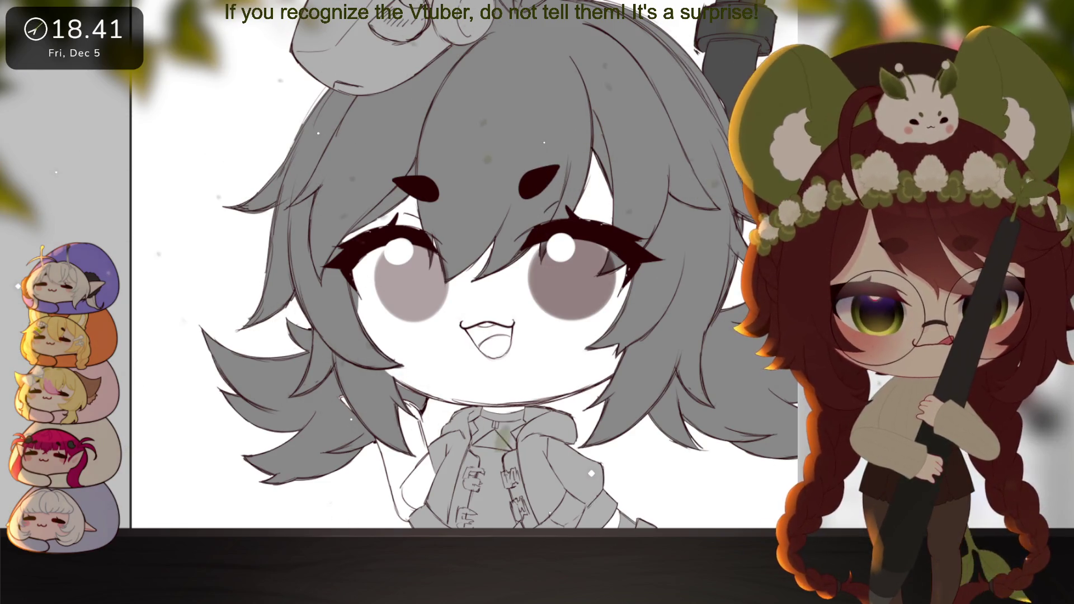
pyautogui.hotkey('ctrl', 't')
pyautogui.moveTo(414, 188)
pyautogui.mouseDown()
pyautogui.moveTo(426, 177)
pyautogui.moveTo(427, 188)
pyautogui.mouseUp()
pyautogui.press('Return')
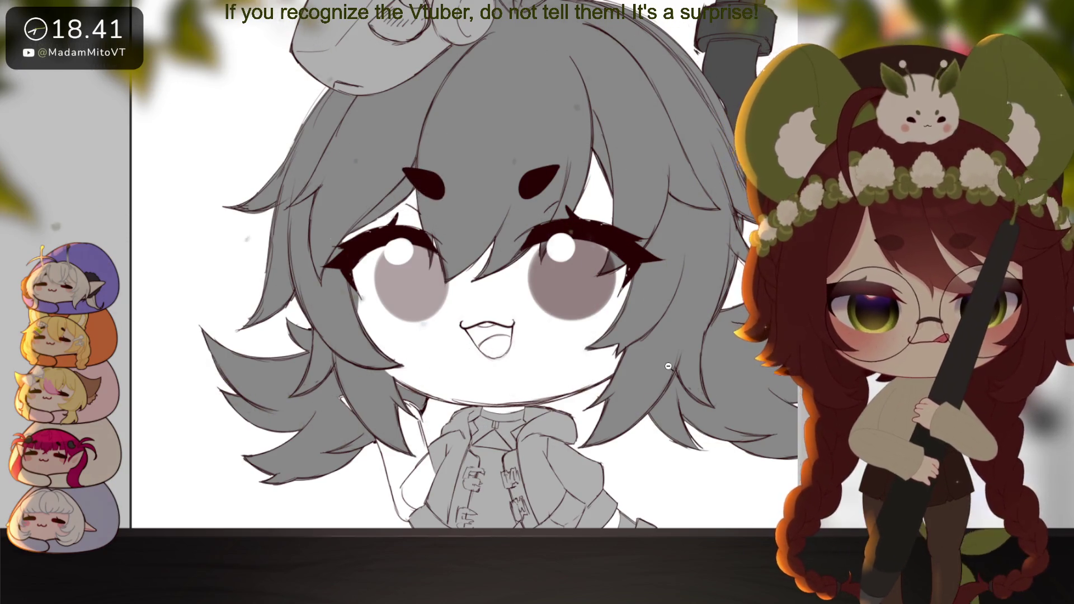
pyautogui.moveTo(659, 417)
pyautogui.mouseDown()
pyautogui.moveTo(617, 401)
pyautogui.moveTo(645, 387)
pyautogui.mouseUp()
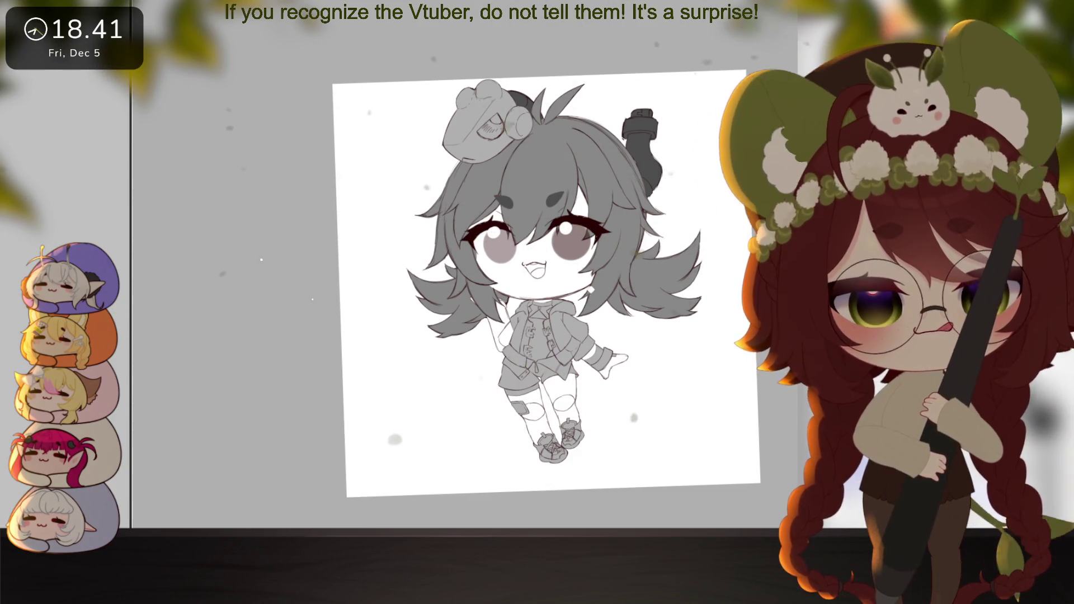
pyautogui.scroll(3, 540, 259)
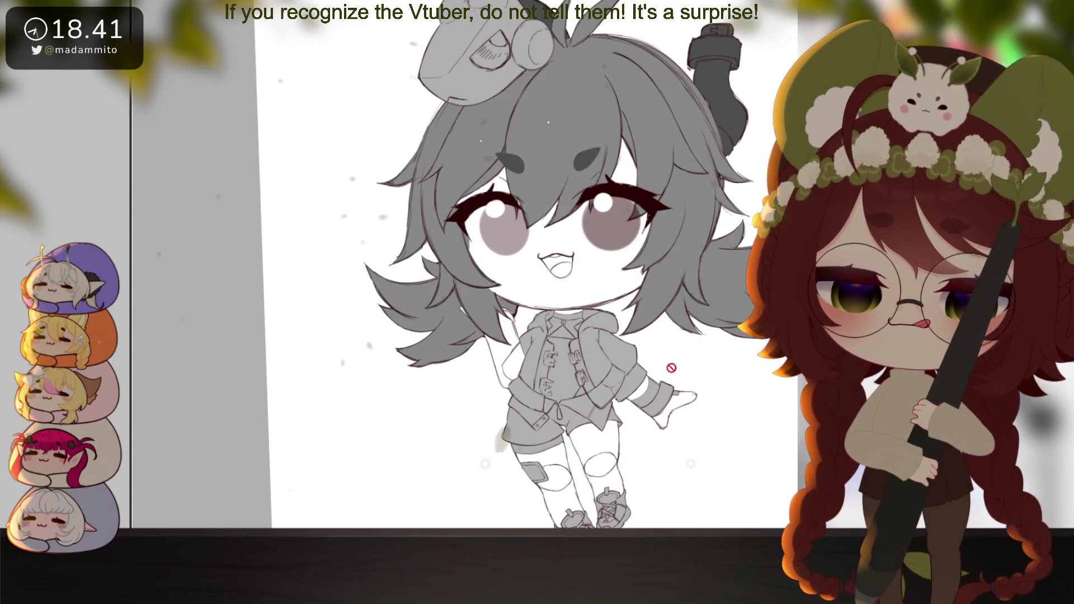
pyautogui.scroll(-3, 564, 279)
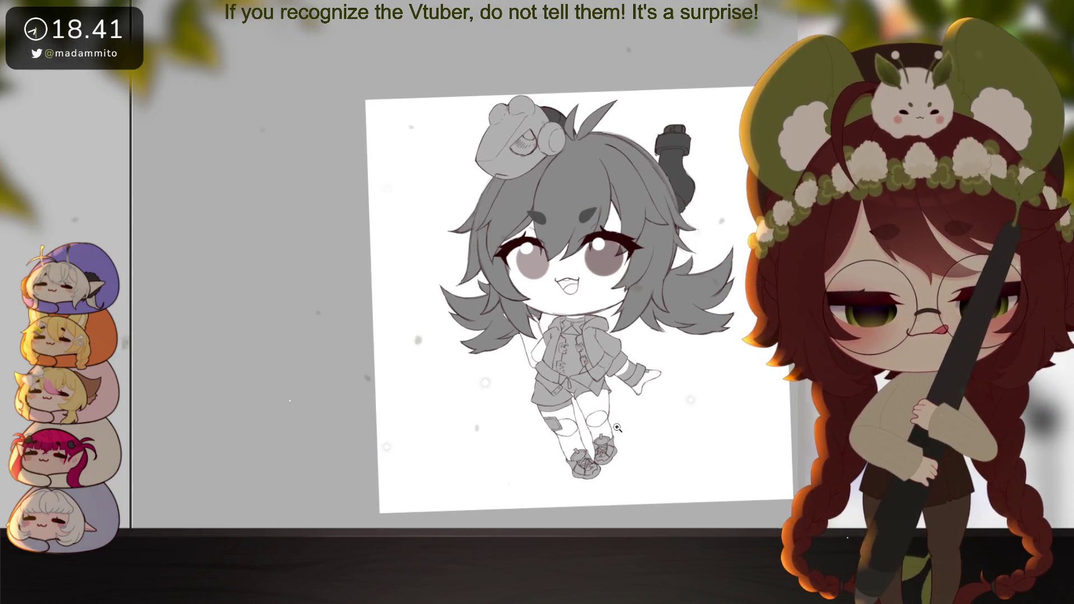
pyautogui.scroll(3, 704, 428)
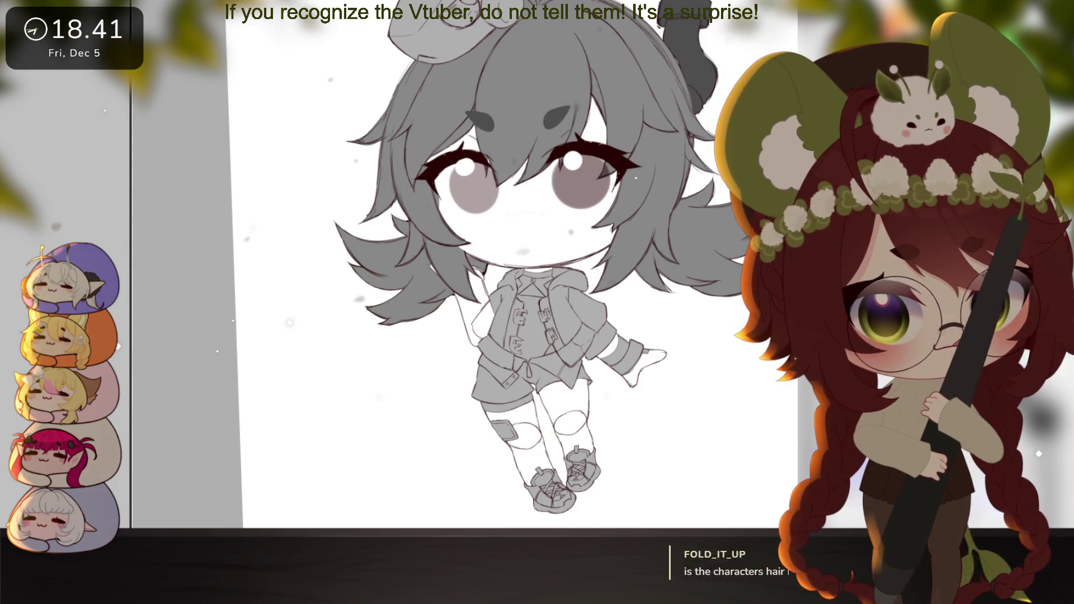
pyautogui.moveTo(704, 350); pyautogui.dragTo(699, 365)
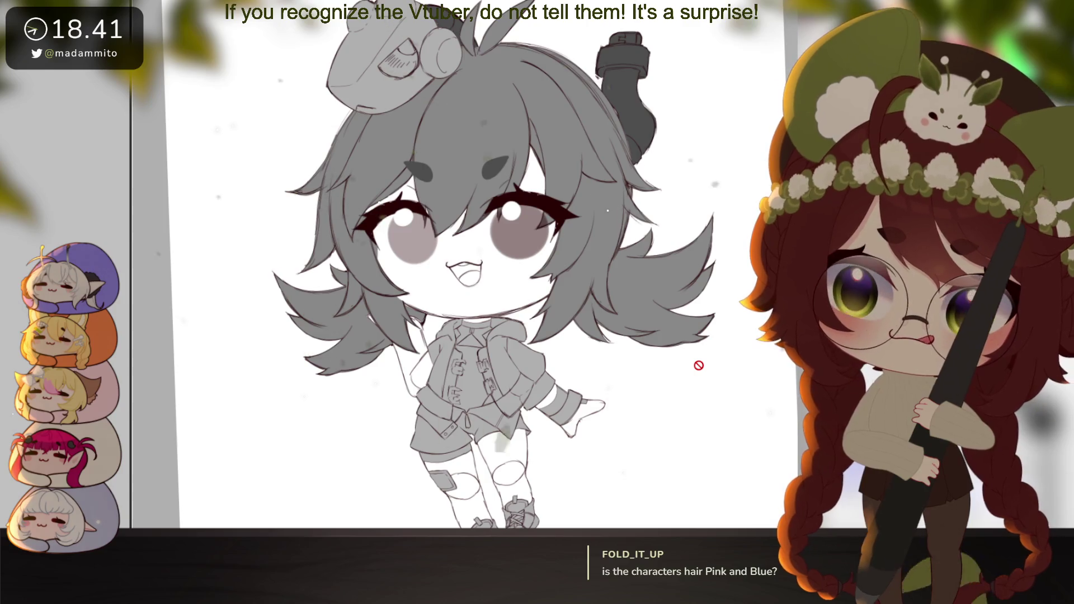
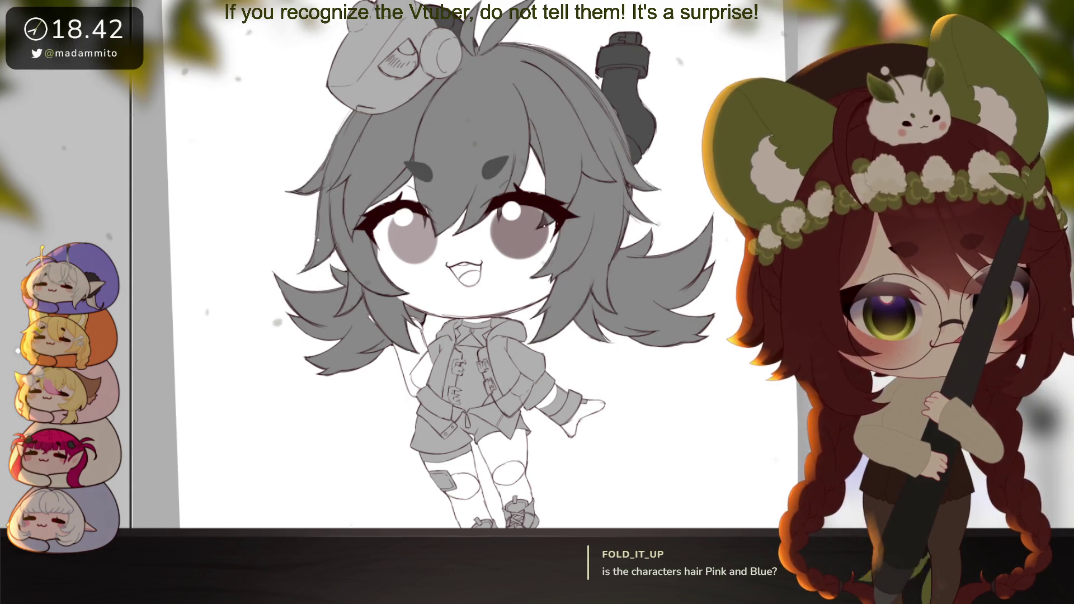
# Hide the front hair layer so the bare head sketch shows
pyautogui.scroll(2, 373, 249)
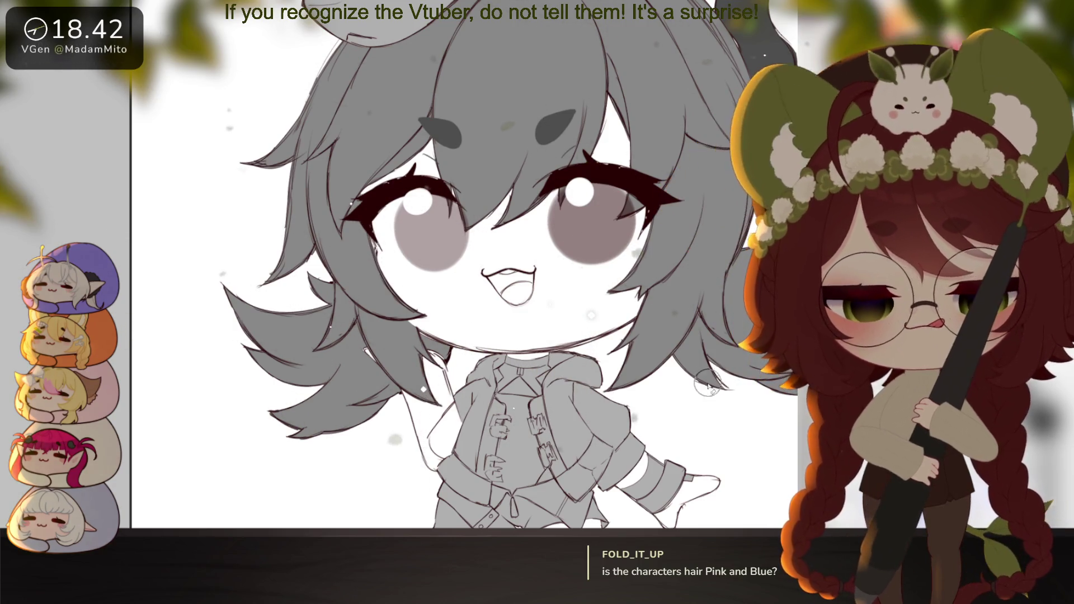
pyautogui.scroll(-3, 709, 425)
pyautogui.scroll(3, 526, 352)
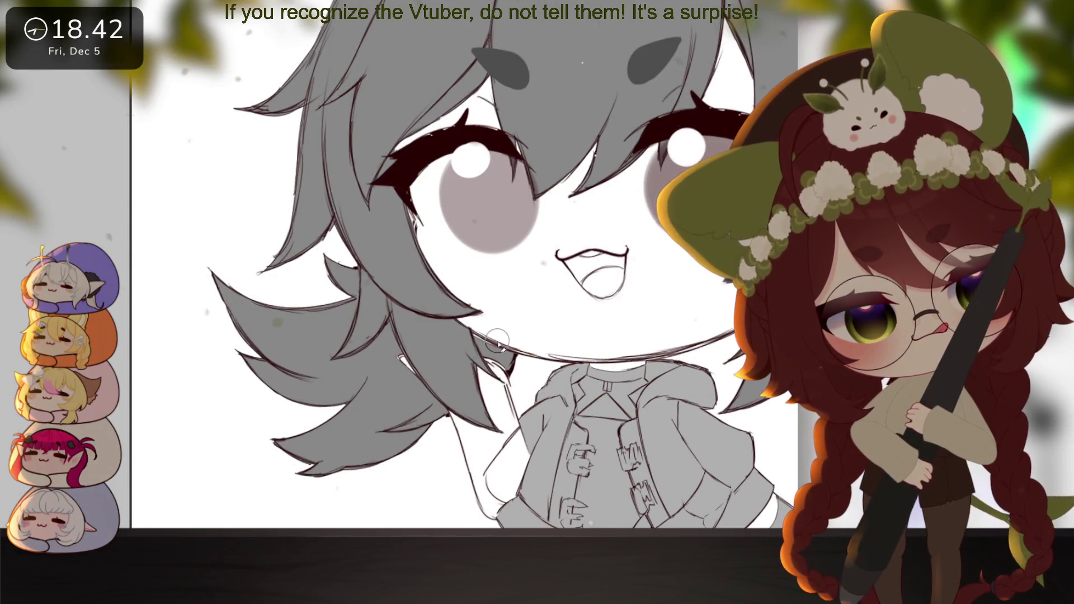
pyautogui.scroll(-4, 698, 401)
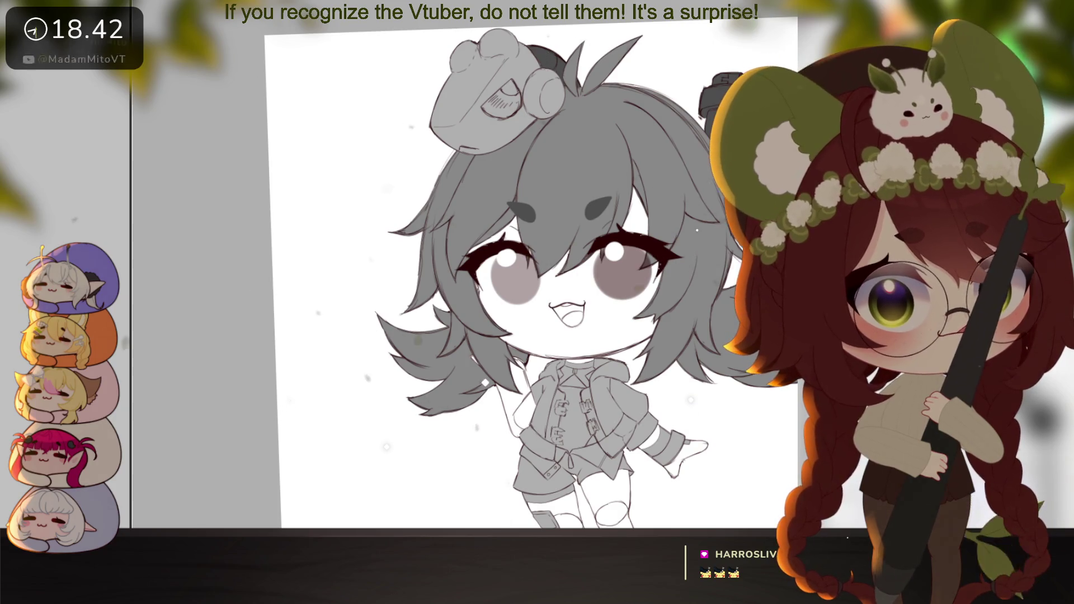
pyautogui.moveTo(683, 426); pyautogui.dragTo(641, 423)
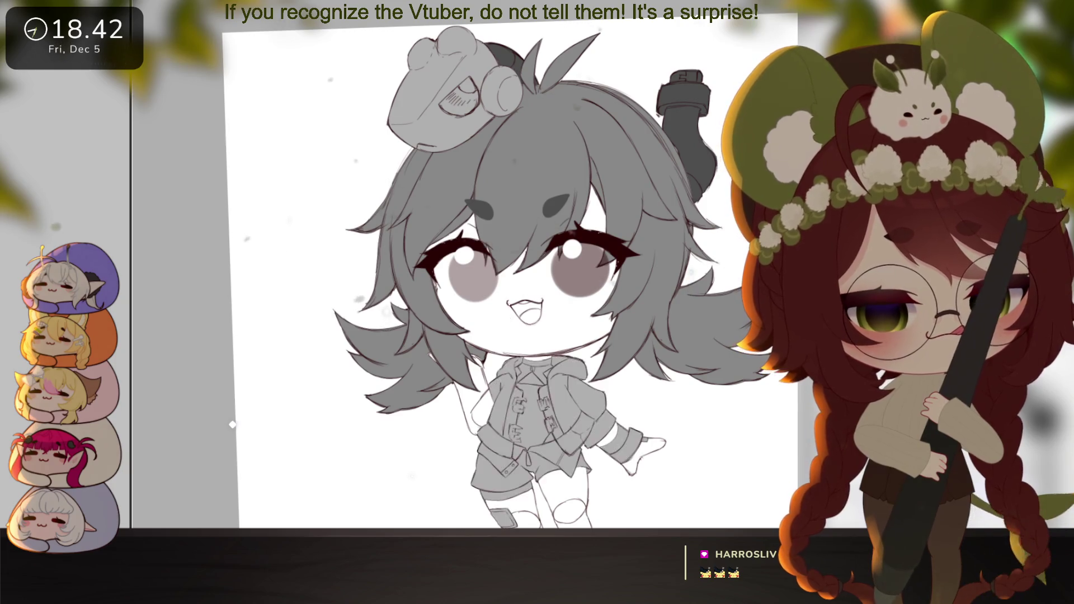
pyautogui.hotkey('ctrl', 'z')
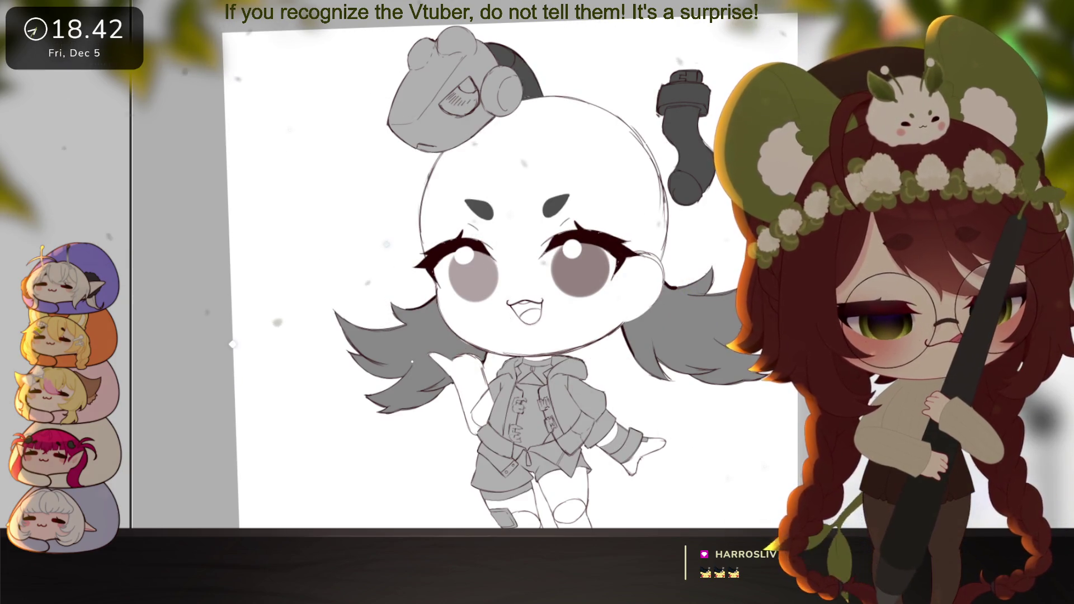
# Rotate the canvas to level the face, then zoom in on the face and left hand
pyautogui.scroll(3, 453, 357)
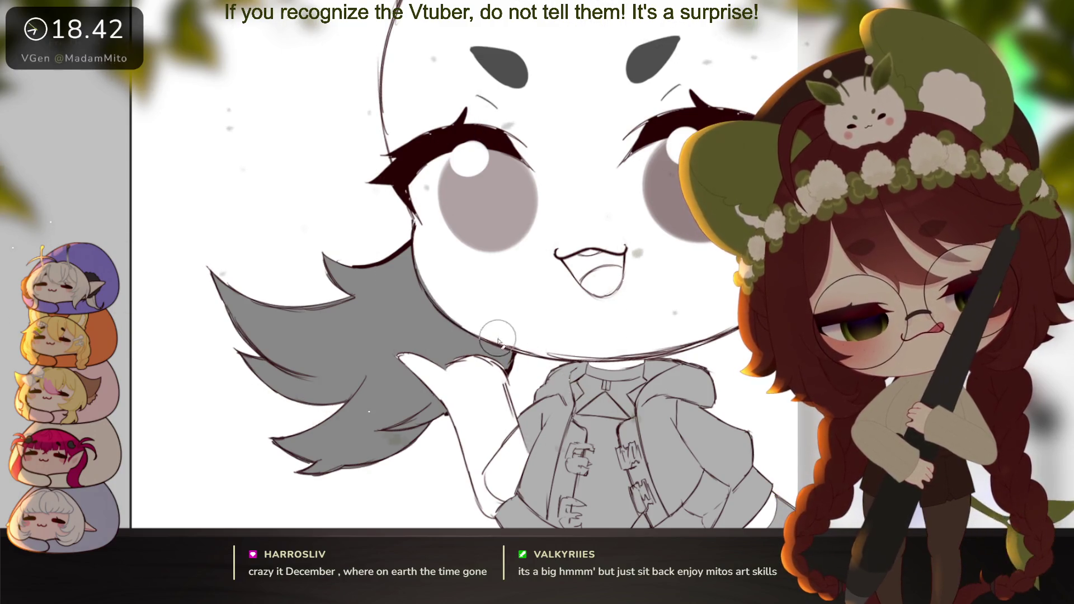
pyautogui.moveTo(619, 350); pyautogui.dragTo(685, 429)
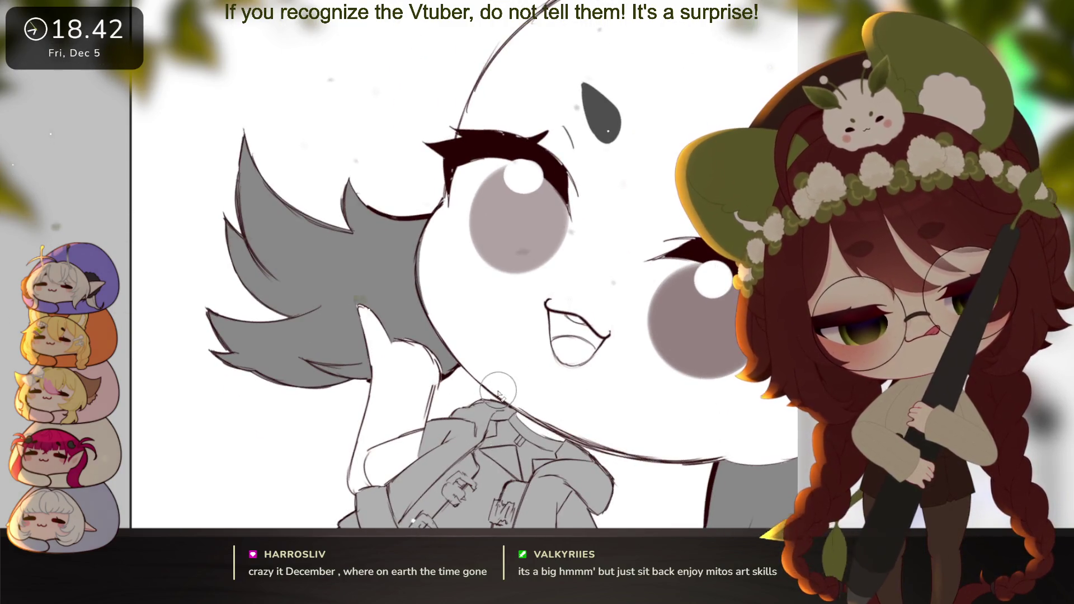
pyautogui.moveTo(675, 431)
pyautogui.mouseDown()
pyautogui.moveTo(699, 300)
pyautogui.moveTo(728, 399)
pyautogui.mouseUp()
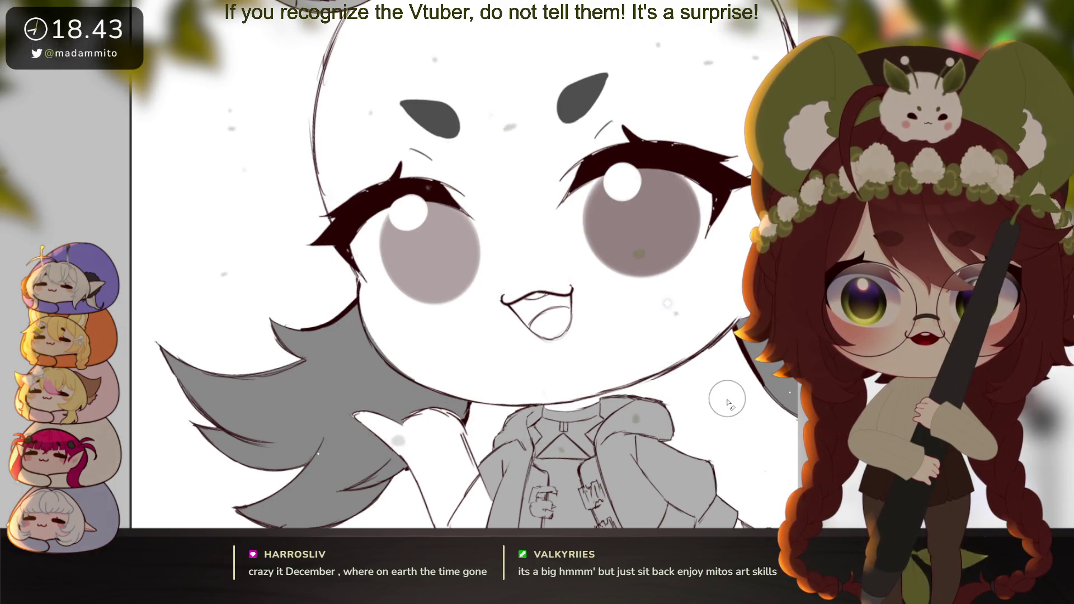
pyautogui.moveTo(725, 349); pyautogui.dragTo(727, 379)
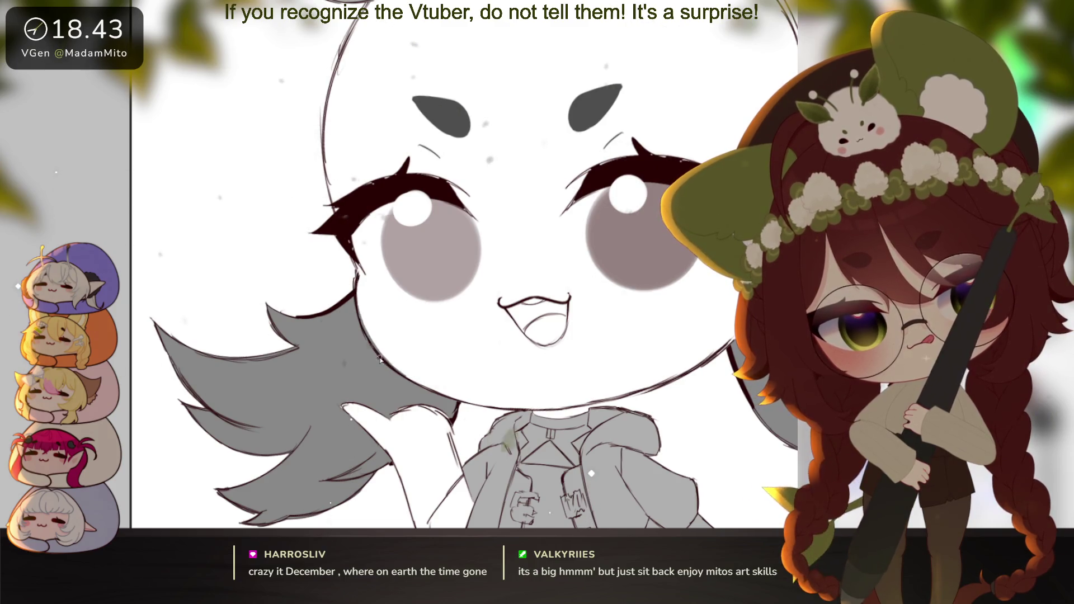
pyautogui.moveTo(555, 409)
pyautogui.mouseDown()
pyautogui.moveTo(585, 292)
pyautogui.moveTo(462, 355)
pyautogui.mouseUp()
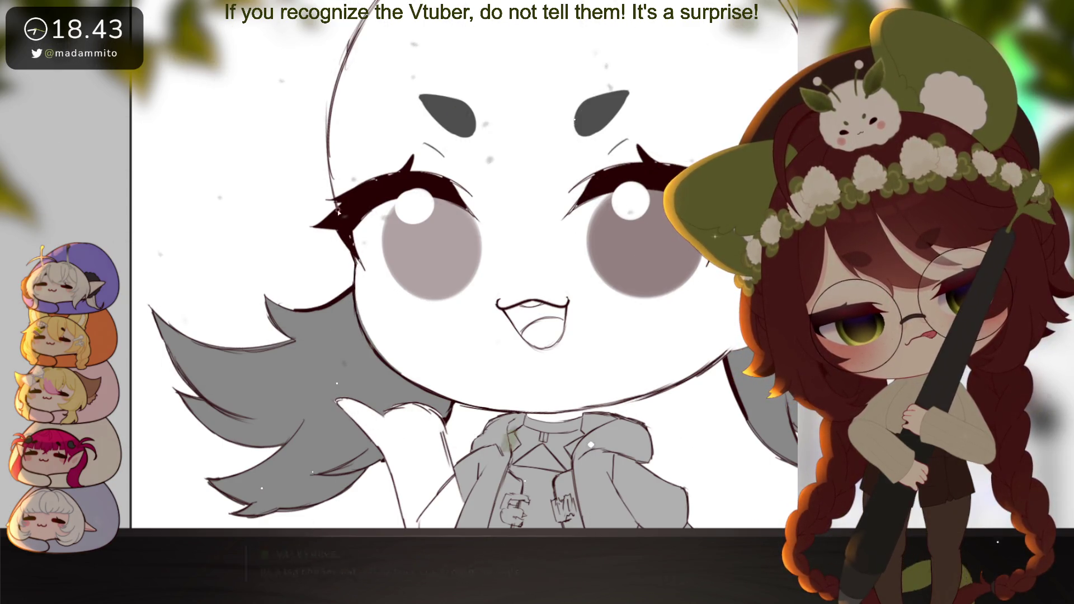
pyautogui.keyDown('alt'); pyautogui.click(682, 388); pyautogui.keyUp('alt')
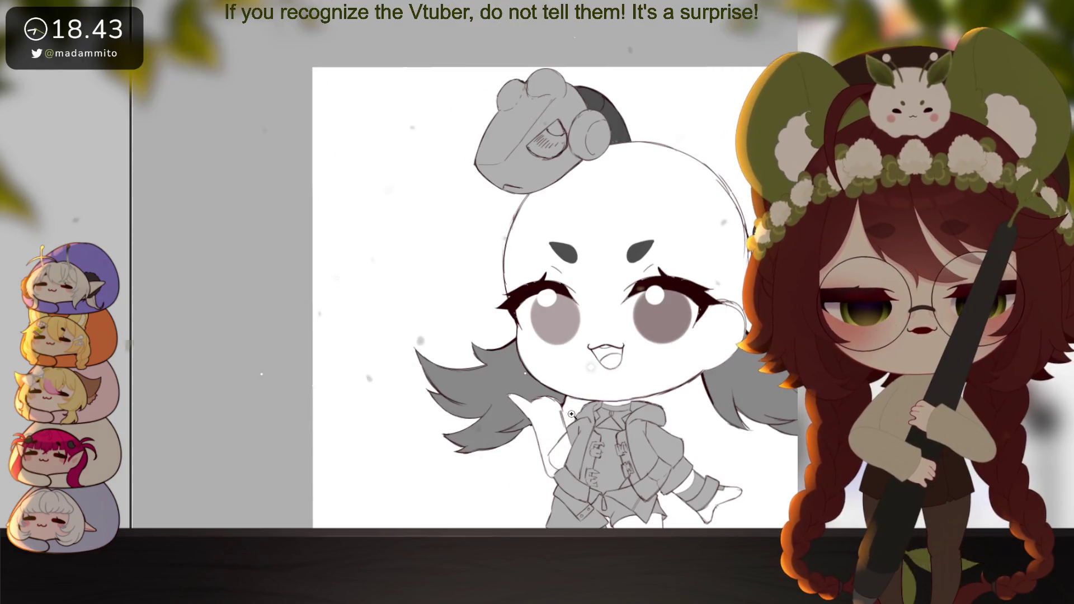
pyautogui.click(571, 414)
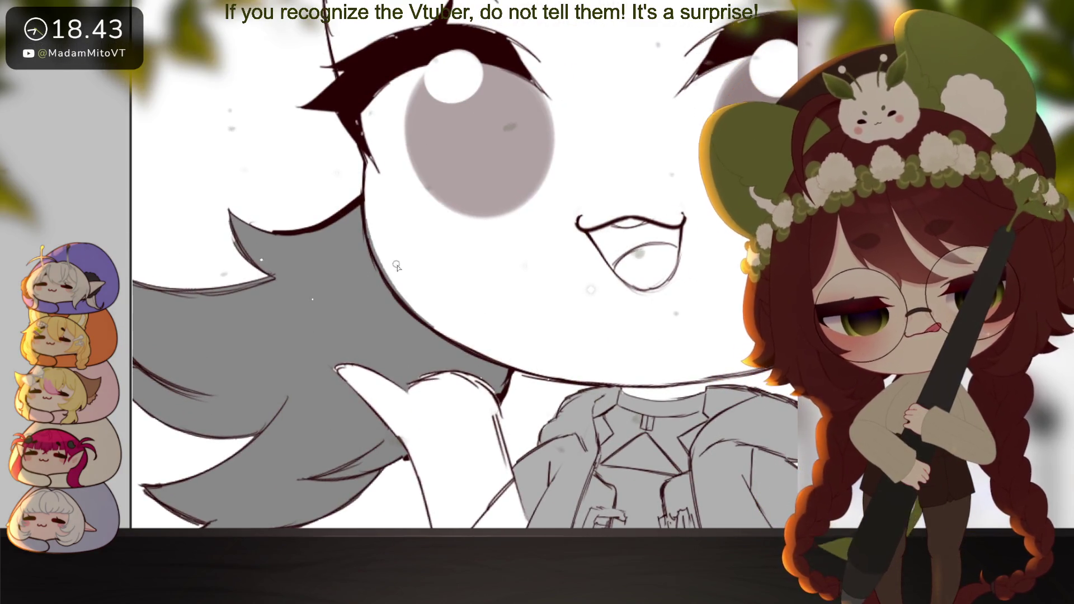
# Make the brush much larger and pan the view up and left
pyautogui.press('e')
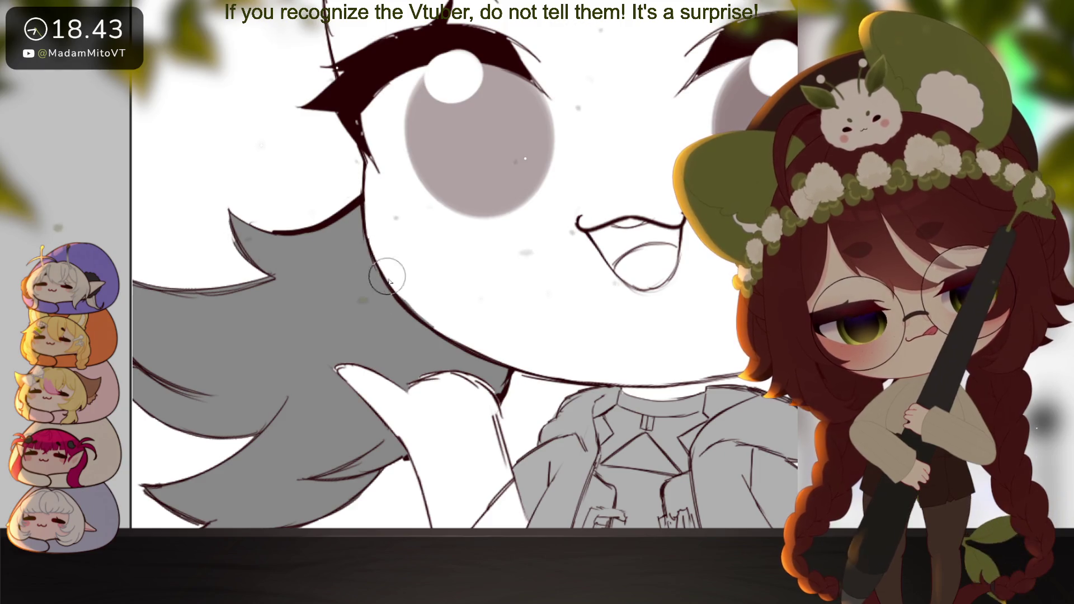
pyautogui.scroll(-5, 527, 355)
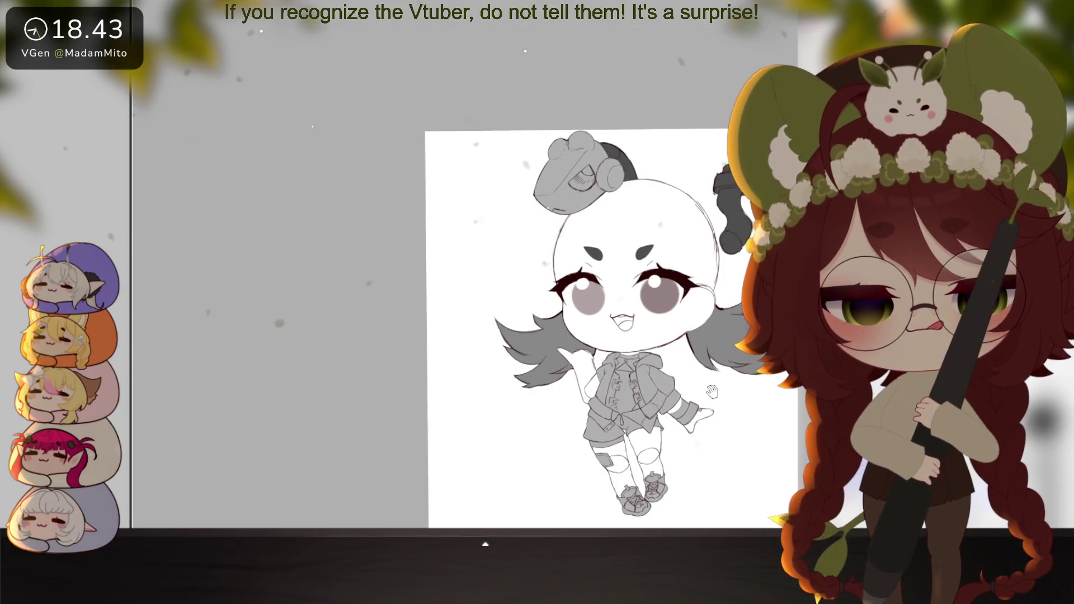
pyautogui.scroll(3, 711, 392)
pyautogui.moveTo(699, 416)
pyautogui.mouseDown()
pyautogui.moveTo(663, 330)
pyautogui.moveTo(657, 383)
pyautogui.mouseUp()
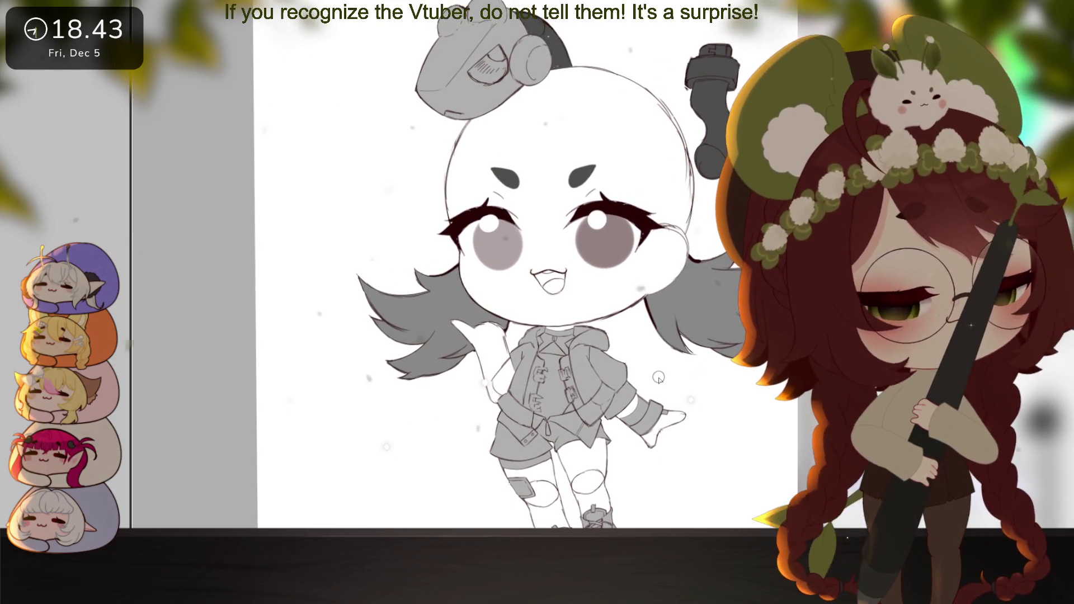
# Show the hair layer again, briefly toggling the jacket and hair layers to compare
pyautogui.hotkey('ctrl', 'z')
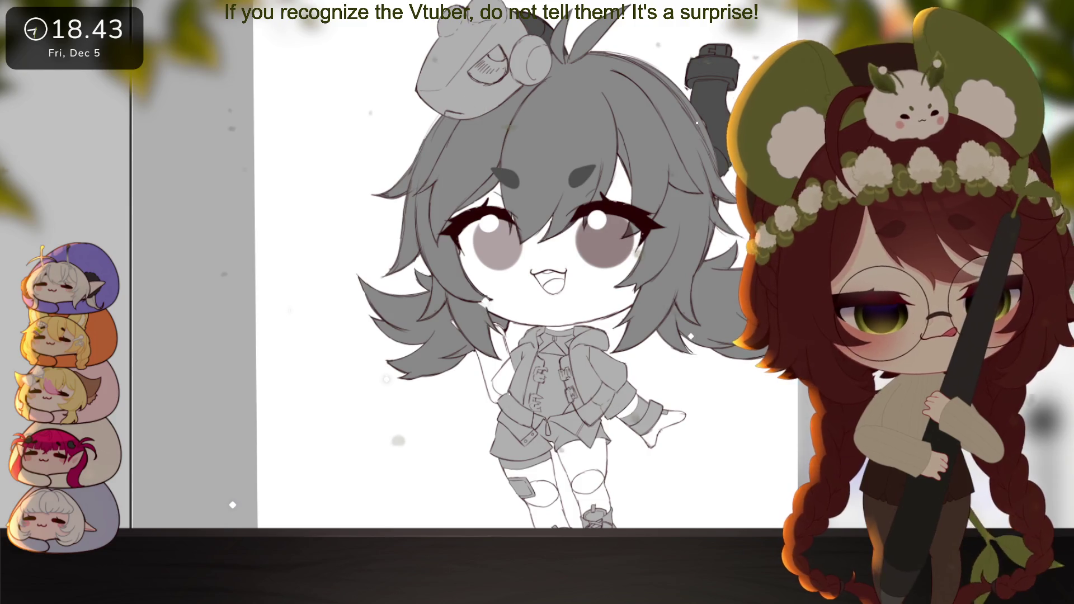
pyautogui.hotkey('ctrl', 'z')
pyautogui.hotkey('ctrl', 'y')
pyautogui.hotkey('ctrl', 'y')
pyautogui.hotkey('ctrl', 'z')
# Zoom in toward the face and jacket, then pan across the sketch
pyautogui.hotkey('ctrl', '+')
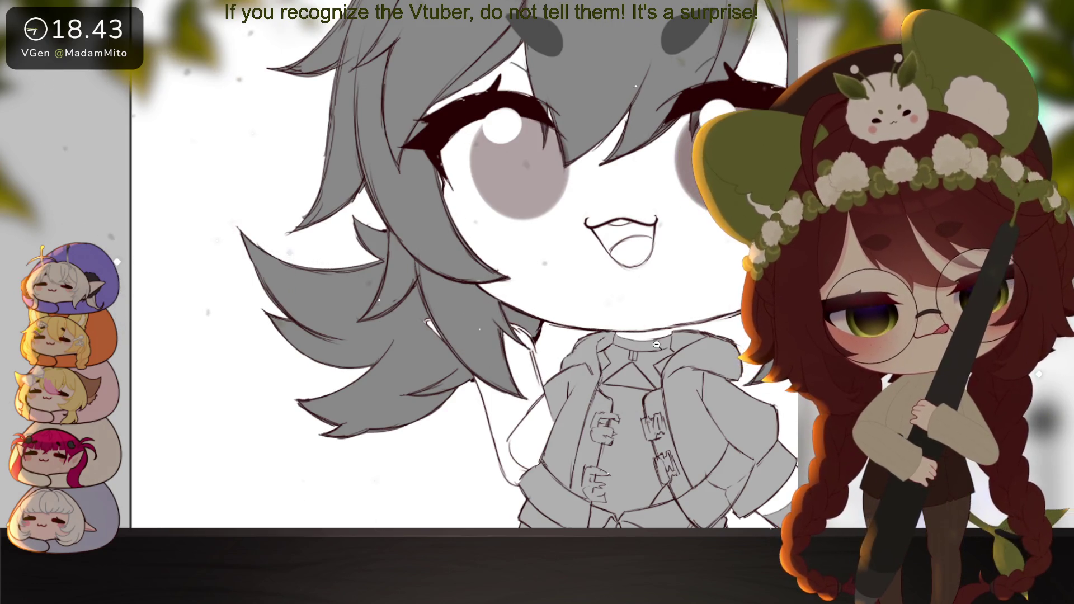
pyautogui.moveTo(681, 380); pyautogui.dragTo(645, 379)
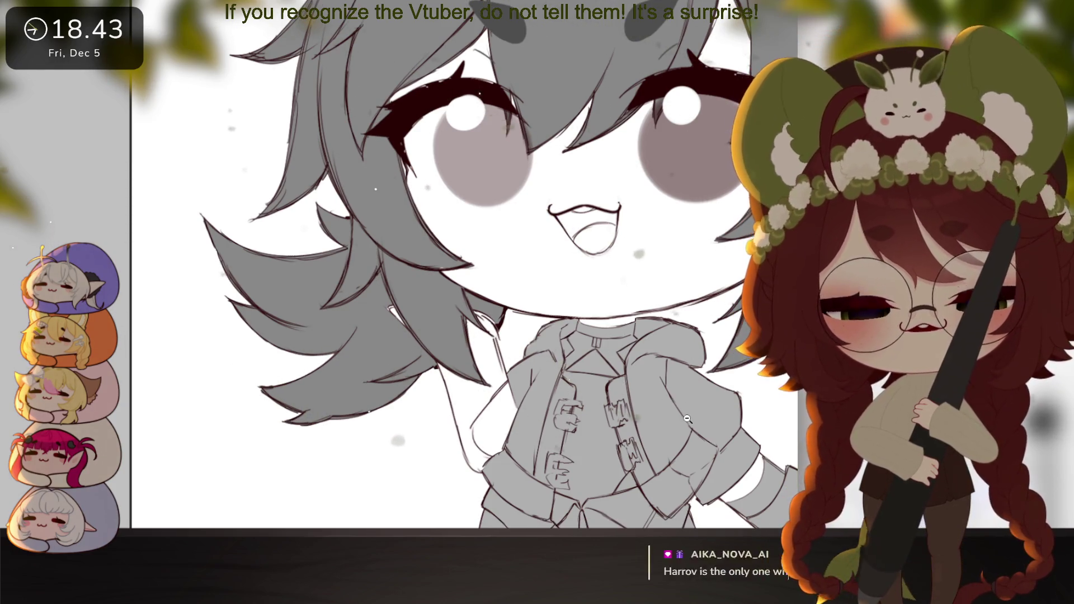
pyautogui.scroll(-3, 723, 433)
pyautogui.scroll(-2, 722, 432)
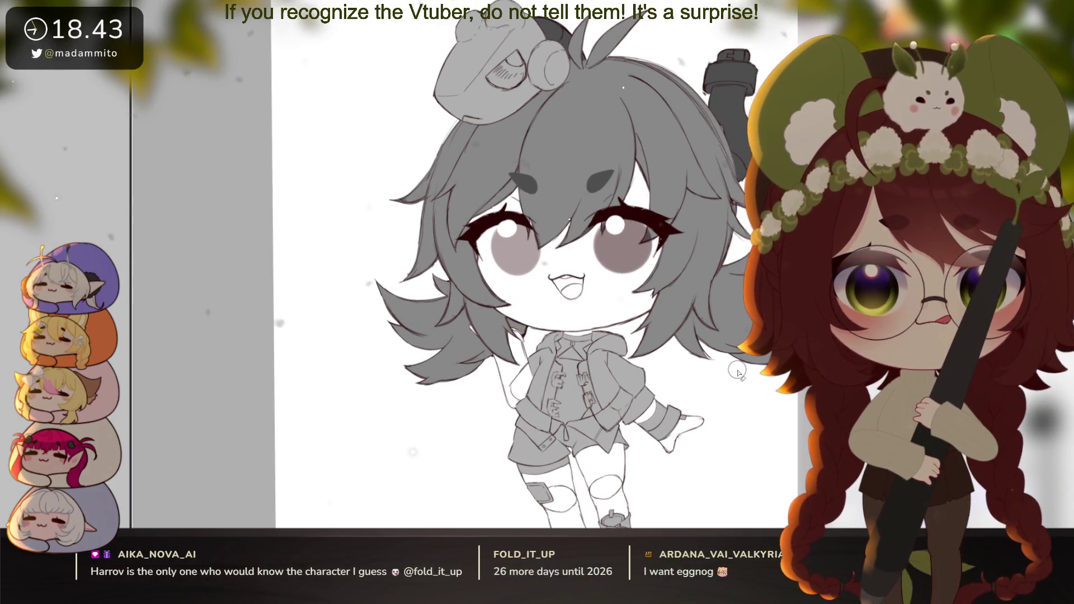
pyautogui.scroll(-1, 737, 374)
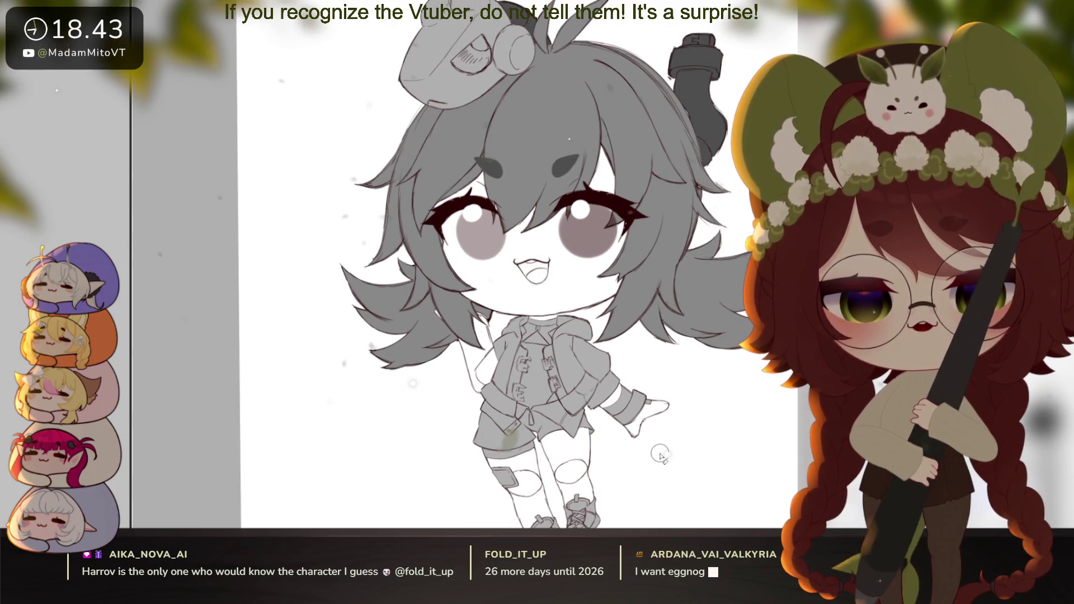
pyautogui.scroll(-3, 718, 387)
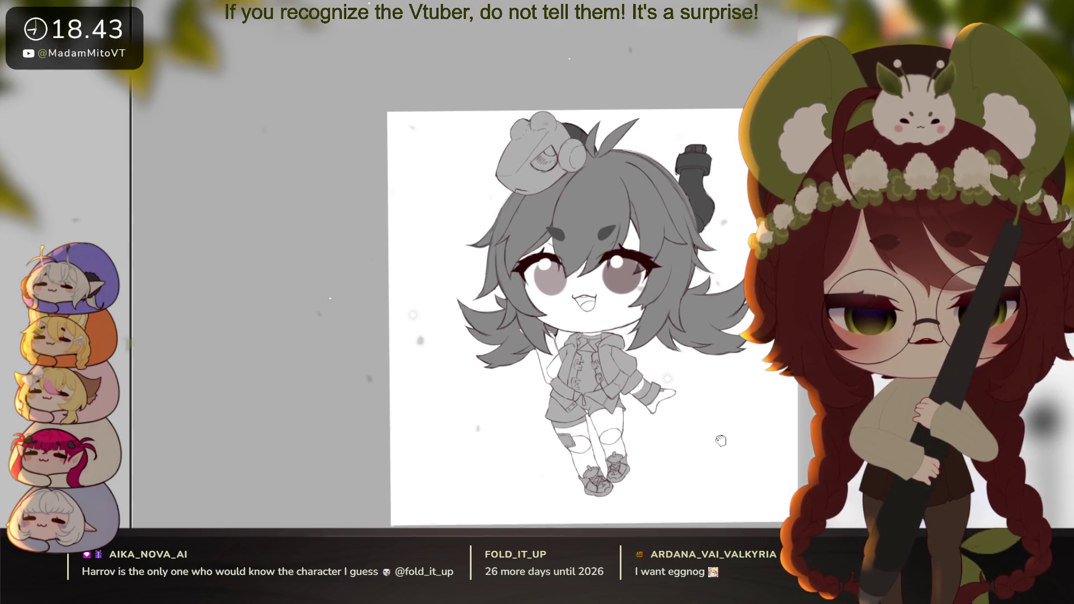
pyautogui.moveTo(711, 442); pyautogui.dragTo(700, 434)
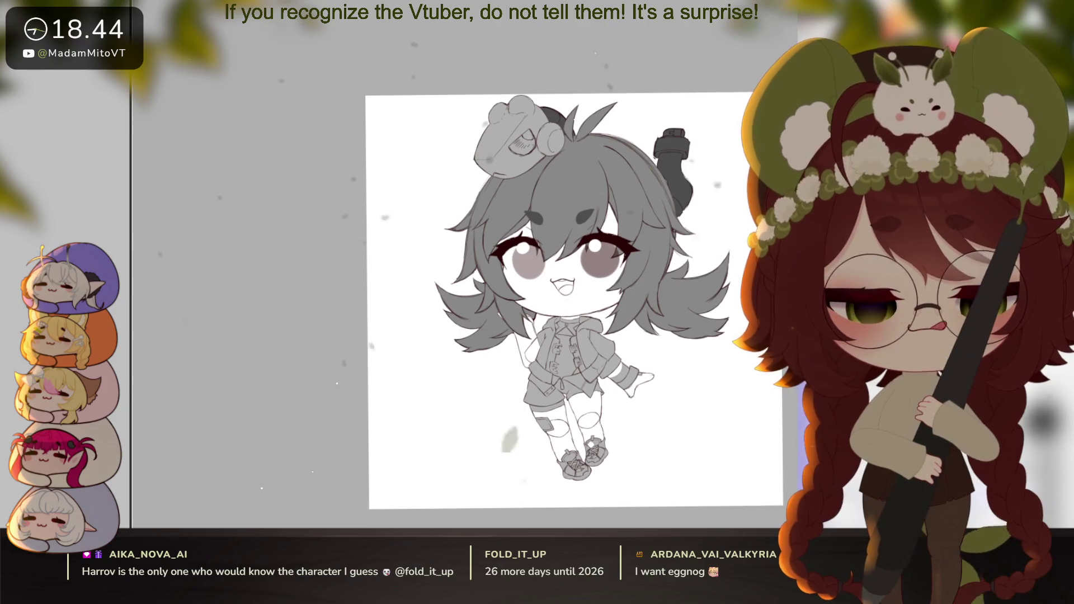
pyautogui.scroll(4, 688, 420)
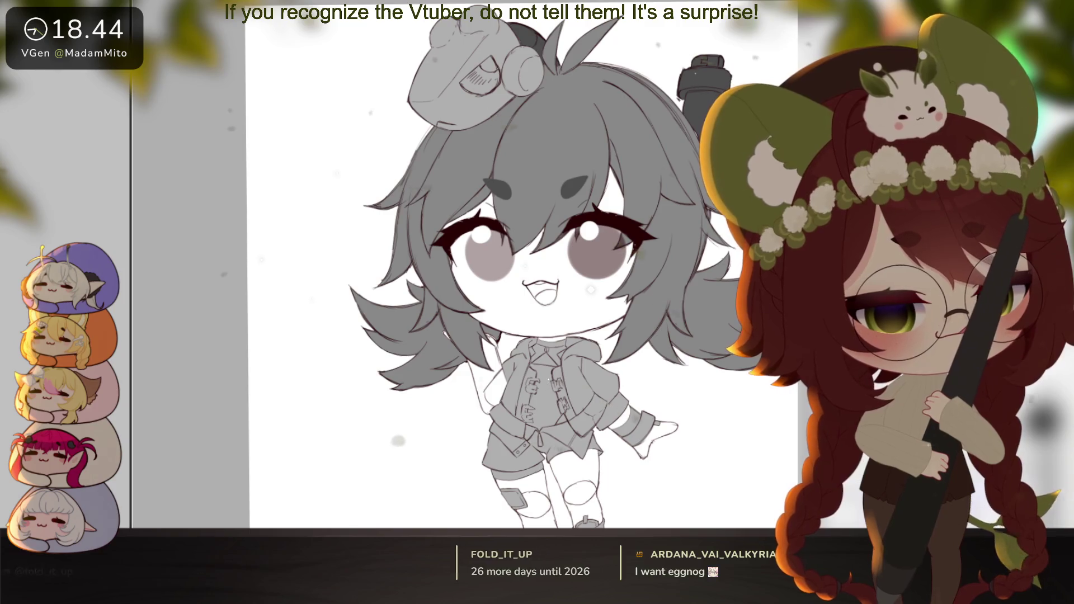
pyautogui.scroll(-4, 641, 350)
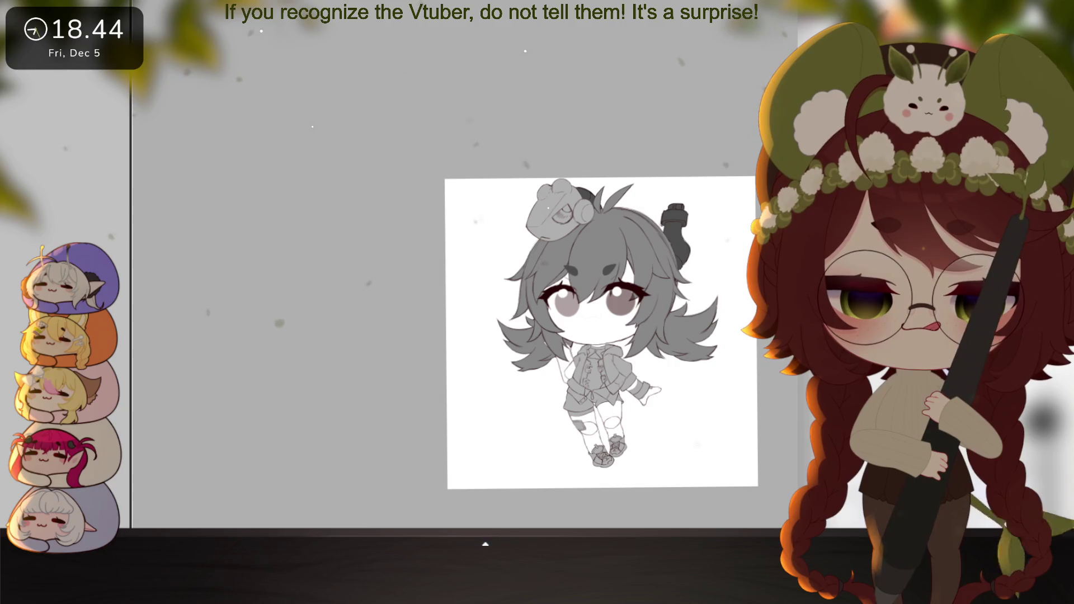
pyautogui.click(586, 329)
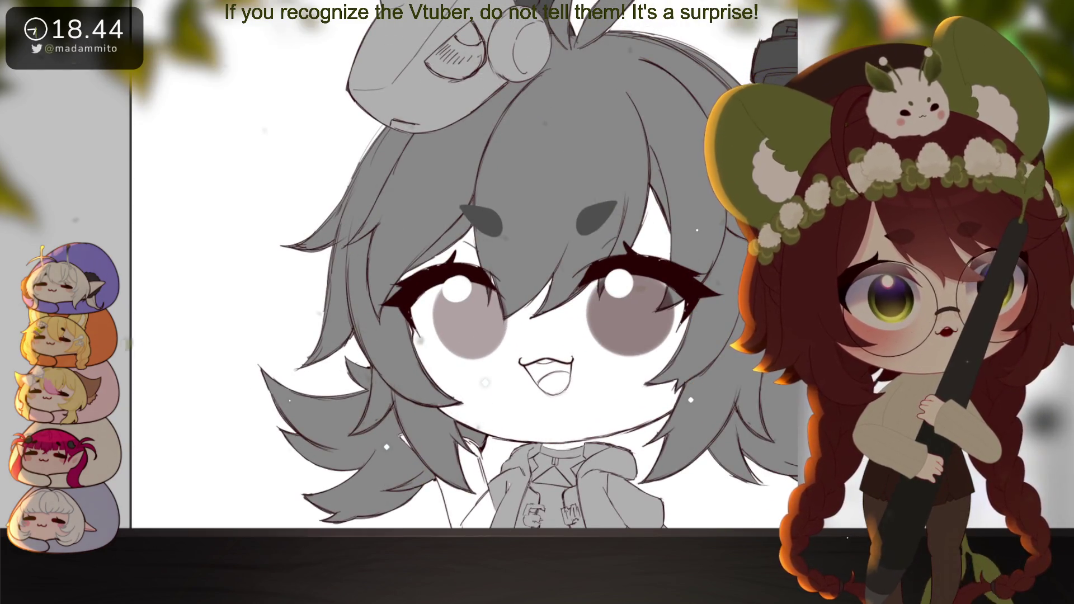
# Scale the mouth drawing down in two passes and move it slightly lower
pyautogui.hotkey('ctrl', 't')
pyautogui.moveTo(572, 357); pyautogui.dragTo(559, 378)
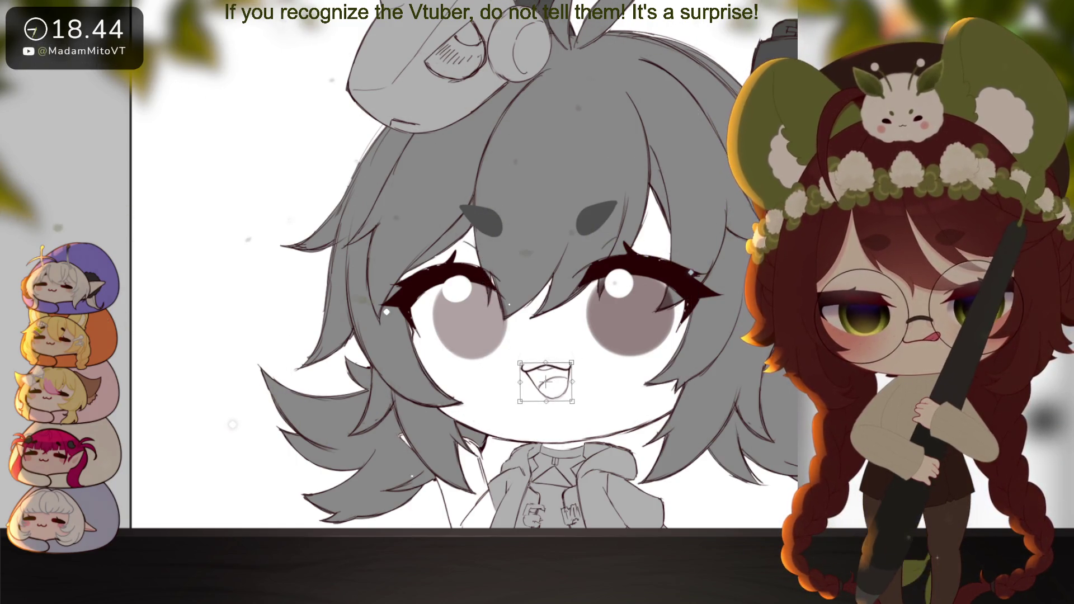
pyautogui.press('Return')
pyautogui.hotkey('ctrl', '0')
pyautogui.moveTo(663, 387); pyautogui.dragTo(661, 374)
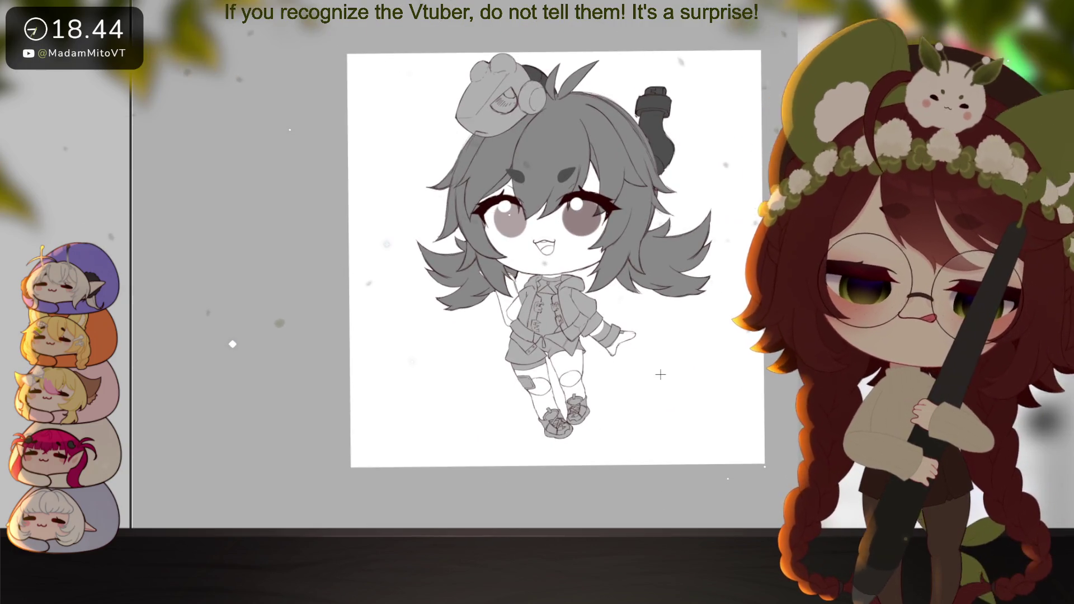
pyautogui.scroll(3, 554, 191)
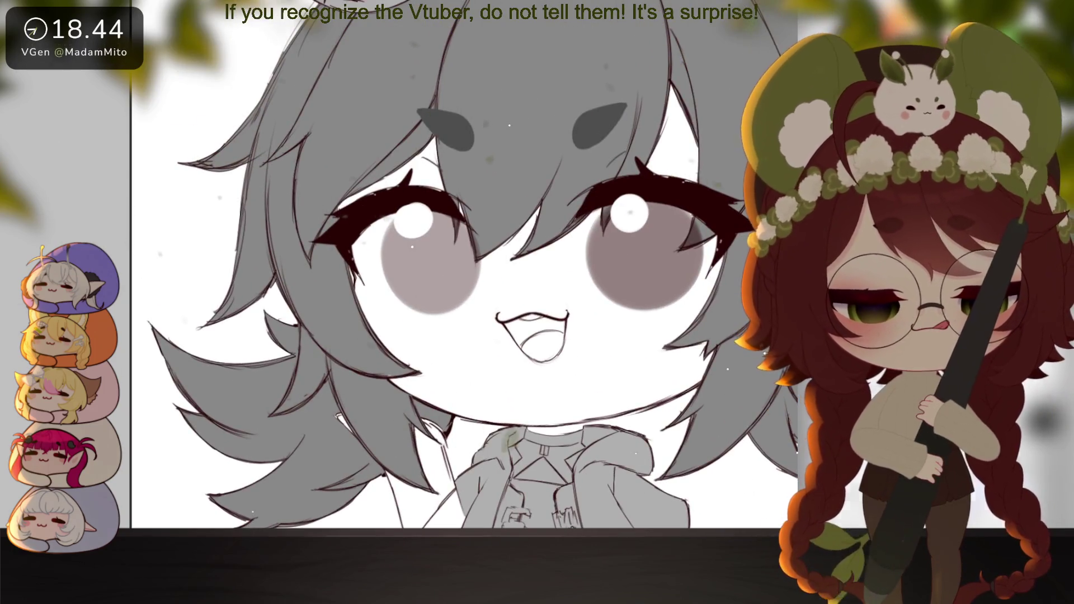
pyautogui.hotkey('ctrl', 't')
pyautogui.moveTo(570, 308); pyautogui.dragTo(568, 312)
pyautogui.press('Return')
pyautogui.scroll(-5, 615, 386)
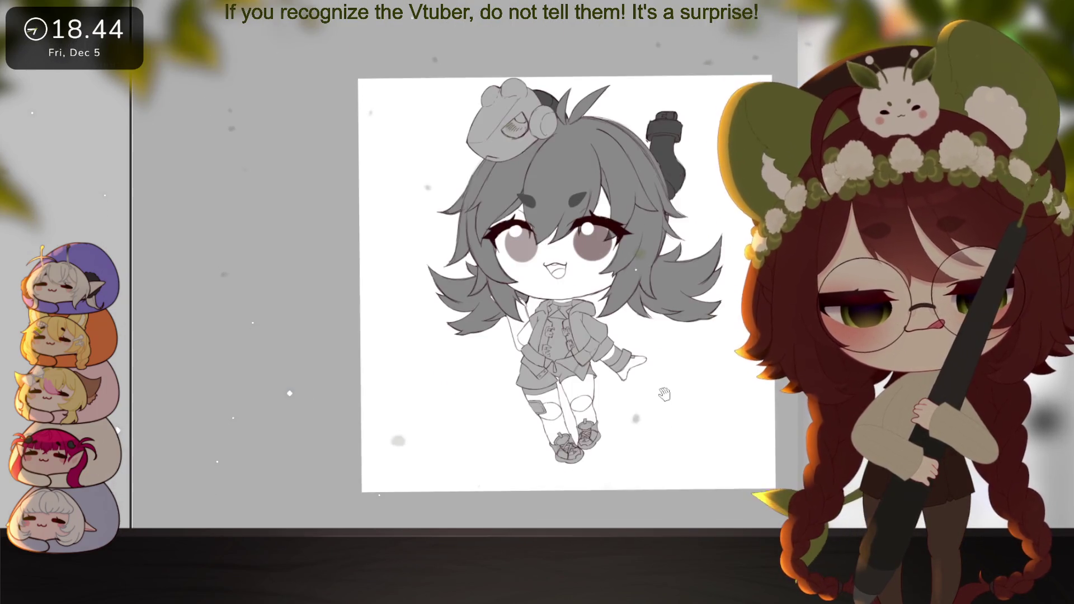
pyautogui.moveTo(716, 417); pyautogui.dragTo(691, 434)
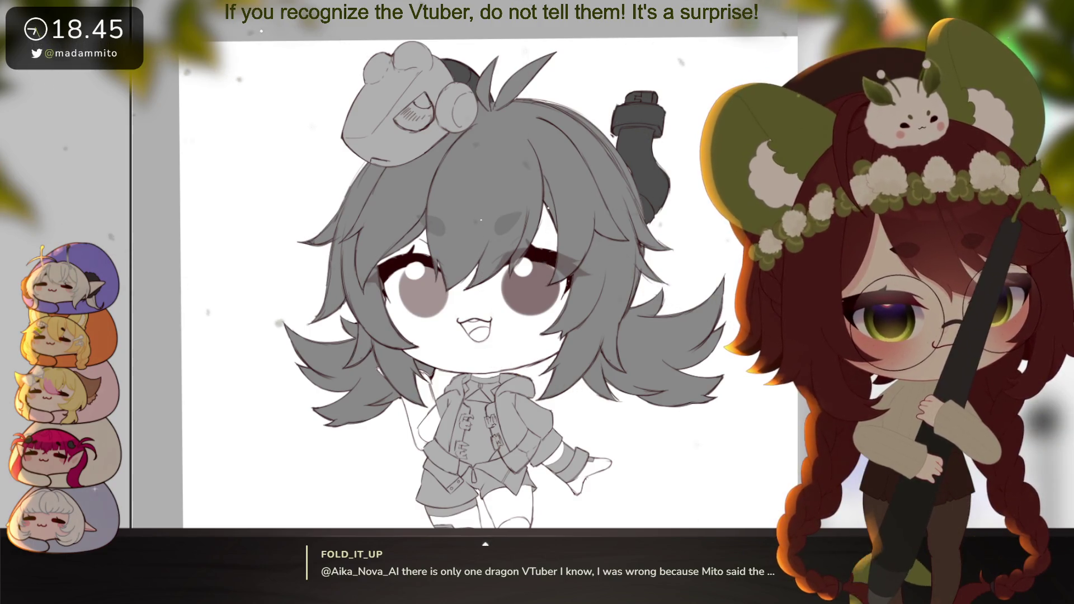
# Draw a short dark line, then erase a corner of the little plaster sketch on the rotated page
pyautogui.scroll(2, 551, 305)
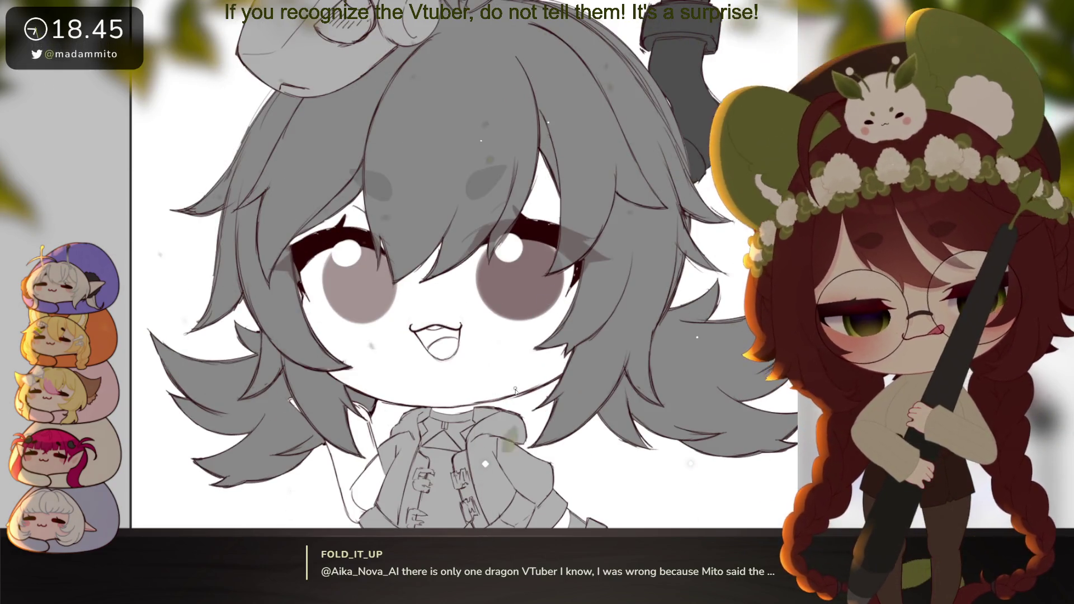
pyautogui.moveTo(516, 391)
pyautogui.mouseDown()
pyautogui.moveTo(502, 367)
pyautogui.moveTo(526, 351)
pyautogui.mouseUp()
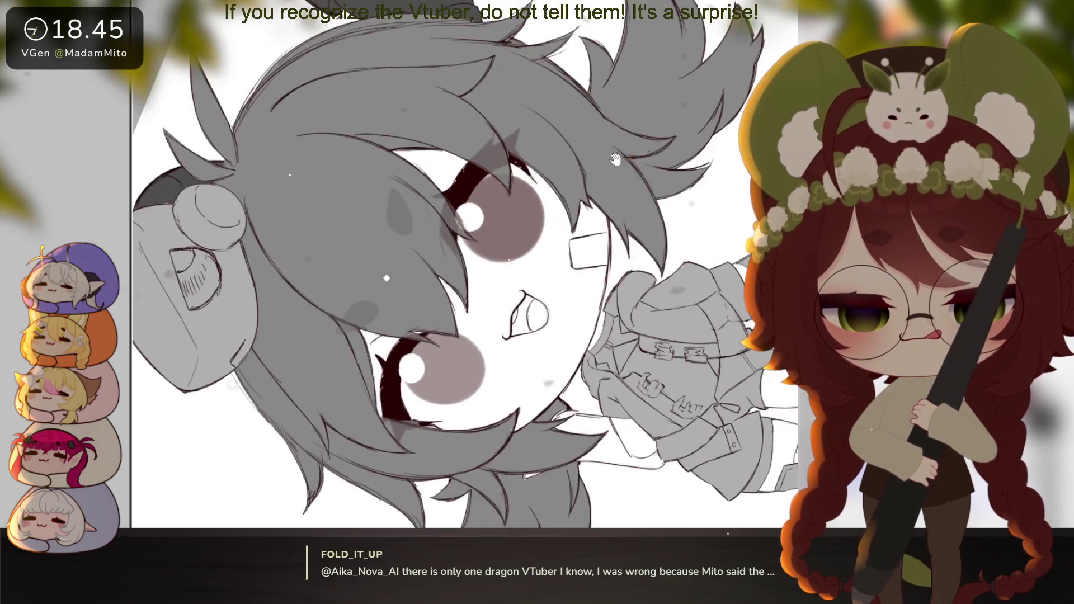
pyautogui.moveTo(554, 367); pyautogui.dragTo(578, 427)
pyautogui.click(580, 426)
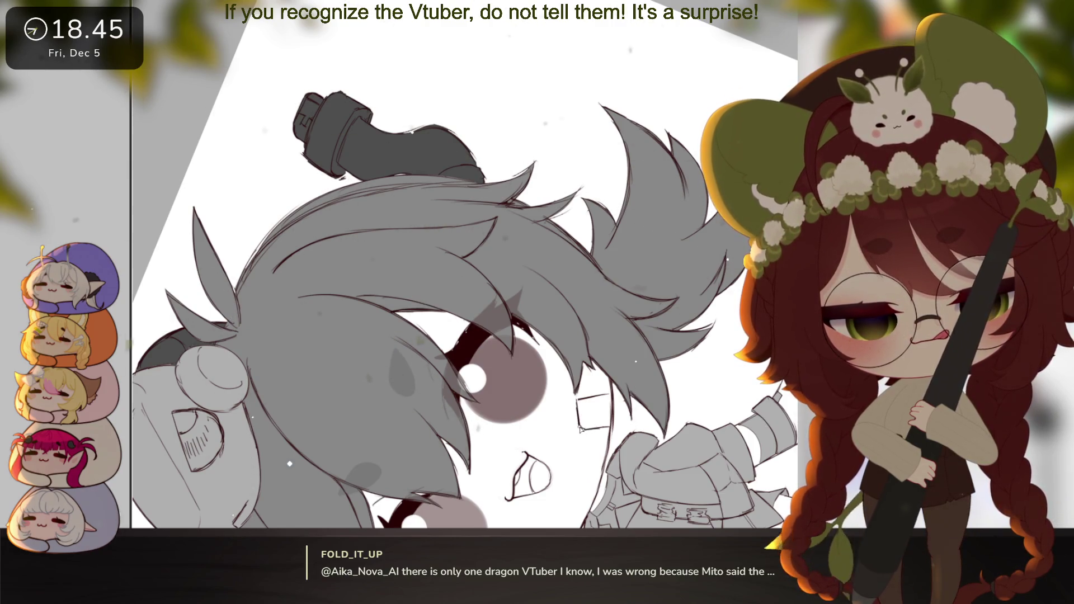
pyautogui.moveTo(588, 433); pyautogui.dragTo(596, 418)
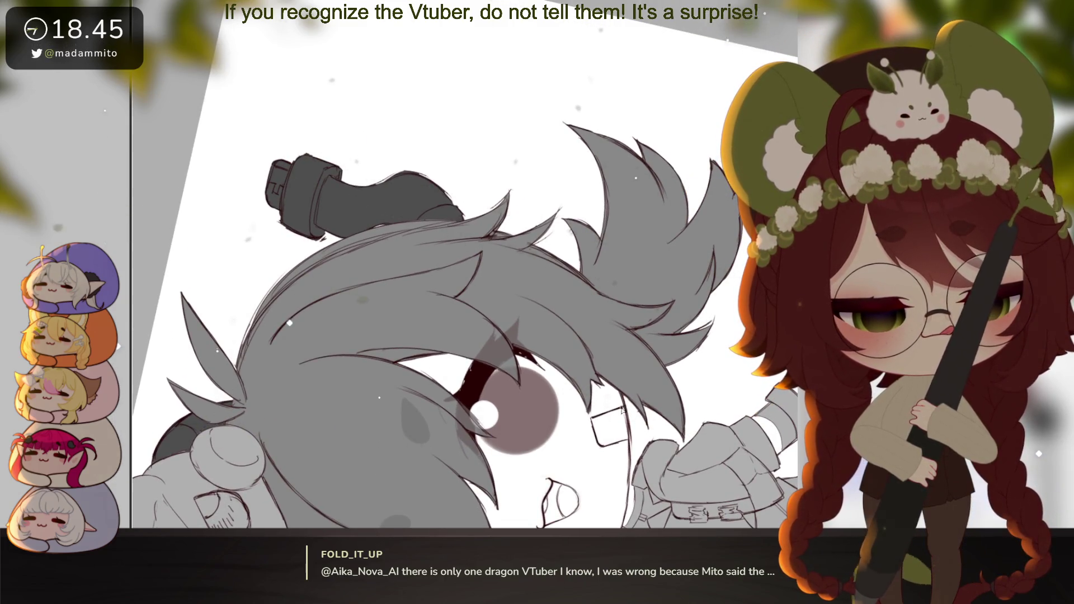
pyautogui.scroll(-10, 666, 413)
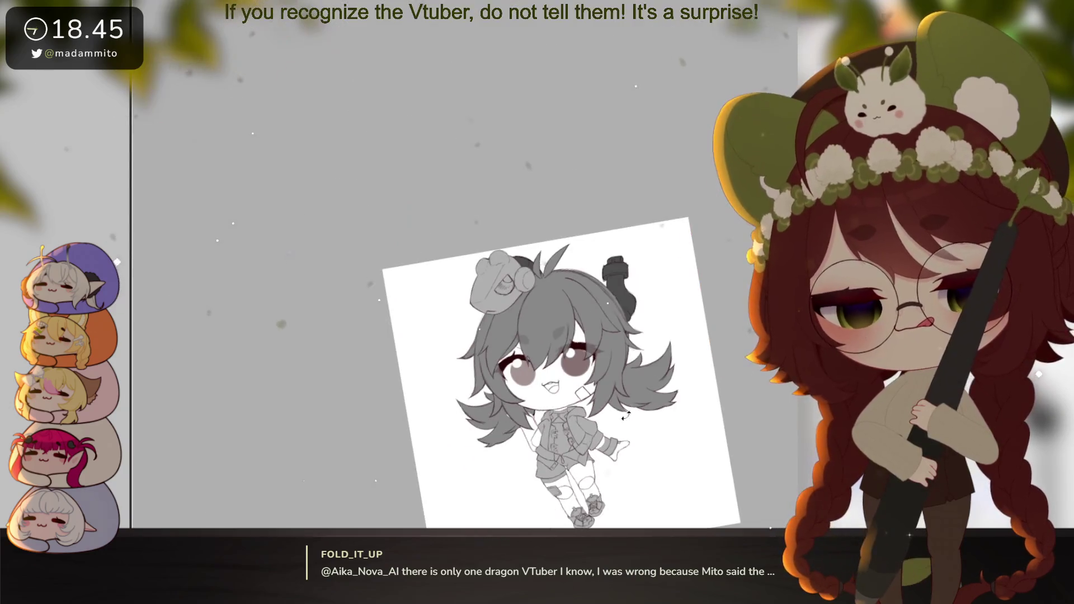
pyautogui.moveTo(623, 442)
pyautogui.mouseDown()
pyautogui.moveTo(623, 395)
pyautogui.moveTo(672, 400)
pyautogui.moveTo(617, 401)
pyautogui.mouseUp()
# Draw short straight strokes at the left and right sides of the collar
pyautogui.scroll(3, 617, 401)
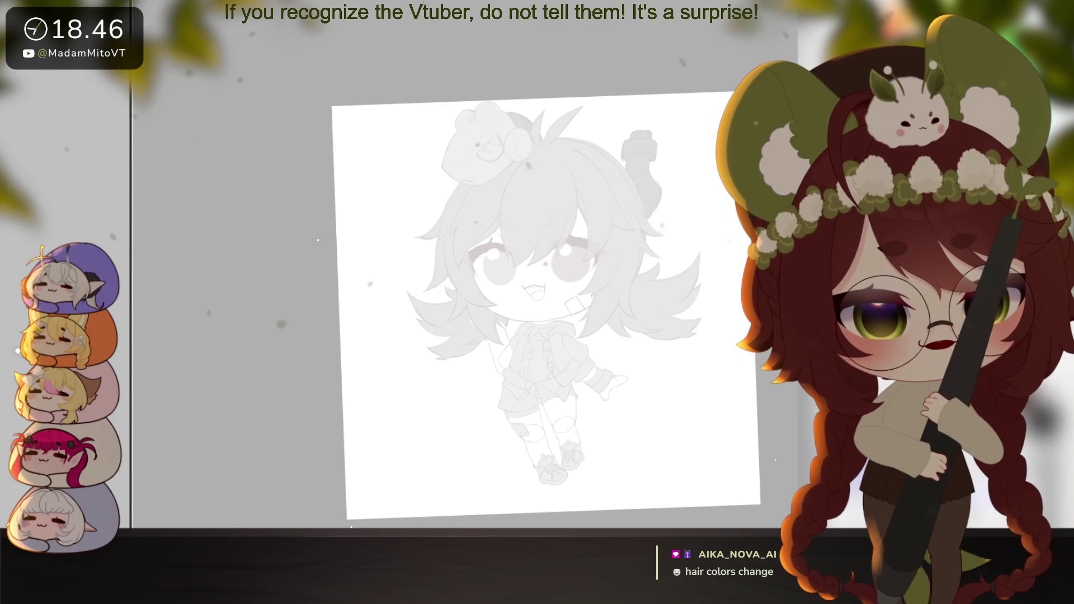
pyautogui.click(565, 309)
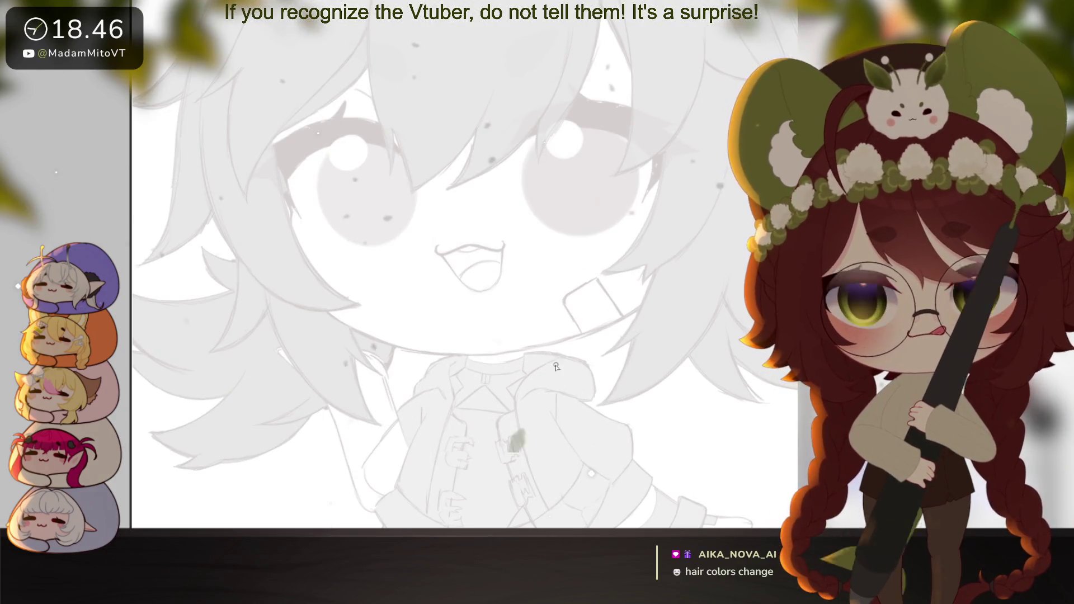
pyautogui.moveTo(424, 345); pyautogui.dragTo(418, 361)
pyautogui.hotkey('ctrl', 'z')
pyautogui.hotkey('ctrl', 'z')
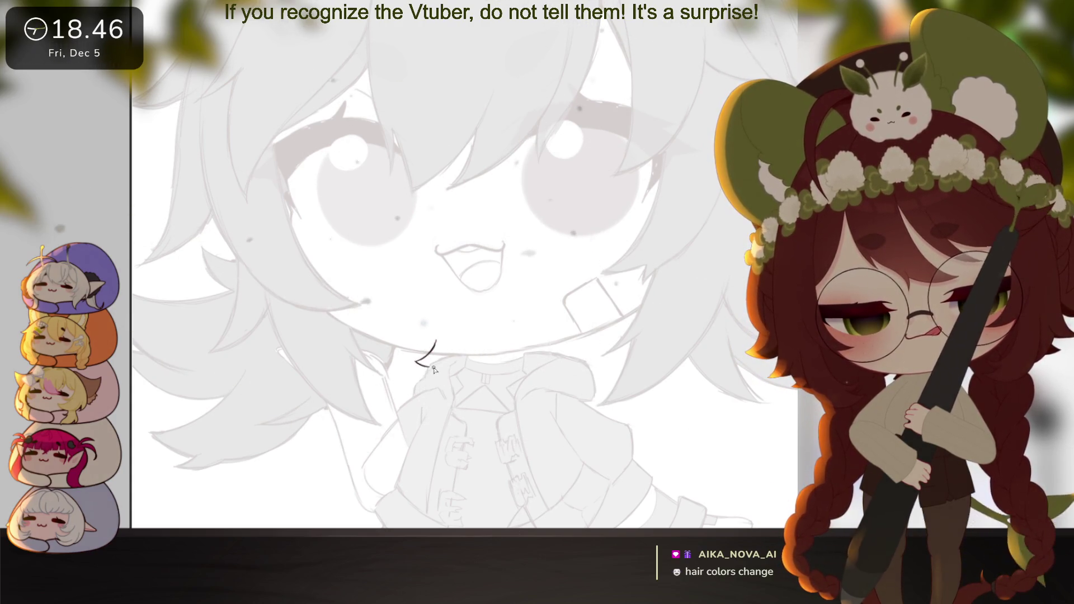
pyautogui.moveTo(572, 395); pyautogui.dragTo(563, 391)
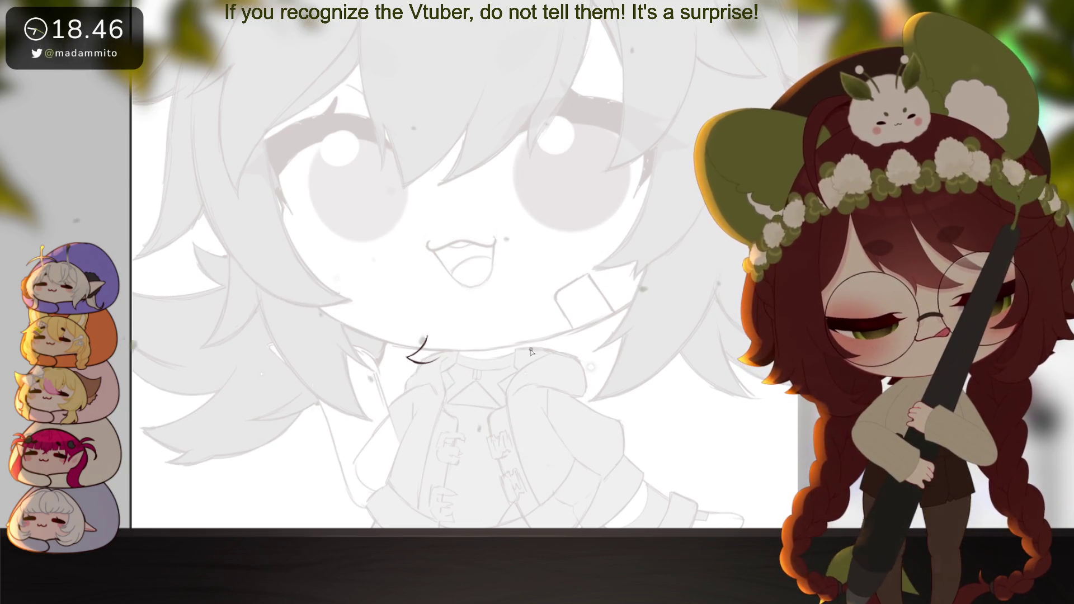
pyautogui.moveTo(543, 344); pyautogui.dragTo(559, 350)
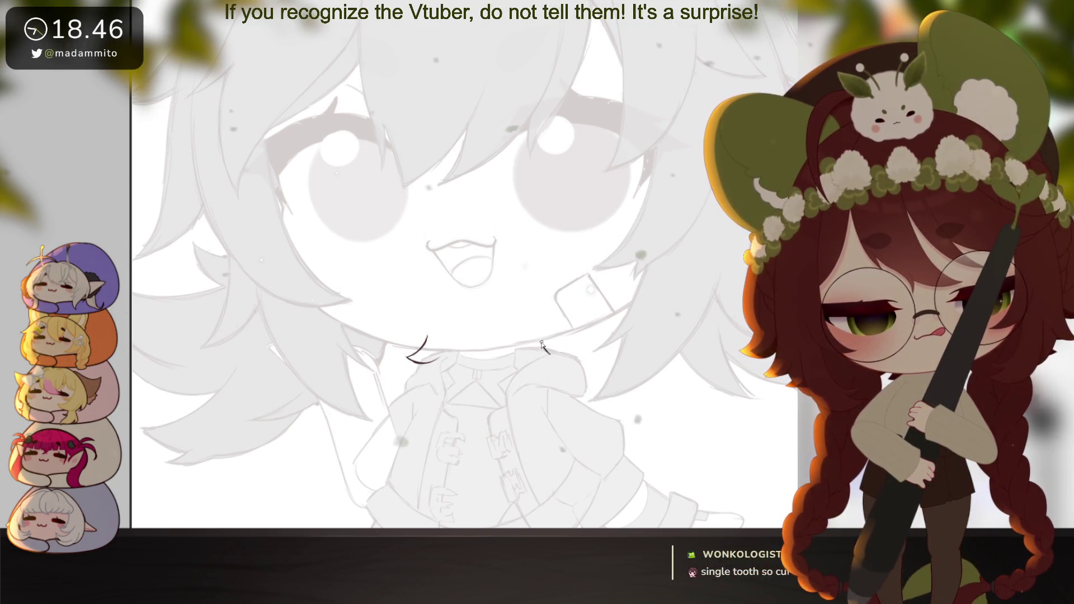
pyautogui.scroll(-1, 560, 350)
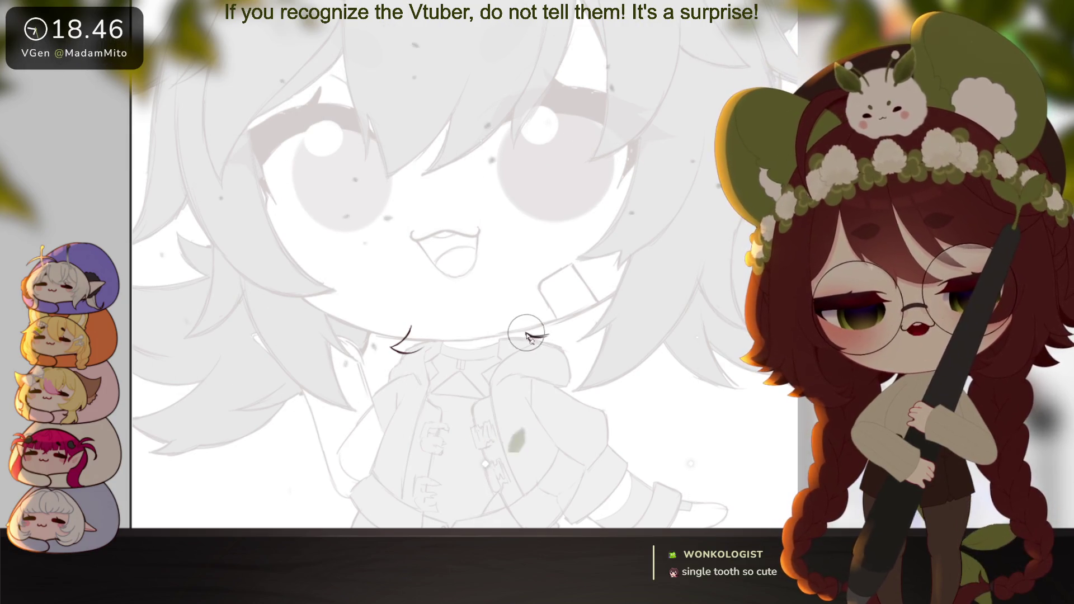
pyautogui.moveTo(527, 336); pyautogui.dragTo(553, 334)
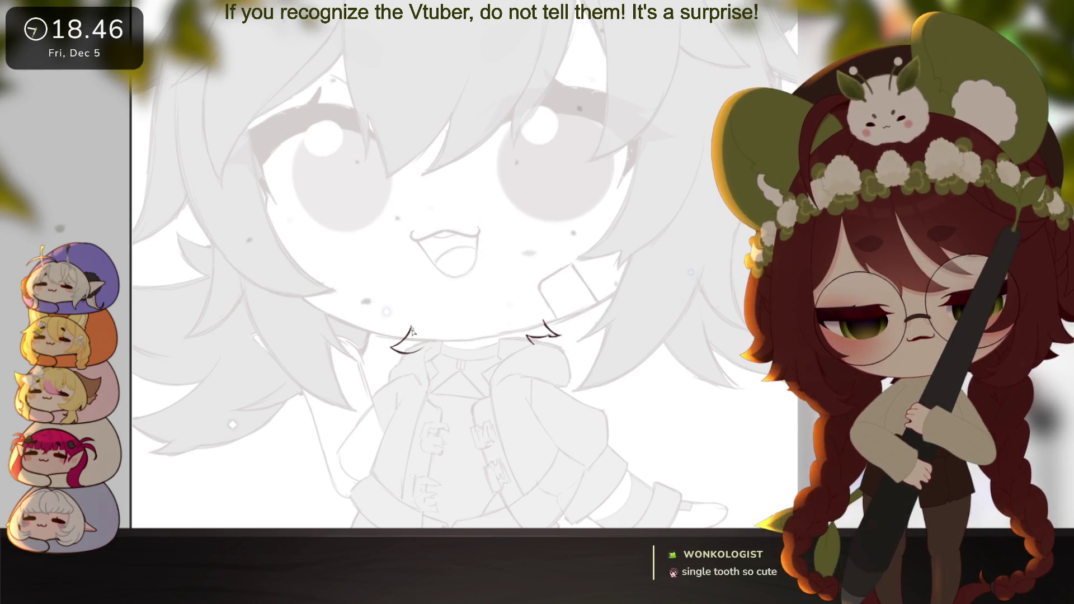
# Outline the chin shadow with an arched top and lower curve, and mark its interior
pyautogui.moveTo(415, 323)
pyautogui.mouseDown()
pyautogui.moveTo(505, 304)
pyautogui.moveTo(543, 320)
pyautogui.mouseUp()
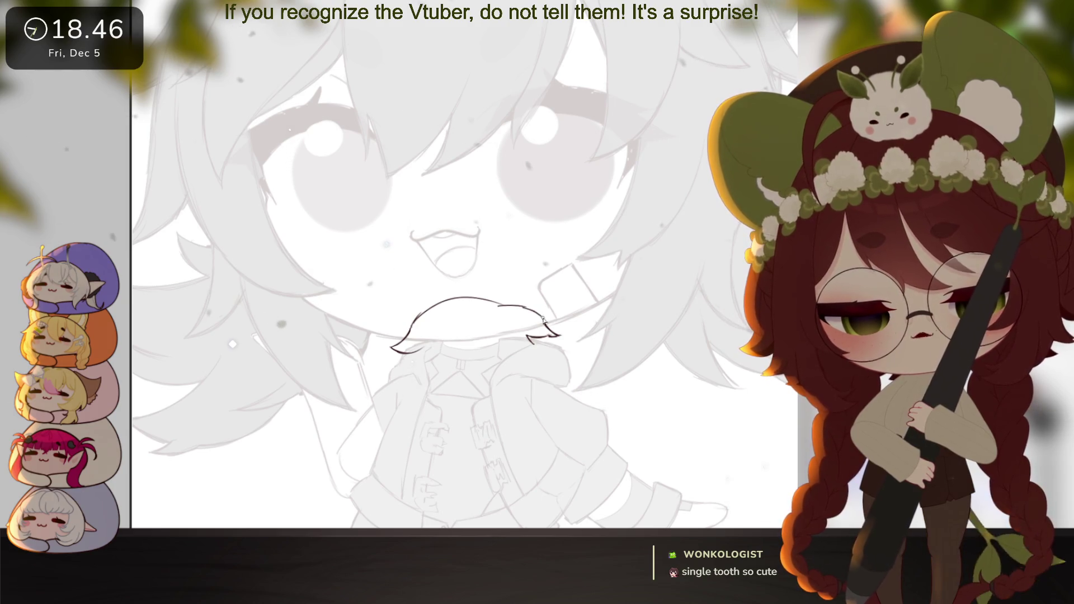
pyautogui.moveTo(425, 349); pyautogui.dragTo(513, 348)
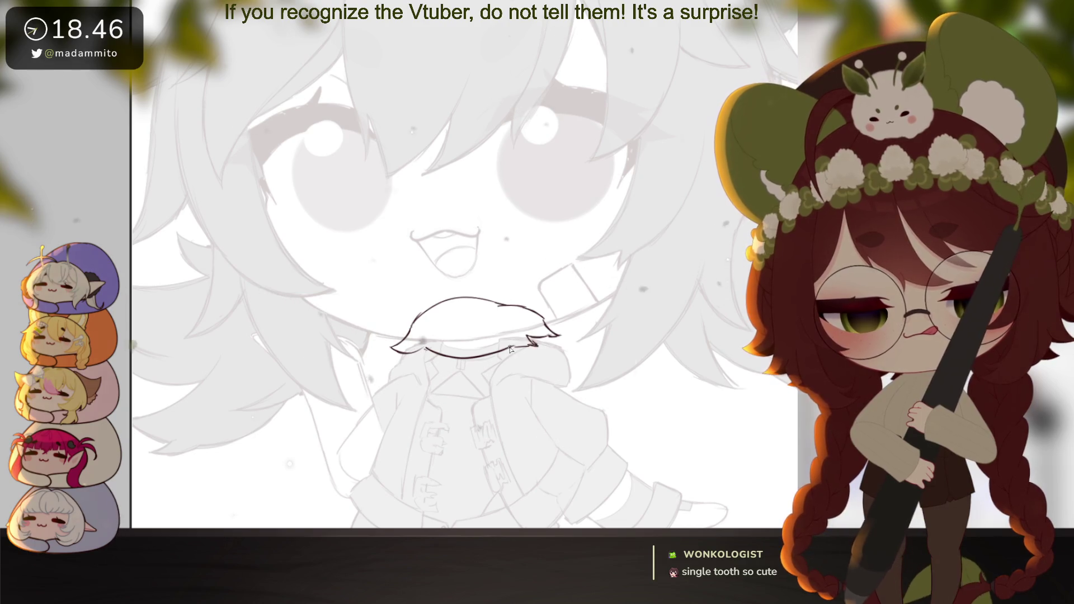
pyautogui.click(602, 244)
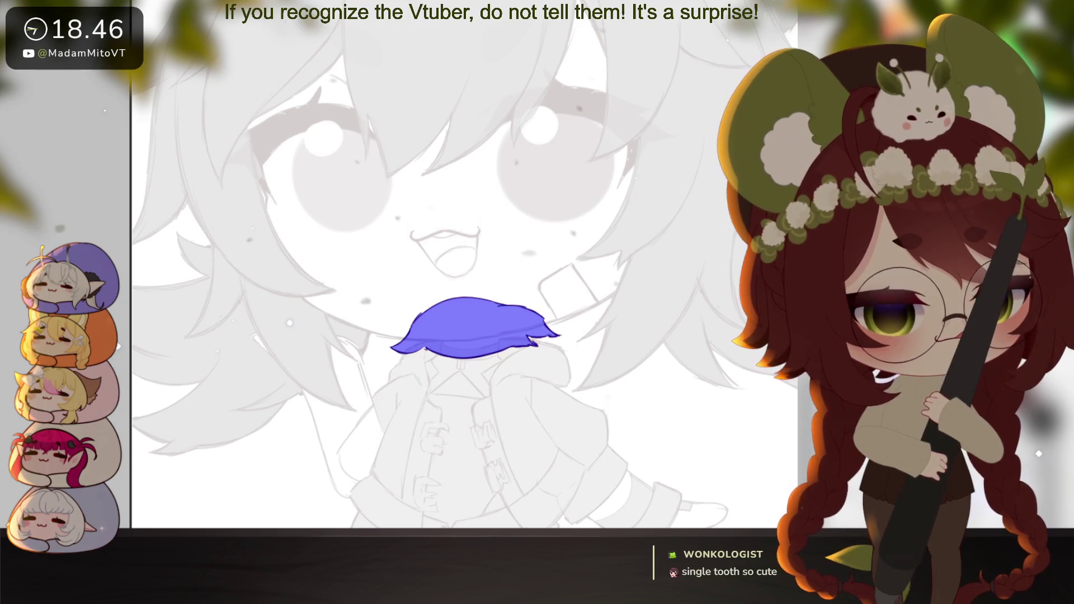
# Turn the marked area into a selection and fill the chin shadow with grey
pyautogui.press('q')
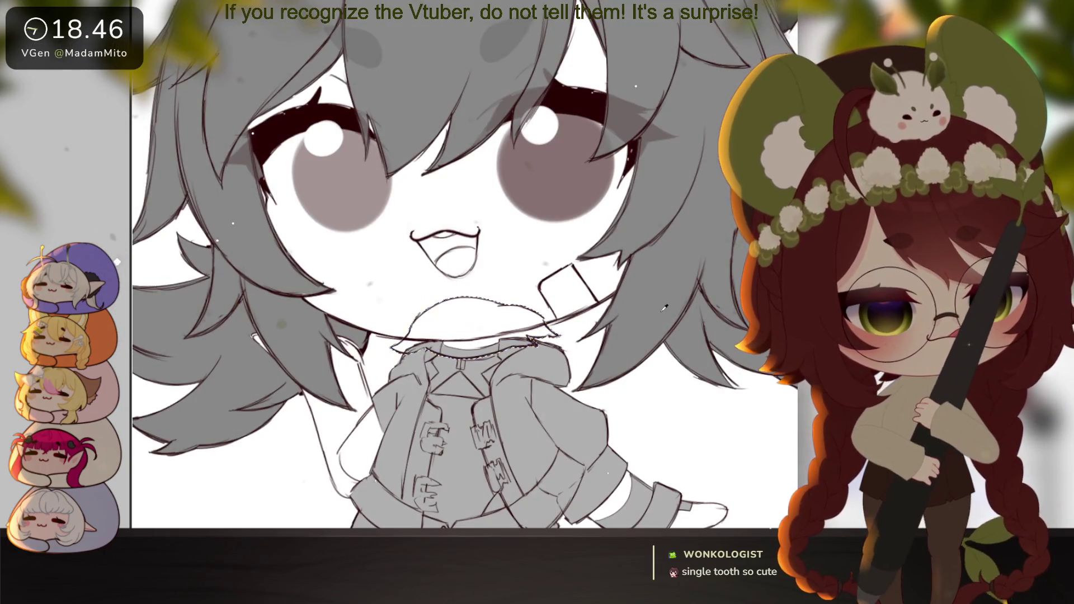
pyautogui.hotkey('alt', 'BackSpace')
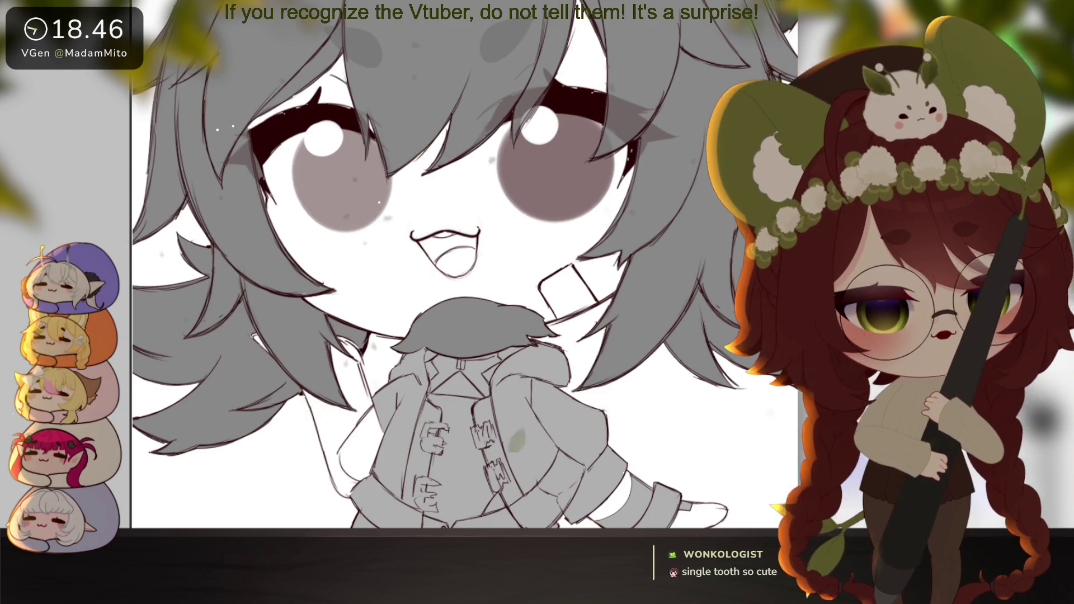
pyautogui.scroll(-5, 724, 412)
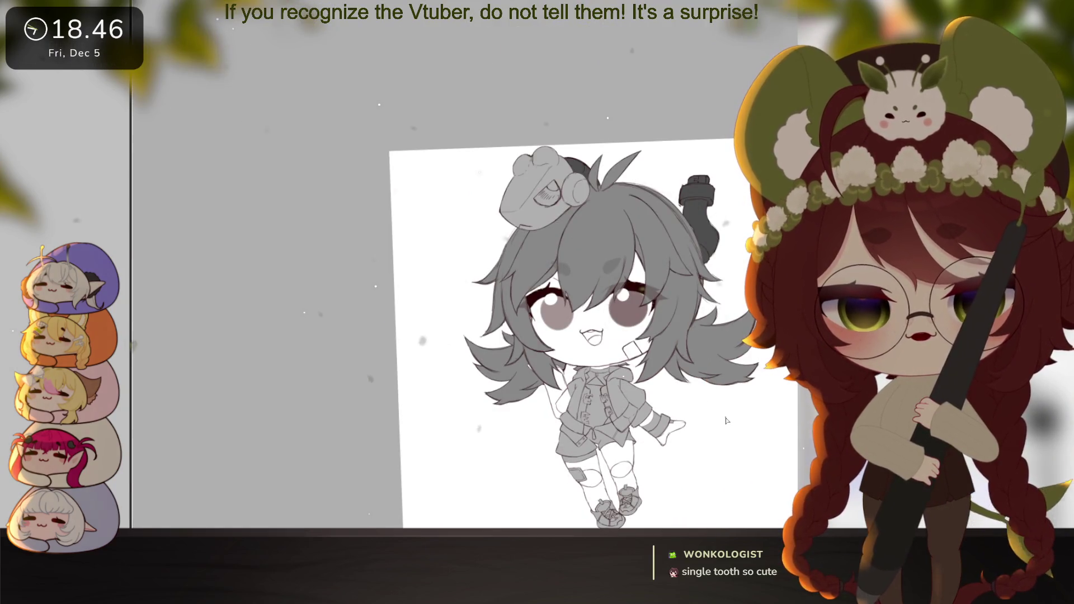
pyautogui.scroll(4, 606, 462)
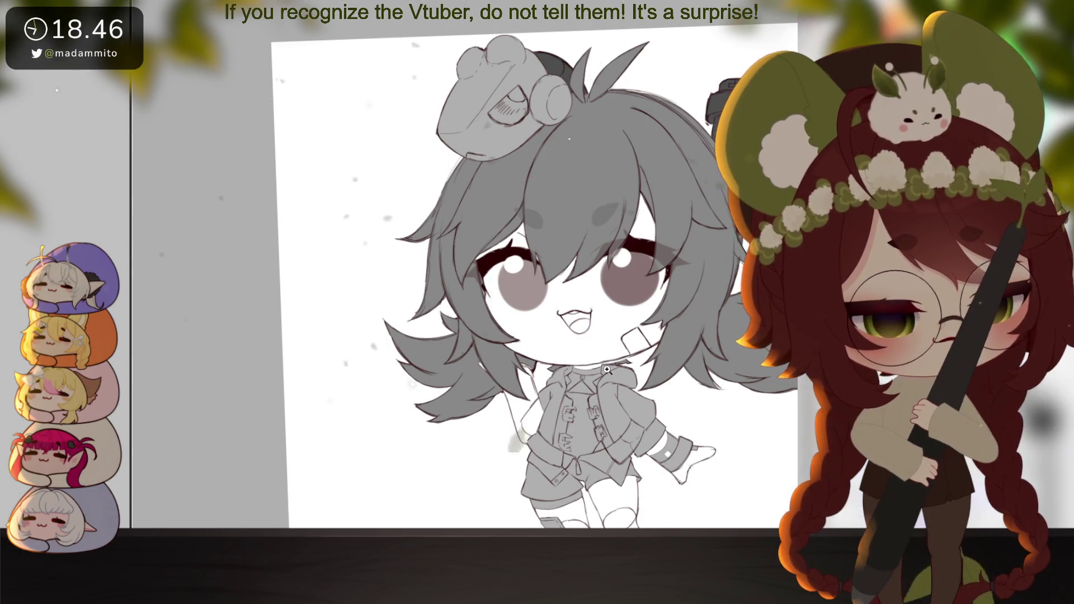
pyautogui.scroll(3, 607, 367)
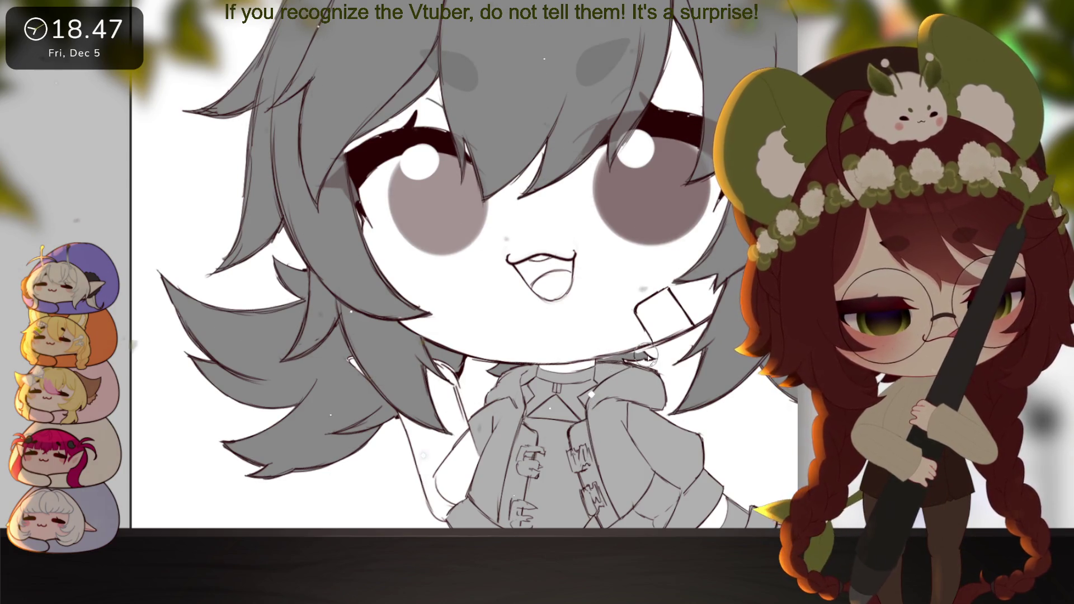
pyautogui.scroll(-5, 643, 358)
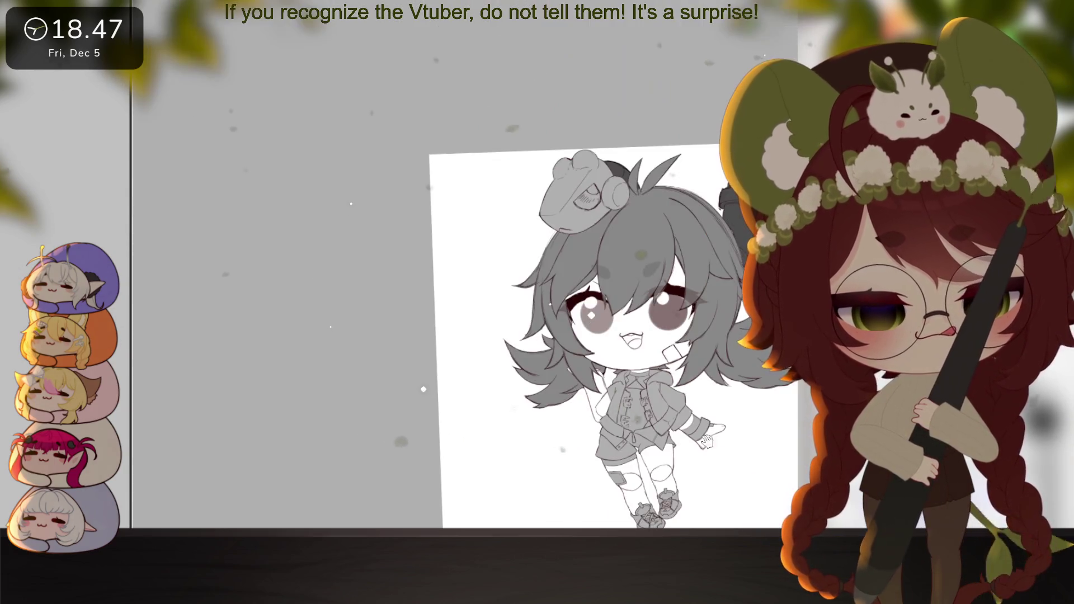
pyautogui.moveTo(695, 438); pyautogui.dragTo(635, 446)
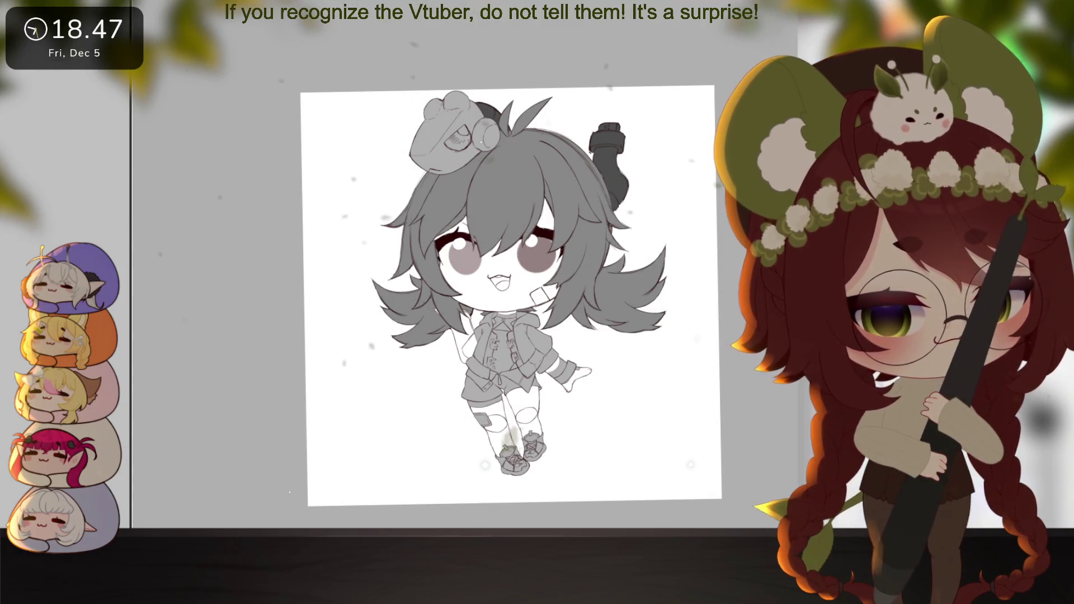
pyautogui.scroll(5, 492, 273)
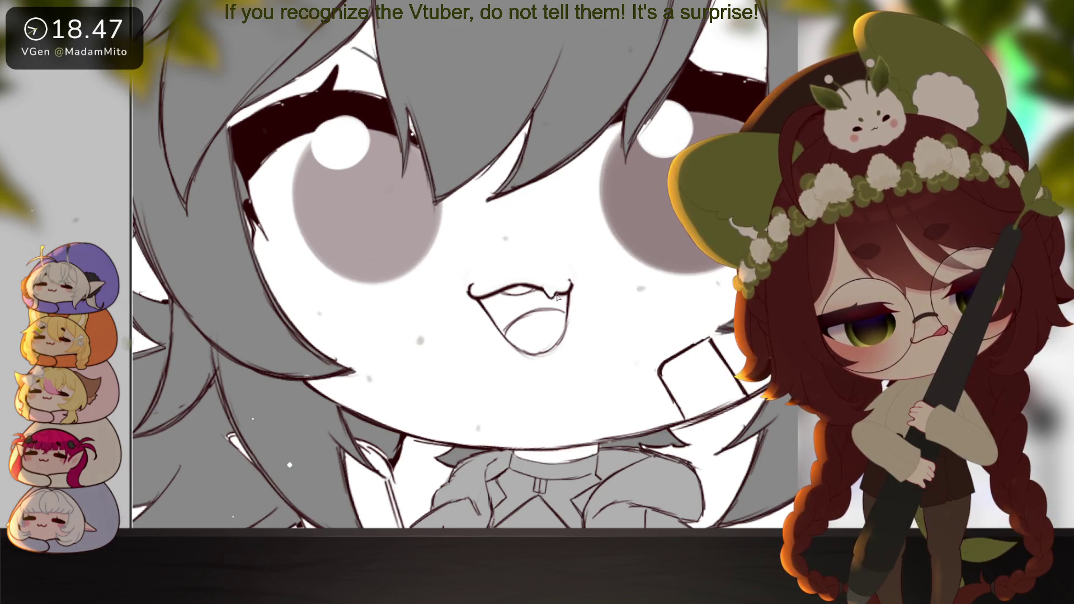
# Zoom out and reposition the view to see the whole page
pyautogui.scroll(-3, 641, 385)
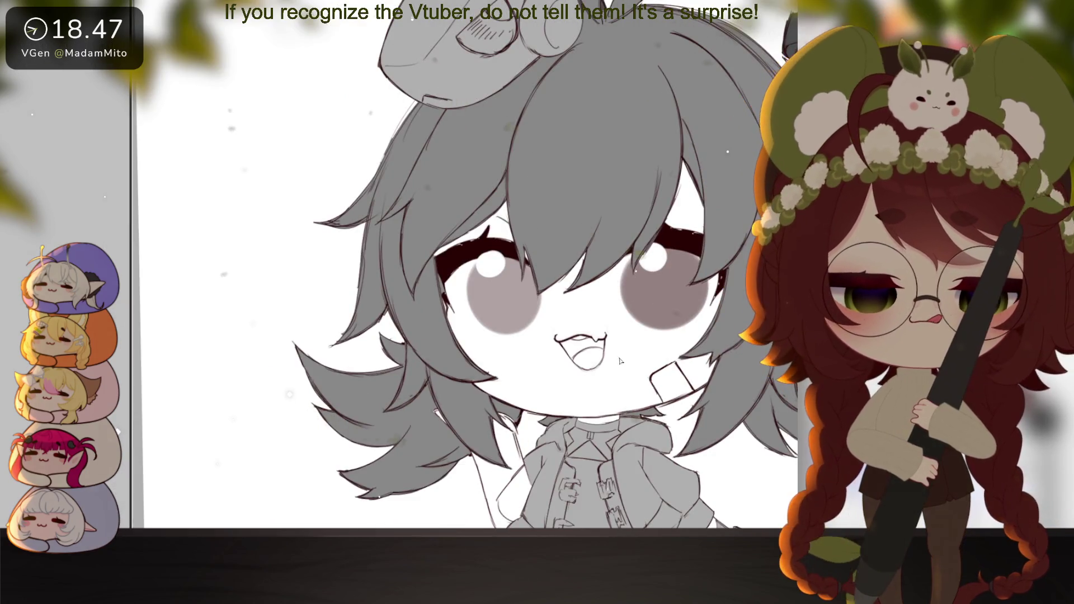
pyautogui.scroll(3, 620, 361)
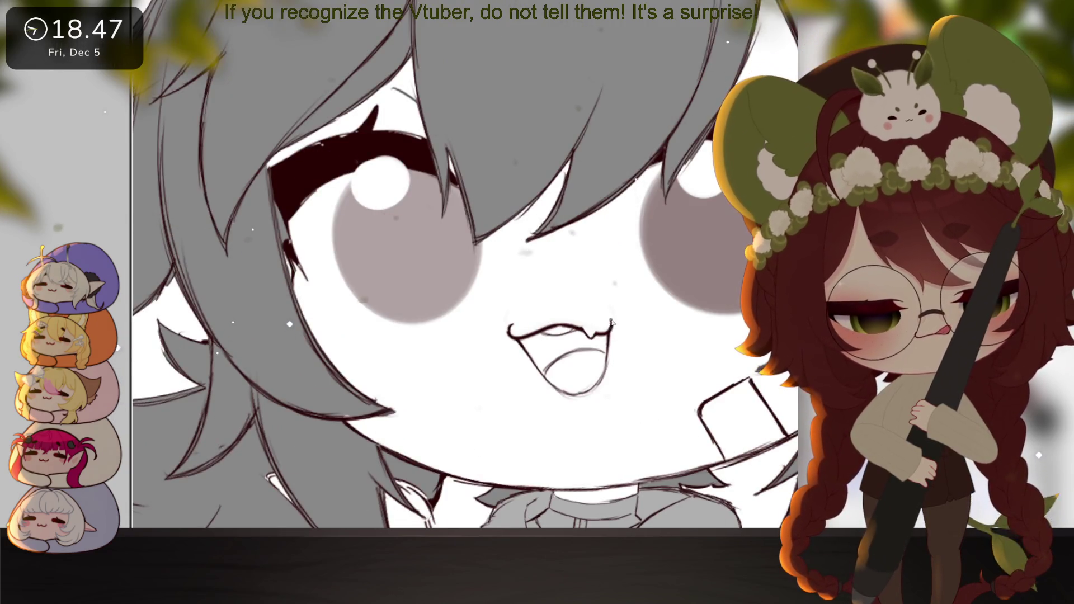
pyautogui.scroll(-4, 624, 338)
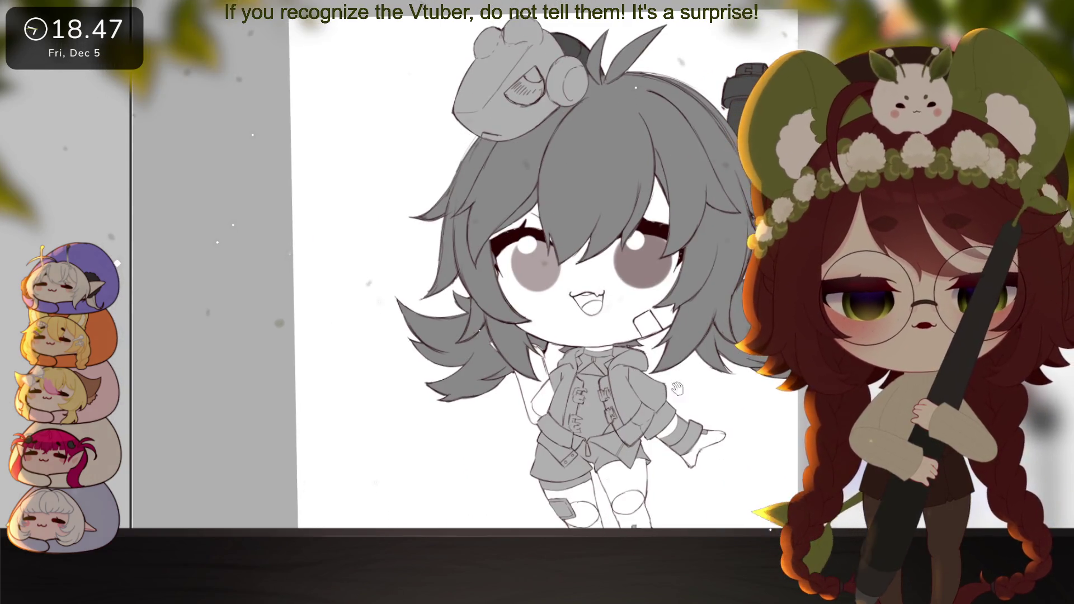
pyautogui.scroll(4, 601, 312)
pyautogui.scroll(-1, 618, 392)
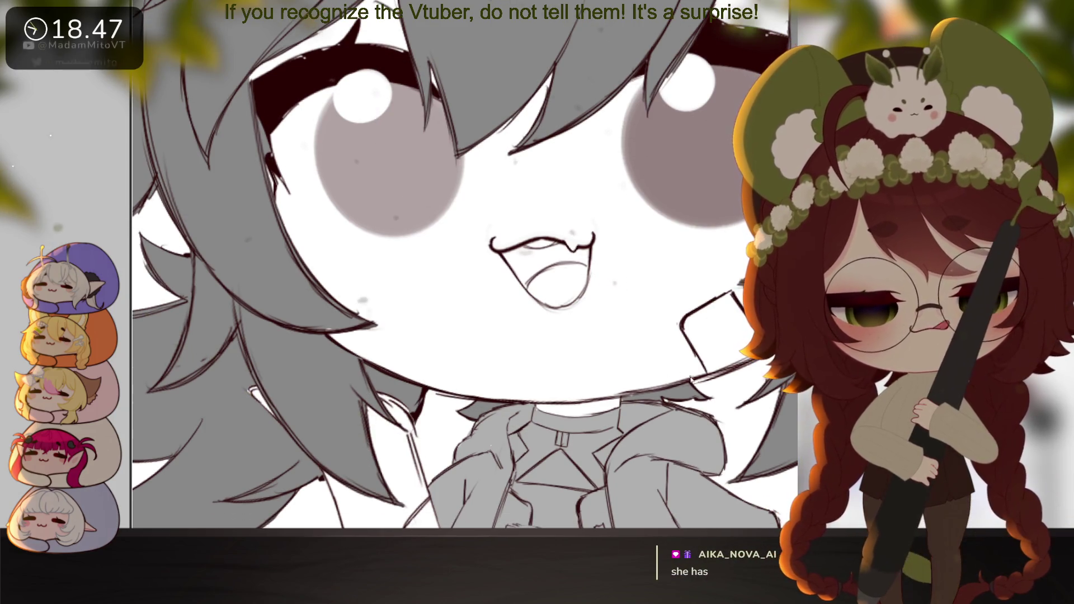
pyautogui.scroll(-2, 676, 421)
pyautogui.scroll(-3, 676, 421)
pyautogui.scroll(-4, 682, 417)
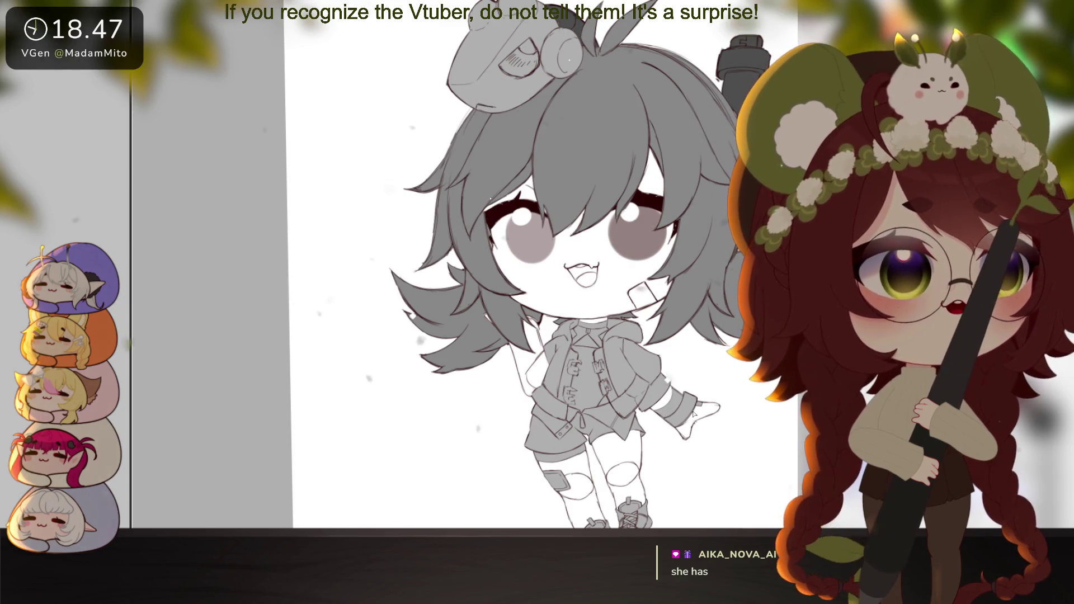
pyautogui.scroll(-2, 689, 376)
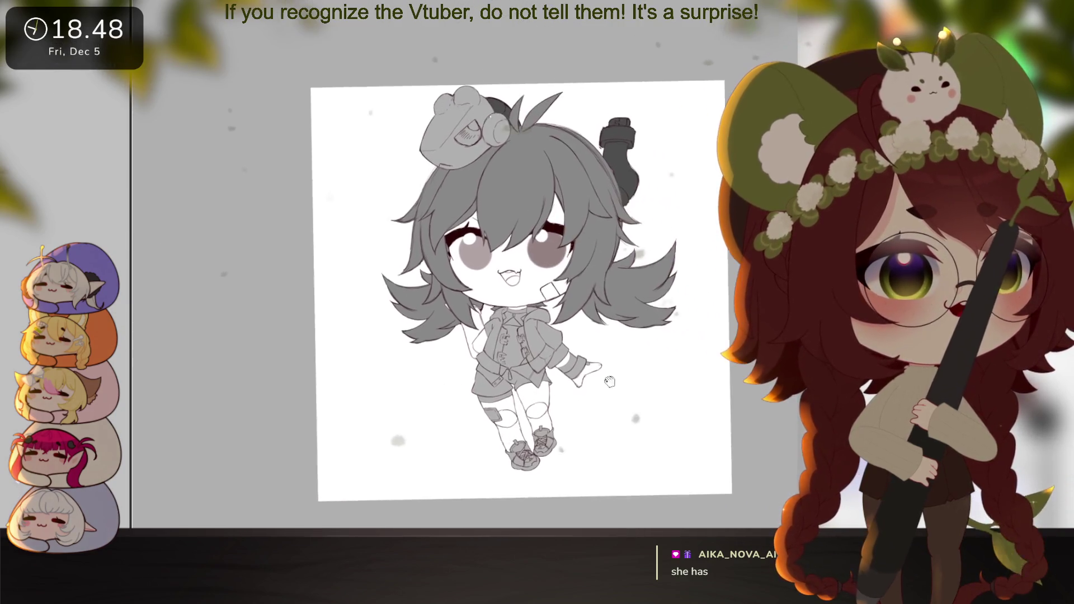
pyautogui.scroll(4, 644, 381)
pyautogui.moveTo(614, 382); pyautogui.dragTo(613, 374)
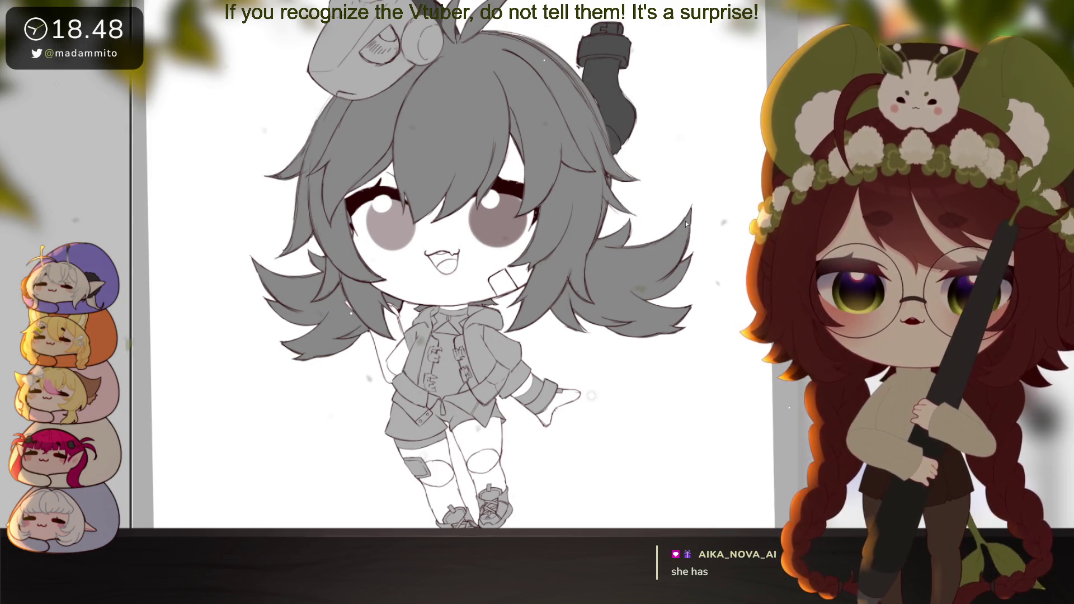
pyautogui.moveTo(731, 307); pyautogui.dragTo(730, 304)
pyautogui.scroll(-3, 730, 304)
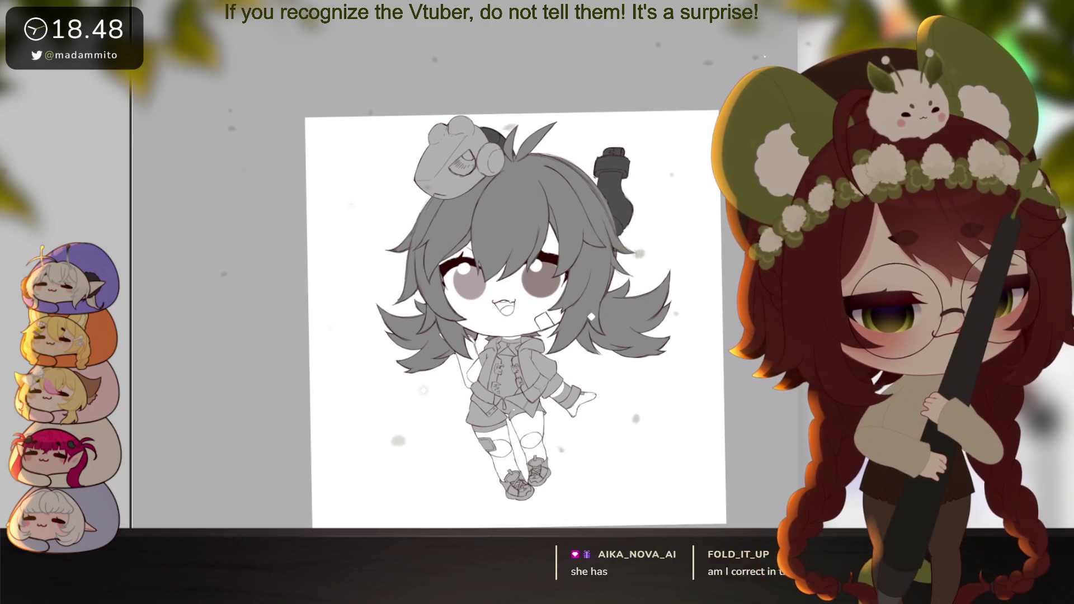
# Deselect with Ctrl+D, then undo and redo to compare the darker eyes and eyebrows
pyautogui.hotkey('ctrl', 'd')
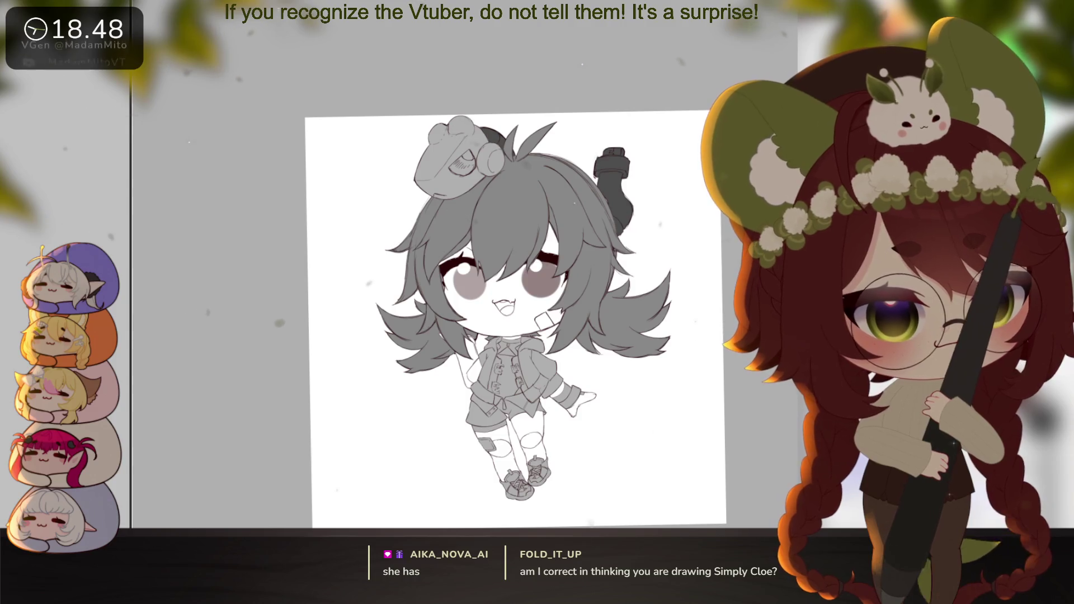
pyautogui.hotkey('ctrl', 'z')
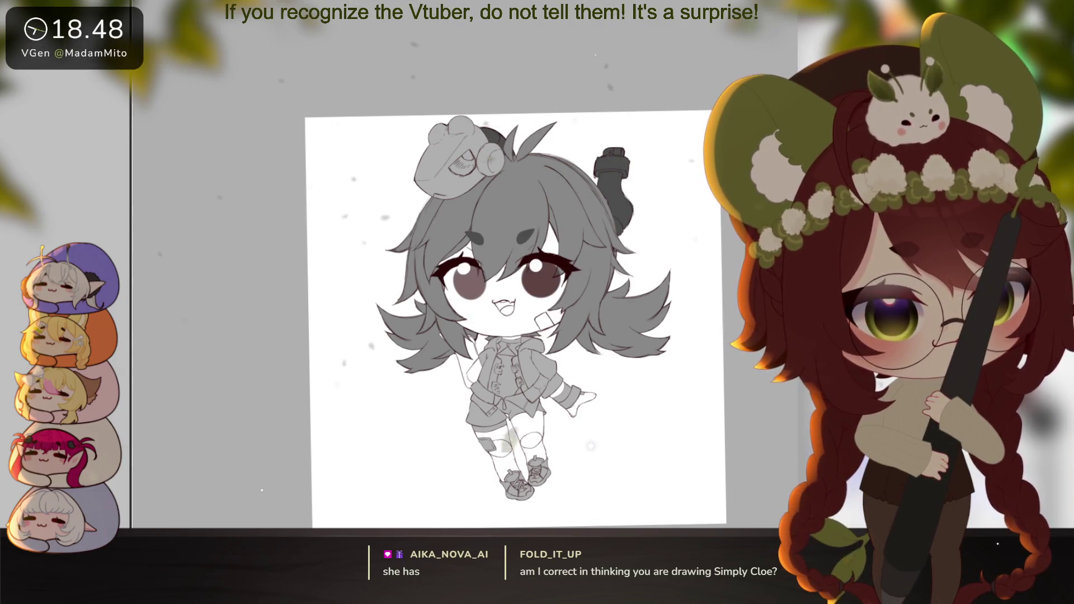
pyautogui.hotkey('ctrl', 'y')
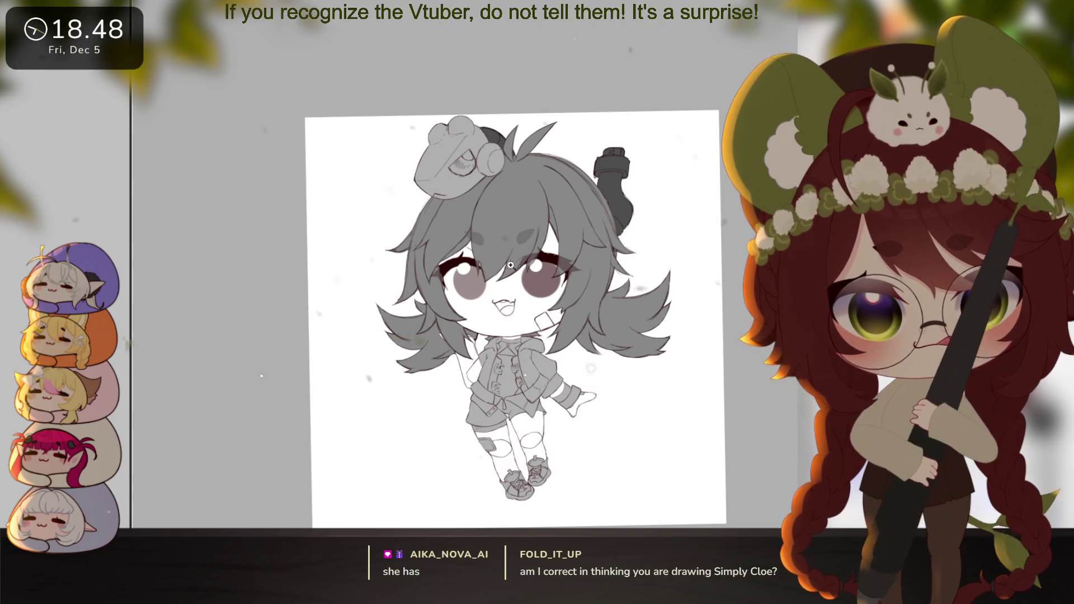
# Zoom in on the face, pan down toward the raised arm, and undo a stray stroke
pyautogui.hotkey('ctrl', '+')
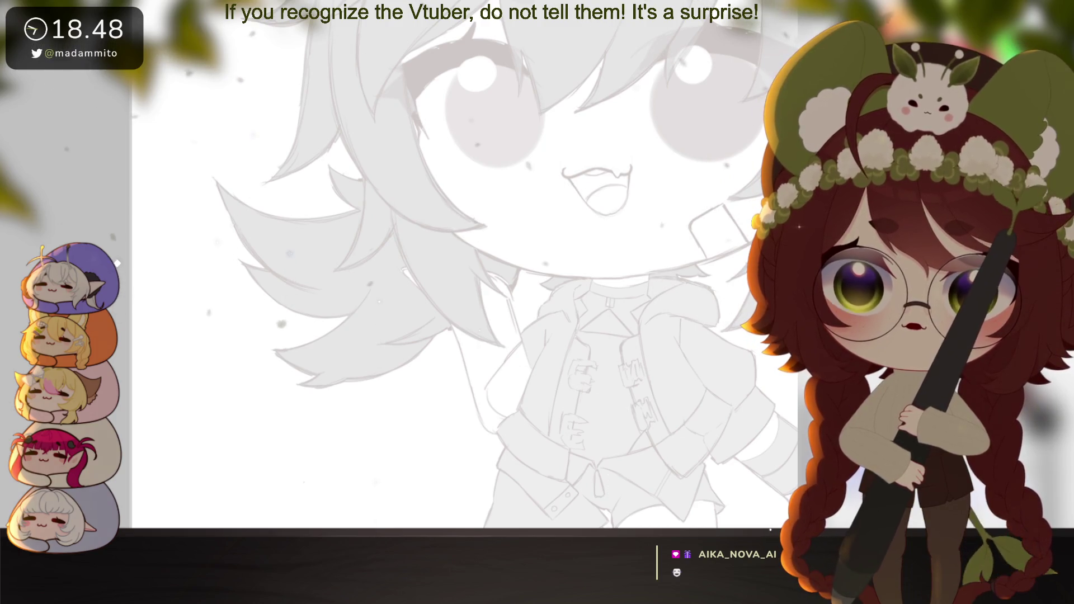
pyautogui.moveTo(789, 420)
pyautogui.mouseDown()
pyautogui.moveTo(671, 313)
pyautogui.moveTo(681, 322)
pyautogui.mouseUp()
pyautogui.scroll(3, 465, 355)
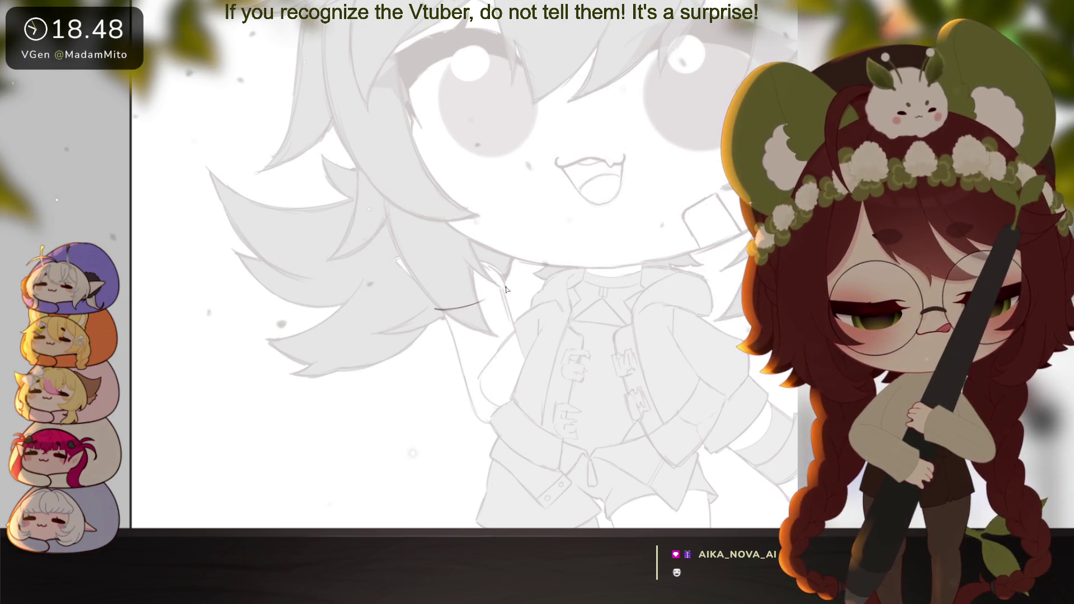
pyautogui.hotkey('ctrl', 'z')
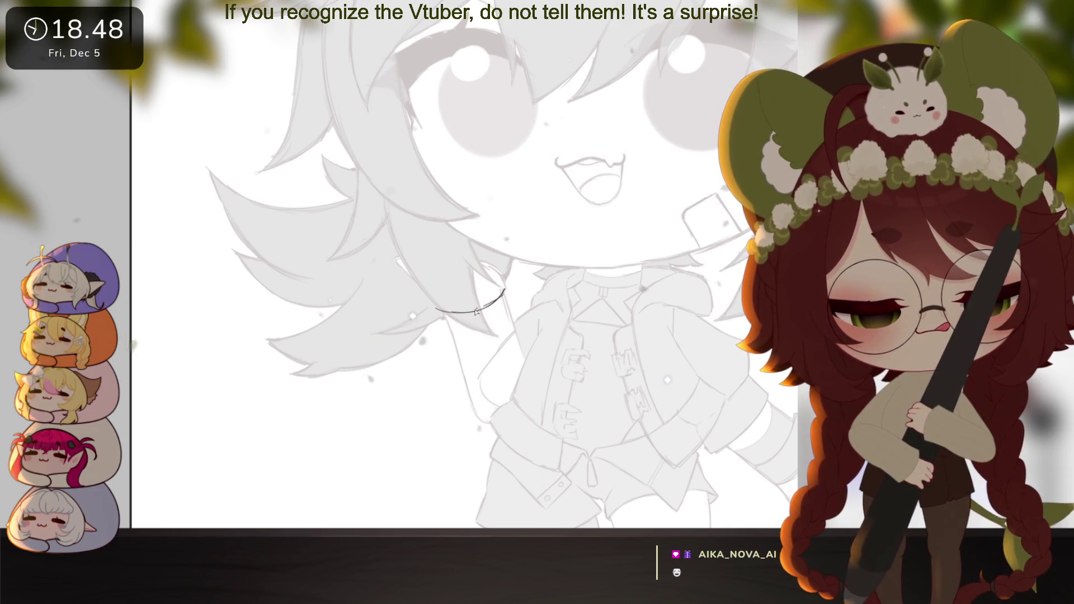
# Draw a short line down from the cuff arc, rotating the canvas for a better angle
pyautogui.moveTo(436, 308); pyautogui.dragTo(443, 340)
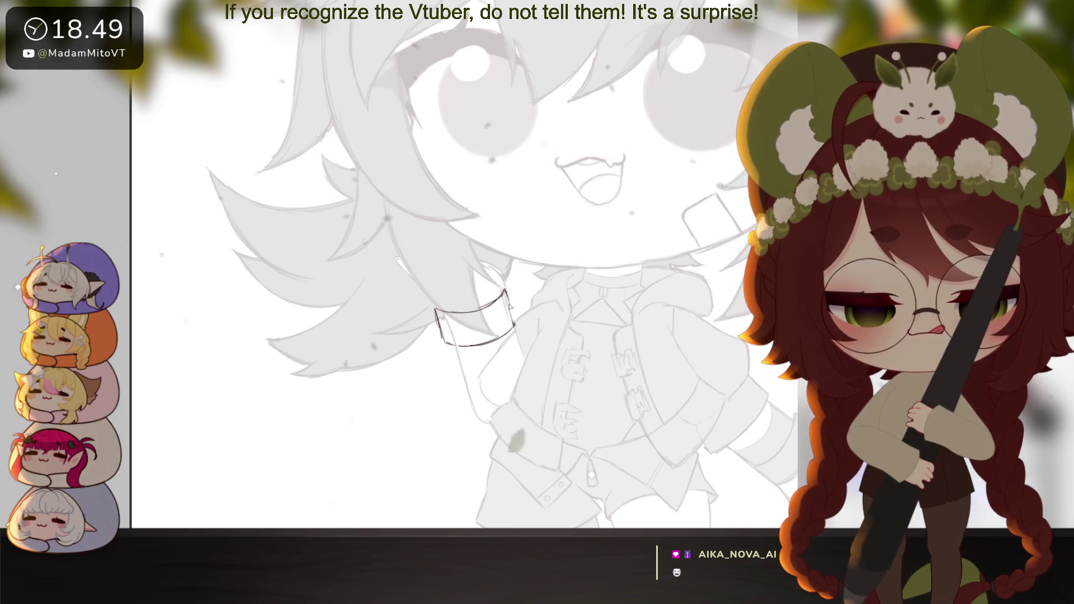
pyautogui.moveTo(531, 373); pyautogui.dragTo(528, 386)
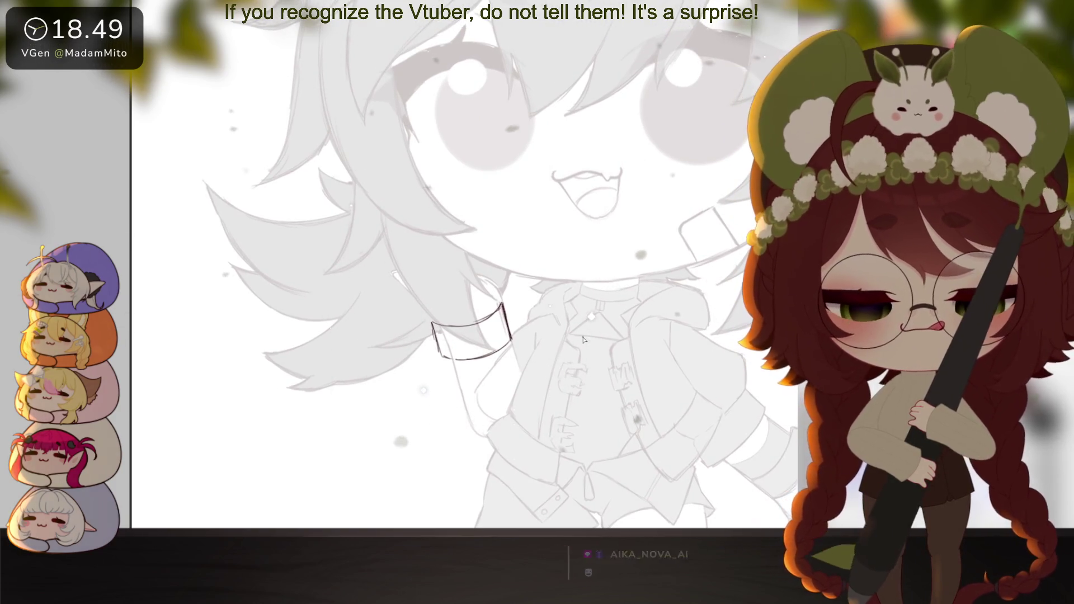
pyautogui.moveTo(495, 354); pyautogui.dragTo(579, 380)
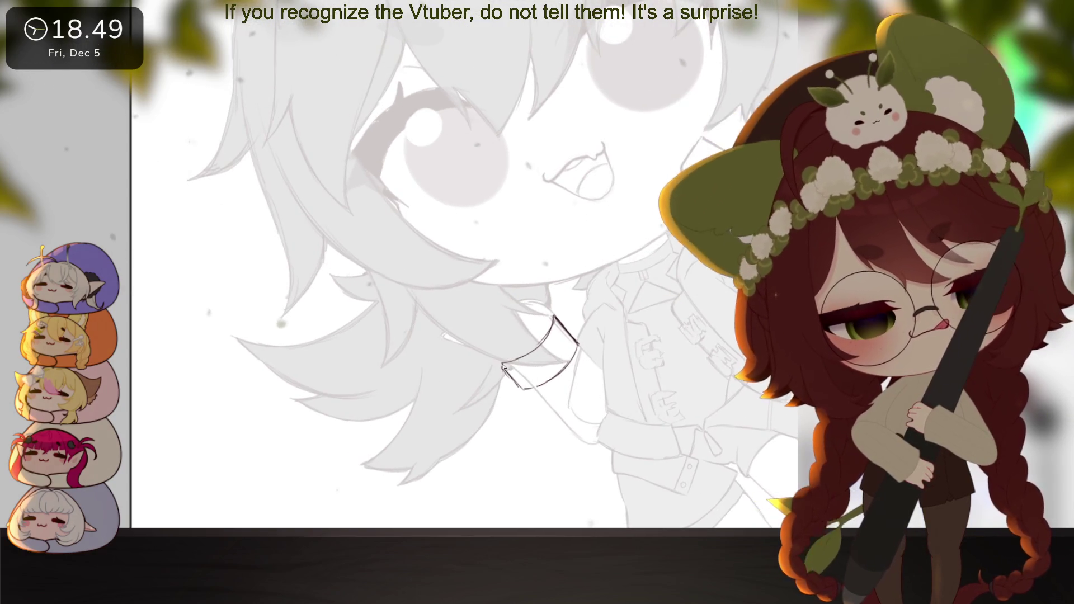
pyautogui.moveTo(503, 364); pyautogui.dragTo(446, 361)
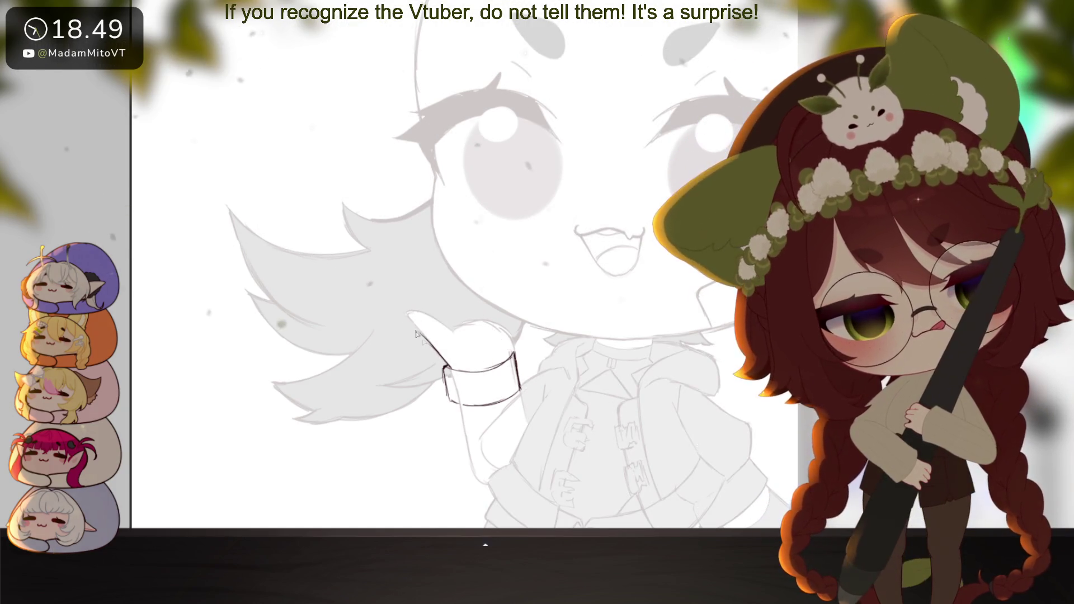
# Ink the thumb's upper edge and close the top-right of the hand outline
pyautogui.moveTo(446, 364); pyautogui.dragTo(401, 327)
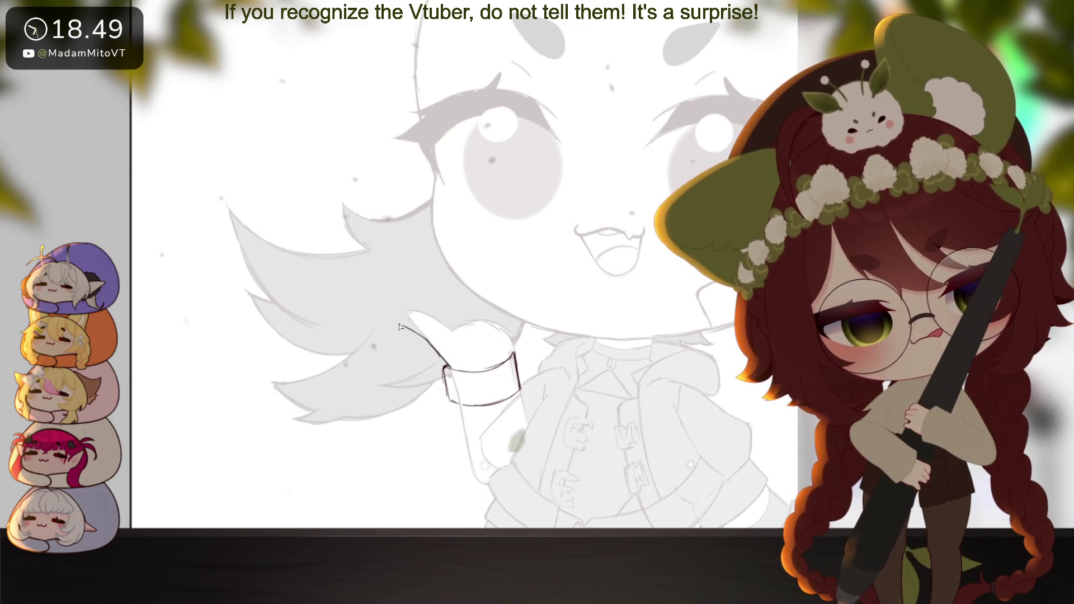
pyautogui.moveTo(433, 323)
pyautogui.mouseDown()
pyautogui.moveTo(405, 322)
pyautogui.moveTo(458, 328)
pyautogui.mouseUp()
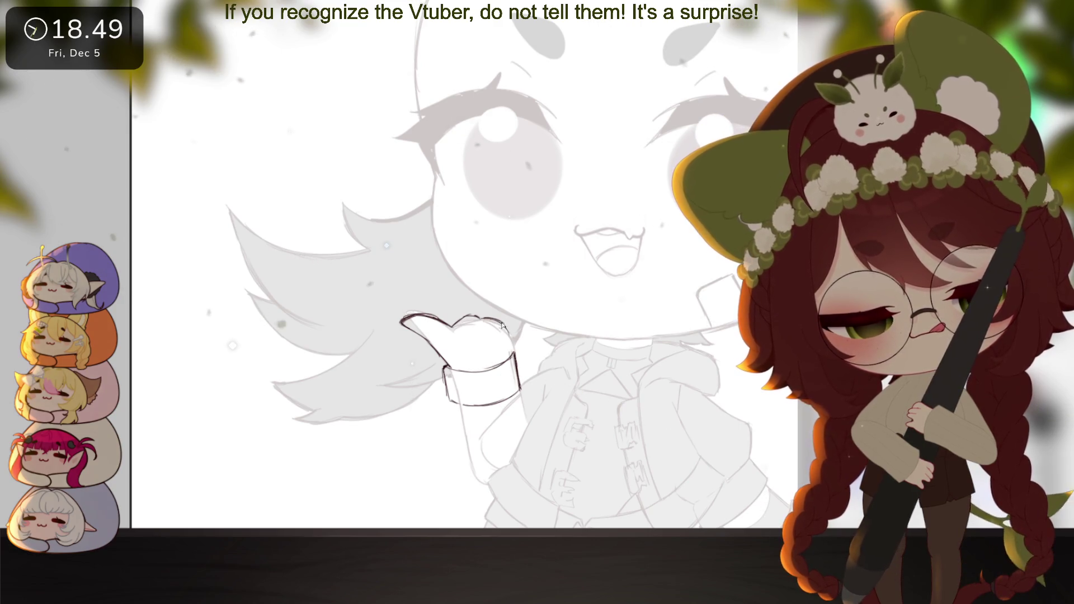
pyautogui.moveTo(694, 436)
pyautogui.mouseDown()
pyautogui.moveTo(709, 406)
pyautogui.moveTo(553, 376)
pyautogui.mouseUp()
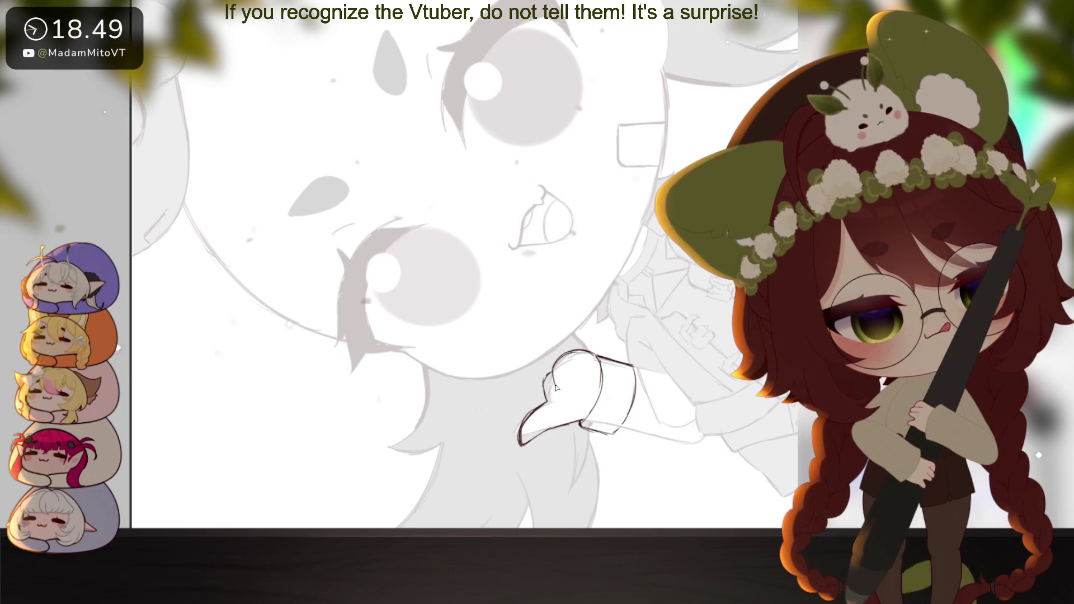
pyautogui.moveTo(653, 317)
pyautogui.mouseDown()
pyautogui.moveTo(616, 358)
pyautogui.moveTo(640, 463)
pyautogui.moveTo(560, 426)
pyautogui.mouseUp()
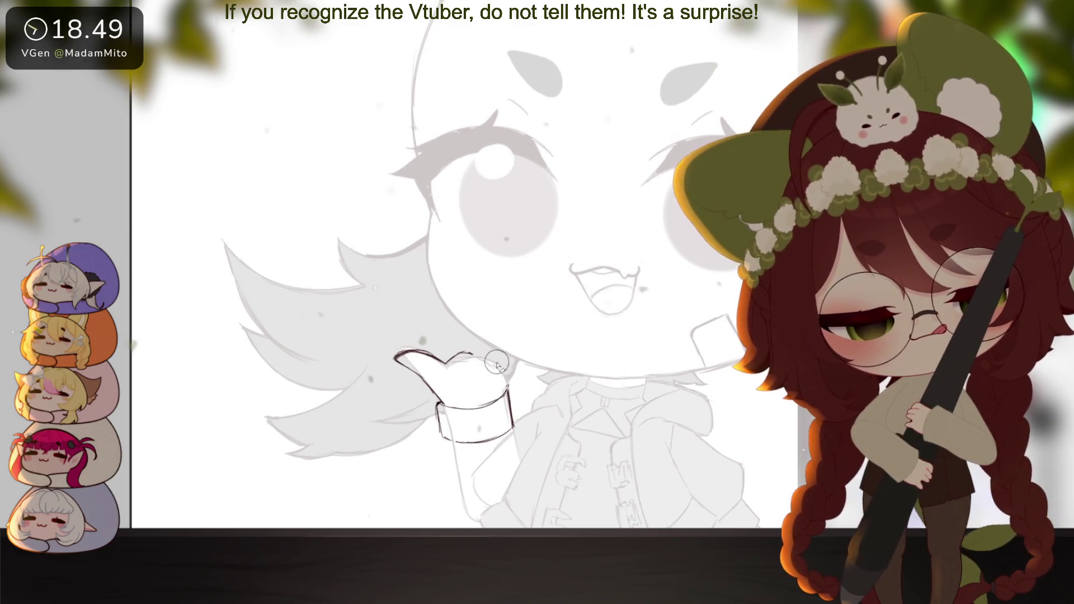
pyautogui.moveTo(496, 364); pyautogui.dragTo(510, 378)
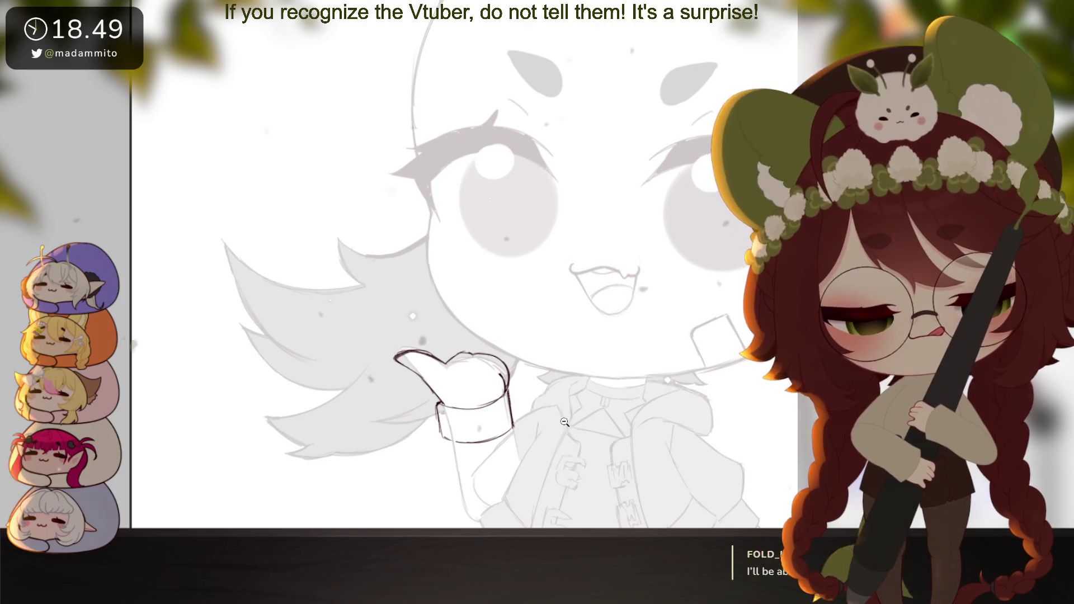
# Erase the stray fingertip stroke and redraw the curve closing the fingertip
pyautogui.click(565, 422)
pyautogui.scroll(3, 564, 423)
pyautogui.moveTo(587, 414)
pyautogui.mouseDown()
pyautogui.moveTo(618, 393)
pyautogui.moveTo(614, 403)
pyautogui.mouseUp()
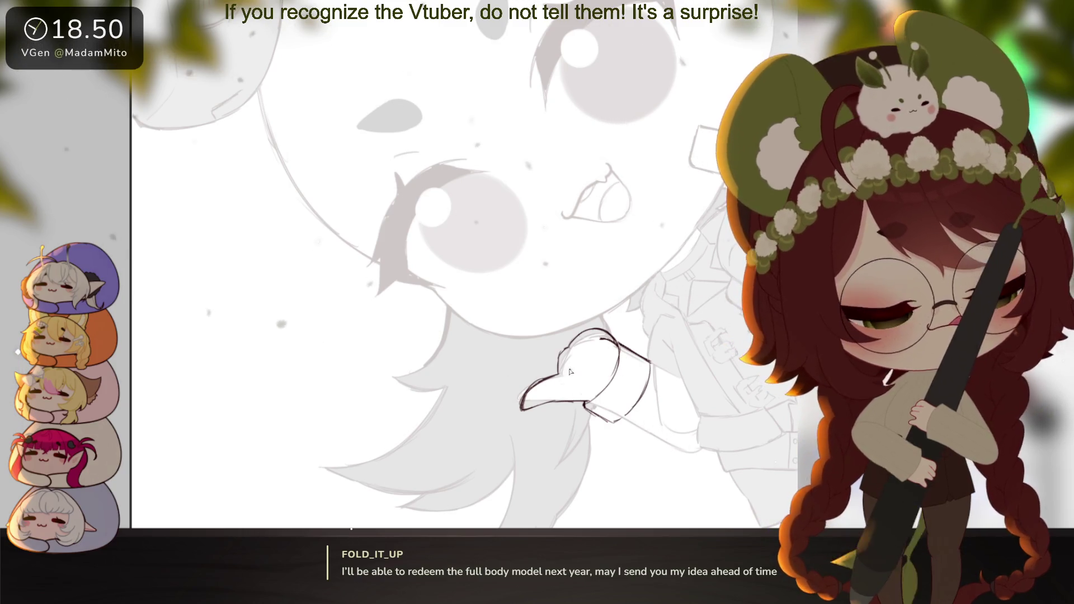
pyautogui.moveTo(560, 361); pyautogui.dragTo(564, 350)
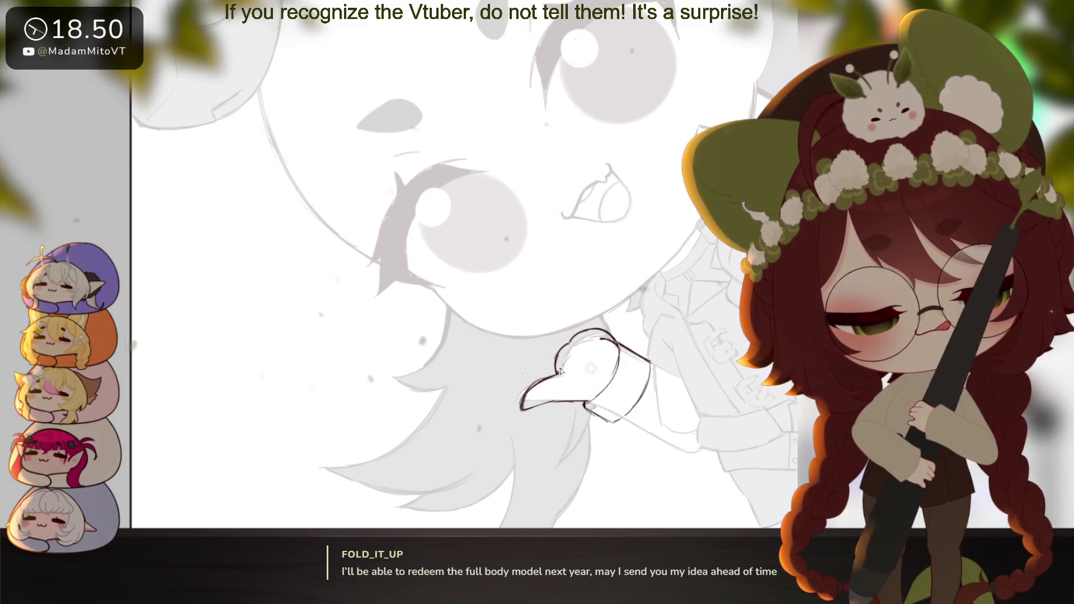
pyautogui.moveTo(572, 384)
pyautogui.mouseDown()
pyautogui.moveTo(628, 414)
pyautogui.moveTo(579, 415)
pyautogui.mouseUp()
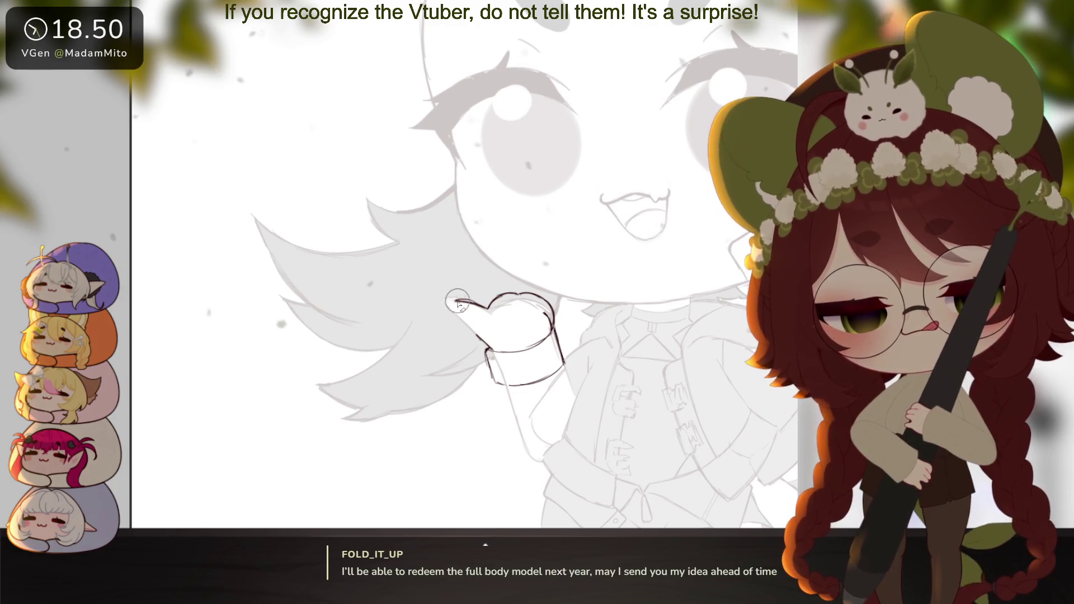
pyautogui.hotkey('ctrl', 'z')
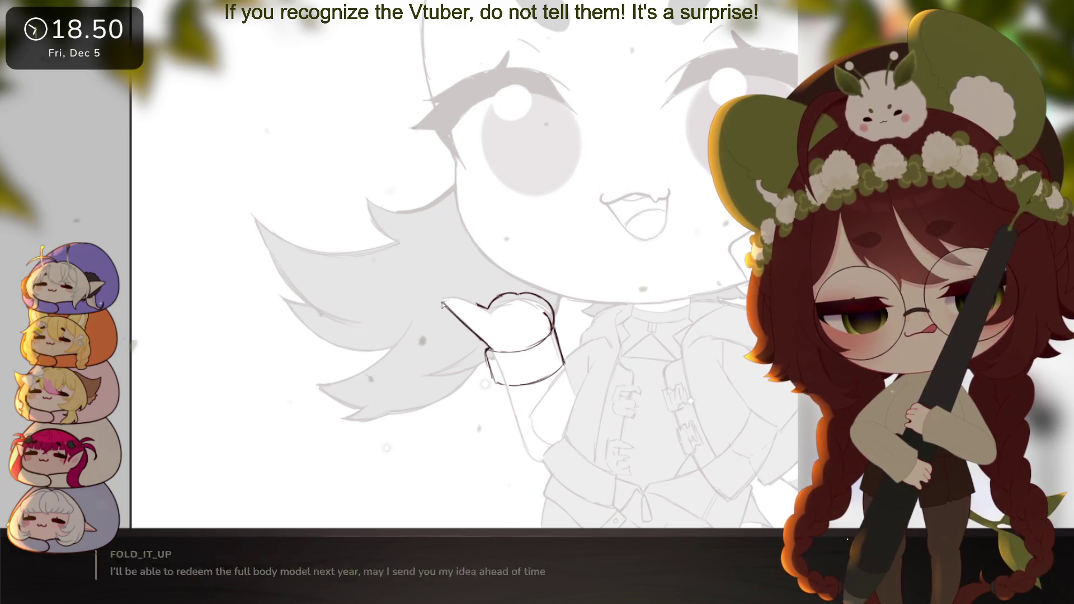
pyautogui.moveTo(443, 307); pyautogui.dragTo(475, 305)
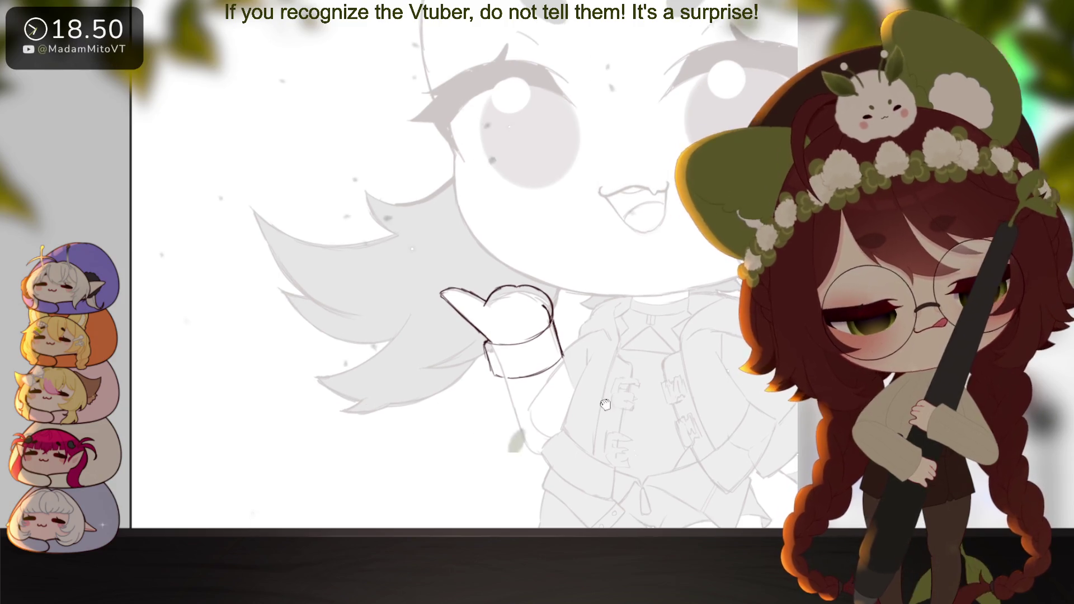
# Extend the arm's left outline downward, add its bottom stroke and a cuff crease
pyautogui.scroll(-1, 572, 372)
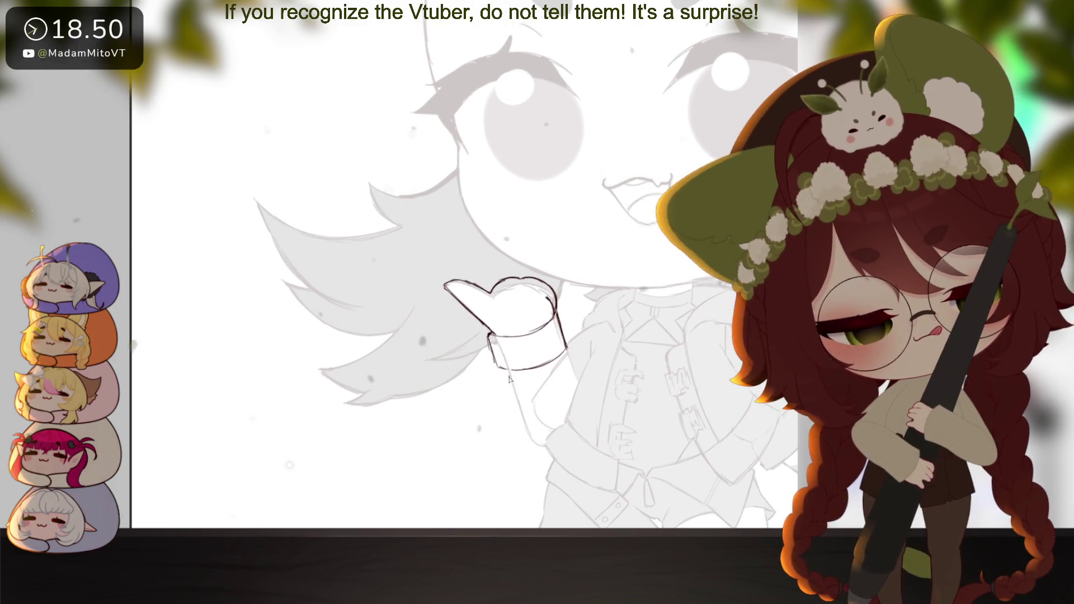
pyautogui.moveTo(507, 371); pyautogui.dragTo(524, 432)
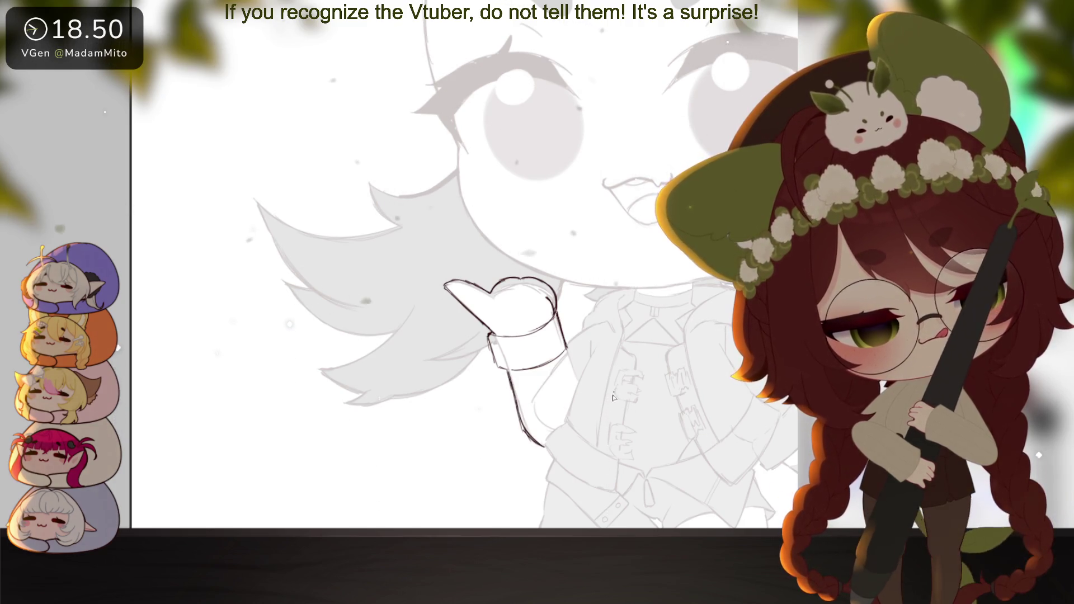
pyautogui.moveTo(546, 445); pyautogui.dragTo(568, 422)
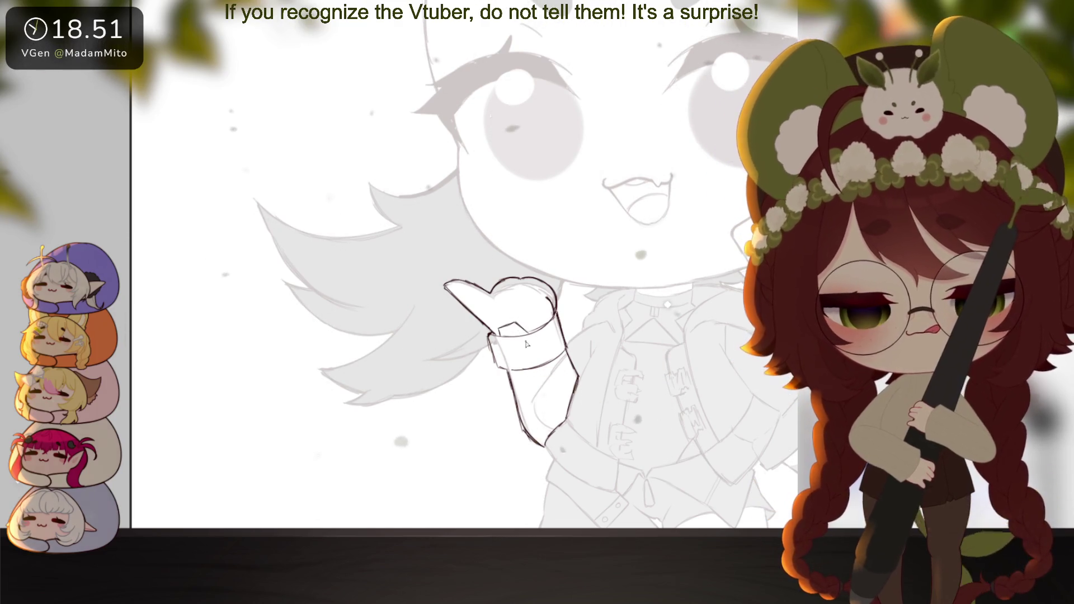
pyautogui.moveTo(518, 346); pyautogui.dragTo(536, 340)
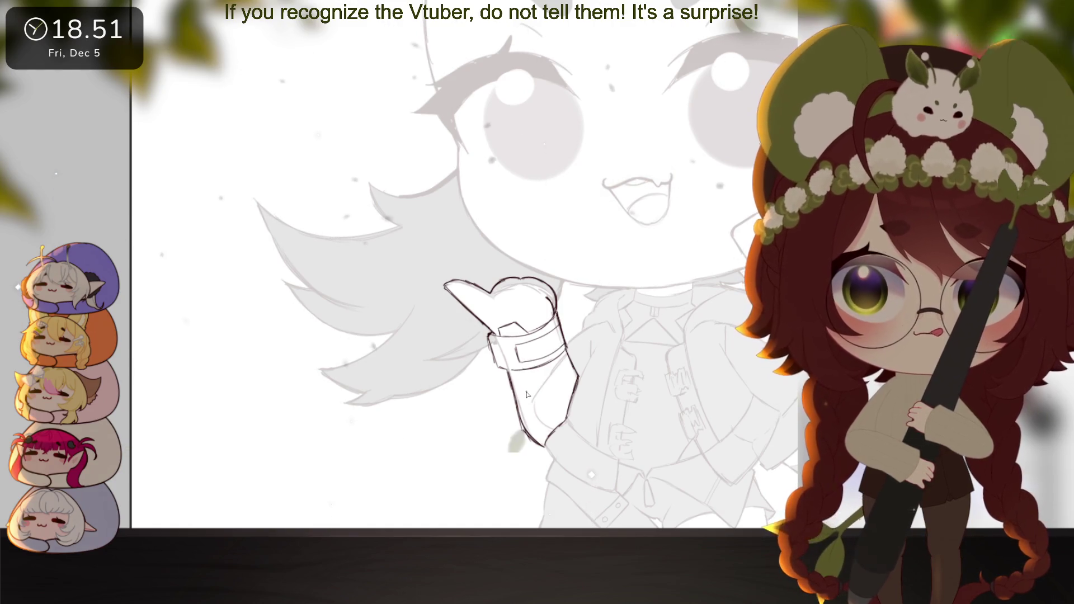
# Lasso-select the fist
pyautogui.scroll(-6, 570, 405)
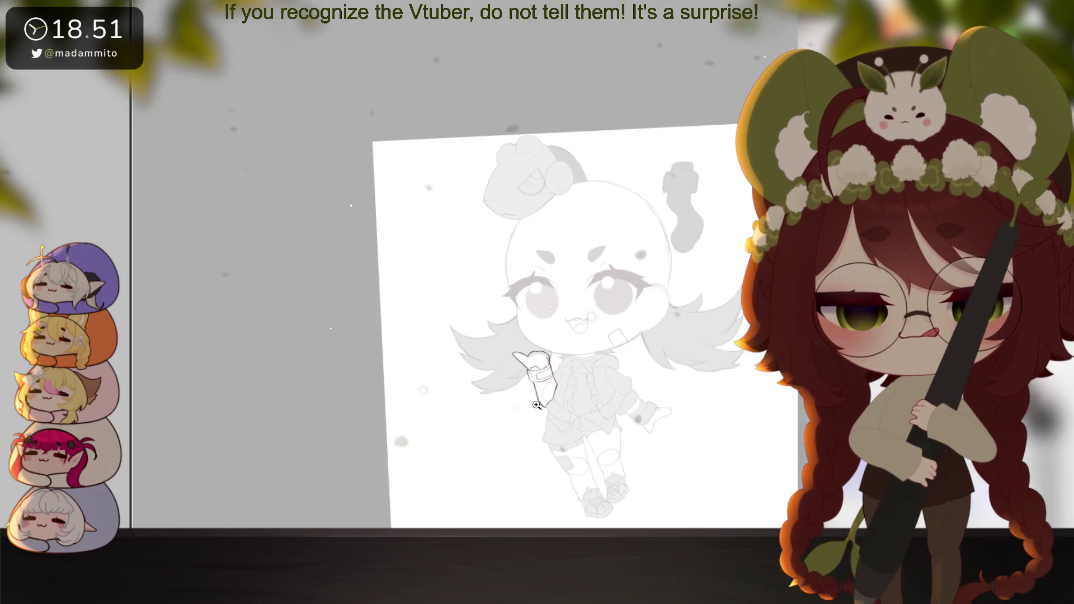
pyautogui.scroll(6, 537, 405)
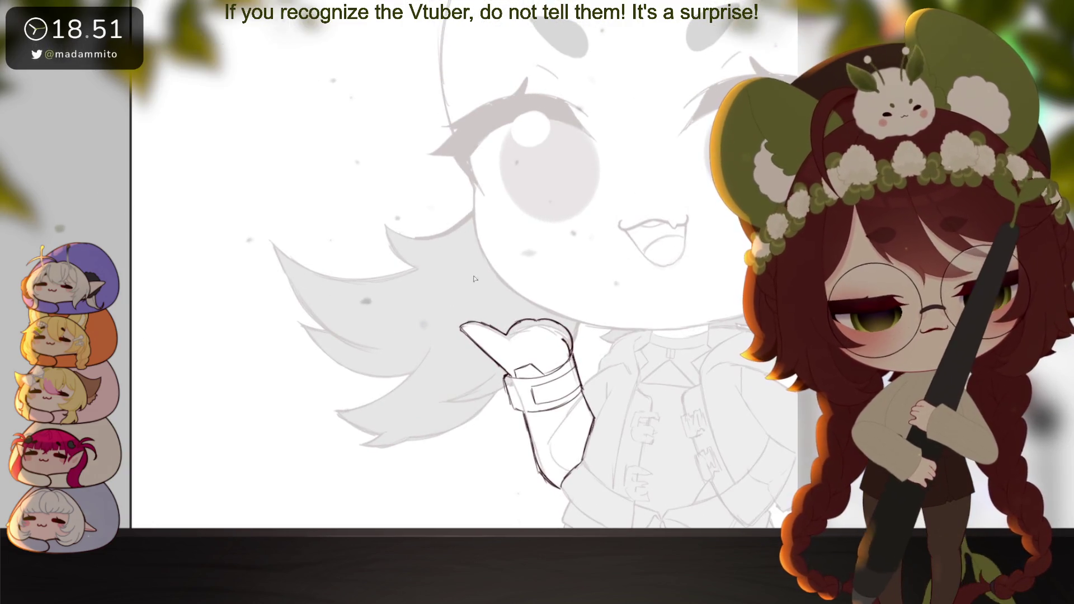
pyautogui.moveTo(466, 275); pyautogui.dragTo(495, 386)
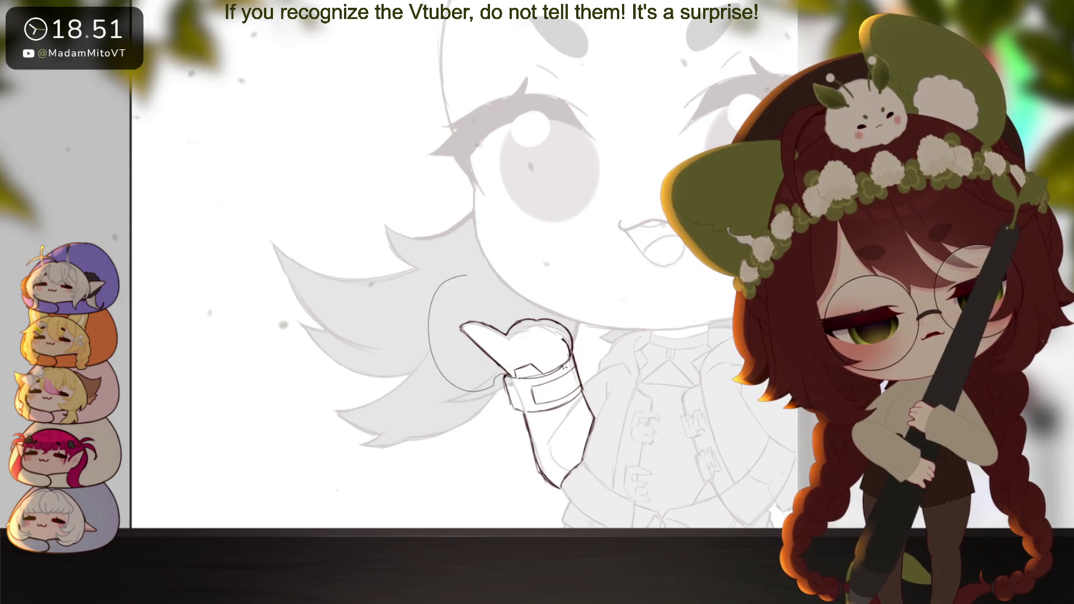
pyautogui.moveTo(564, 367); pyautogui.dragTo(467, 275)
pyautogui.moveTo(756, 381)
pyautogui.mouseDown()
pyautogui.moveTo(644, 224)
pyautogui.moveTo(605, 213)
pyautogui.moveTo(735, 327)
pyautogui.mouseUp()
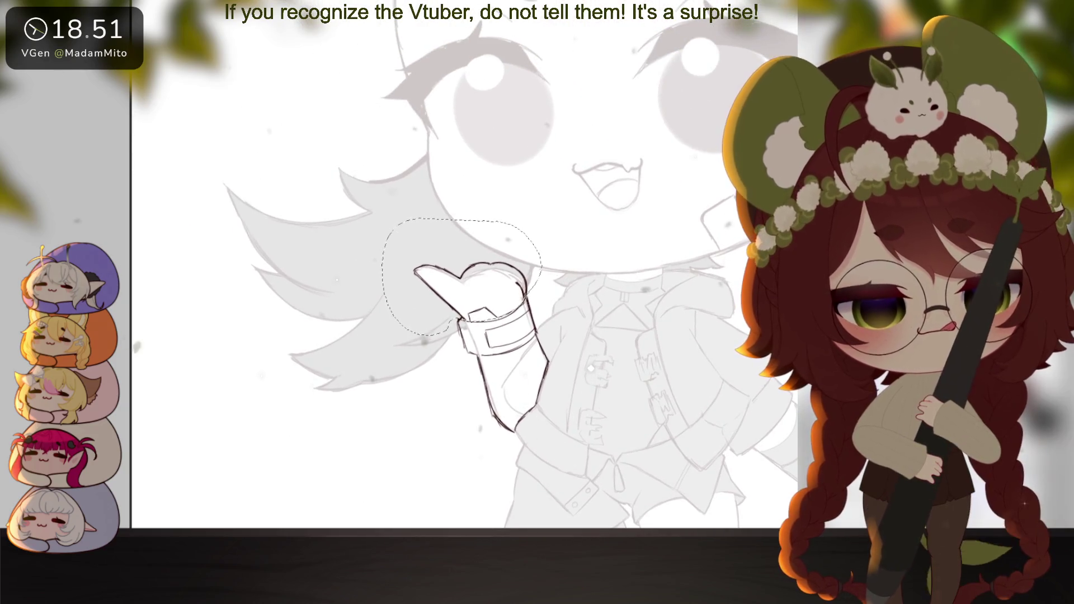
# Rotate the selected fist clockwise with Ctrl+T and close its fingertip with a short curve
pyautogui.hotkey('ctrl', 't')
pyautogui.moveTo(529, 260)
pyautogui.mouseDown()
pyautogui.moveTo(501, 294)
pyautogui.moveTo(511, 280)
pyautogui.mouseUp()
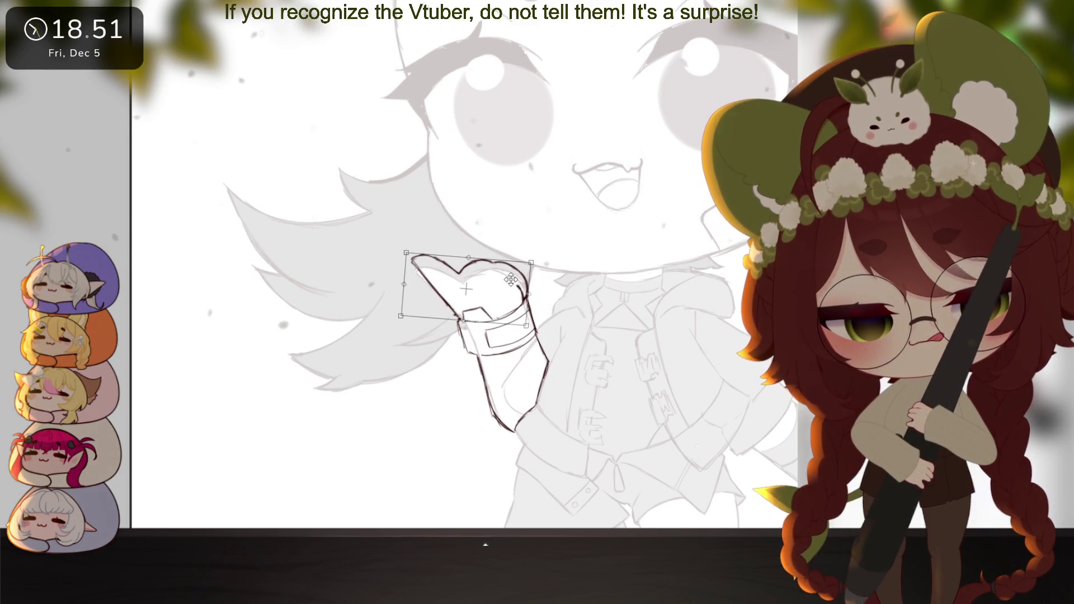
pyautogui.press('Return')
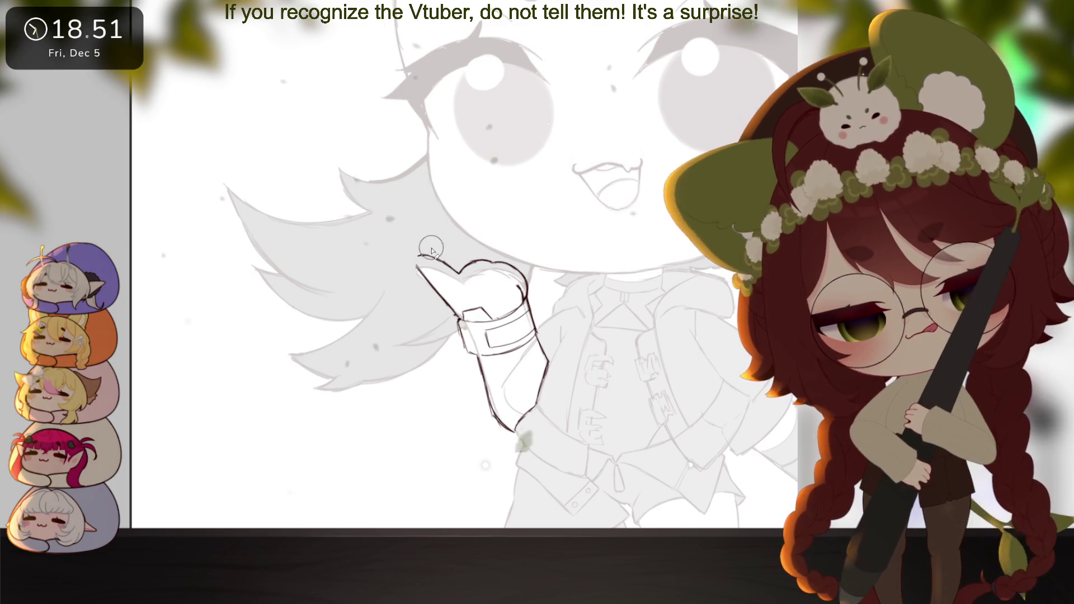
pyautogui.moveTo(417, 268); pyautogui.dragTo(422, 261)
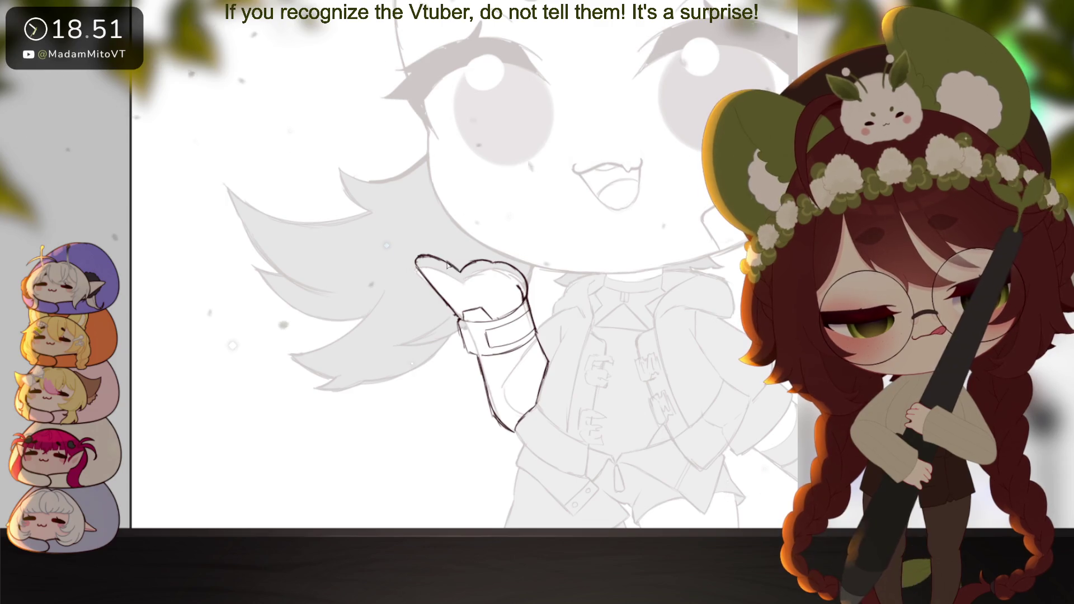
pyautogui.click(652, 386)
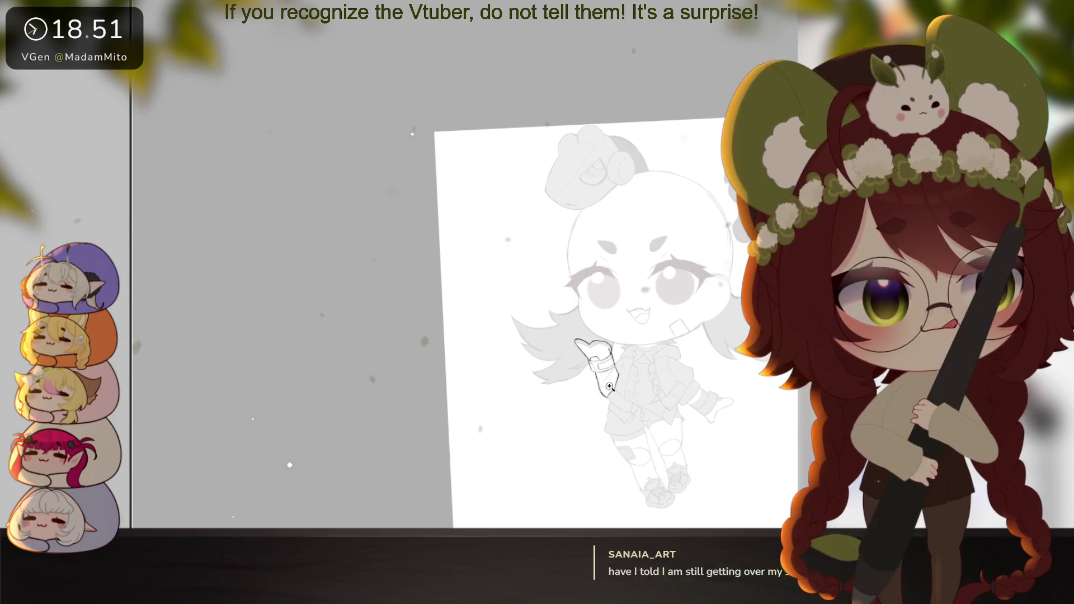
# Zoom in on the glove and ink a line along the cuff's bottom edge
pyautogui.click(610, 419)
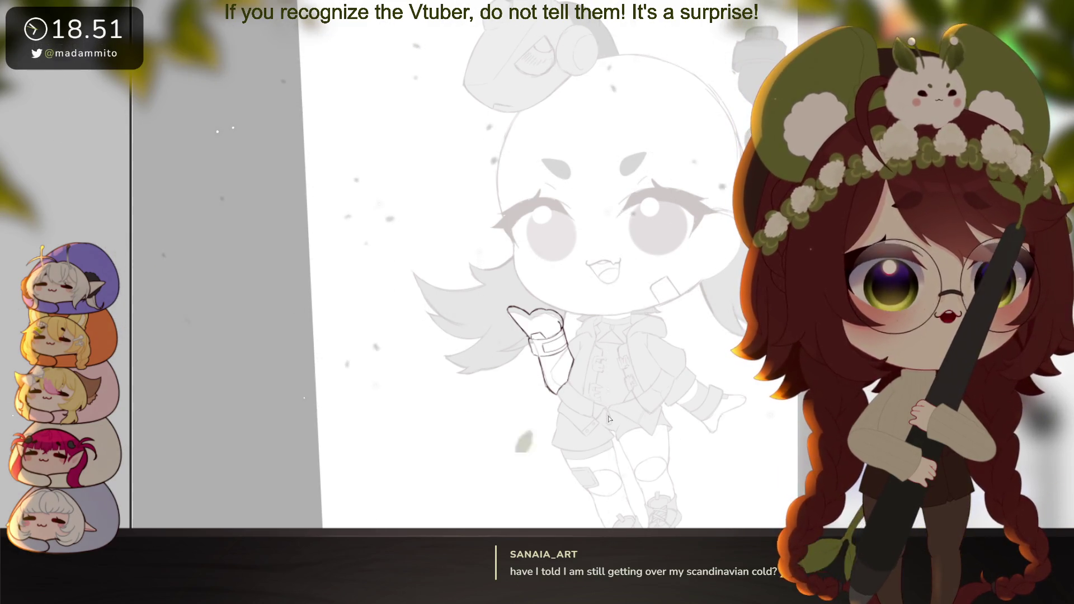
pyautogui.click(561, 357)
pyautogui.click(489, 318)
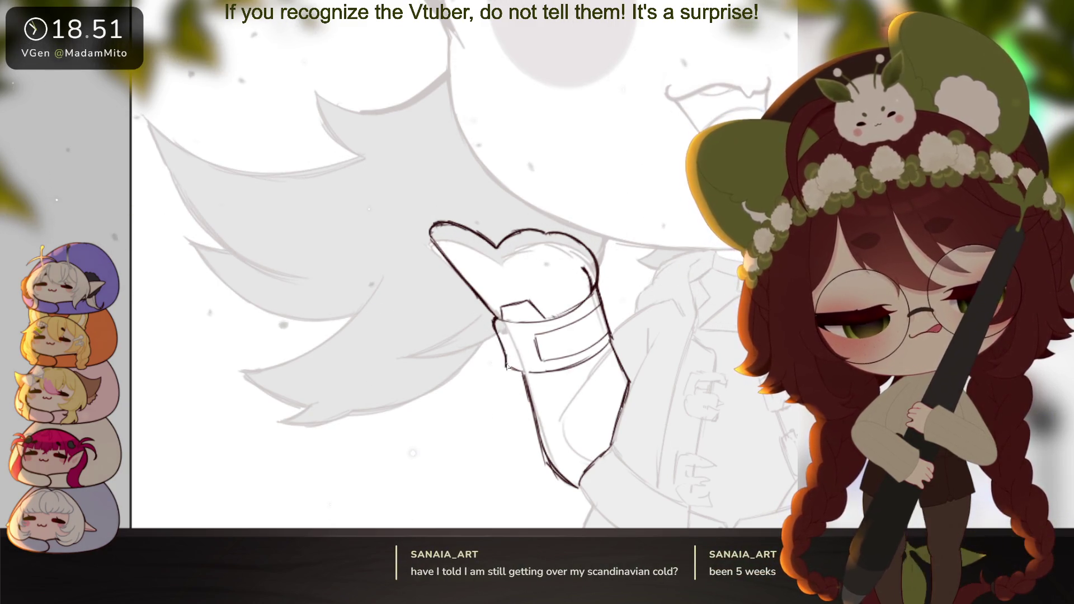
pyautogui.moveTo(507, 367); pyautogui.dragTo(584, 425)
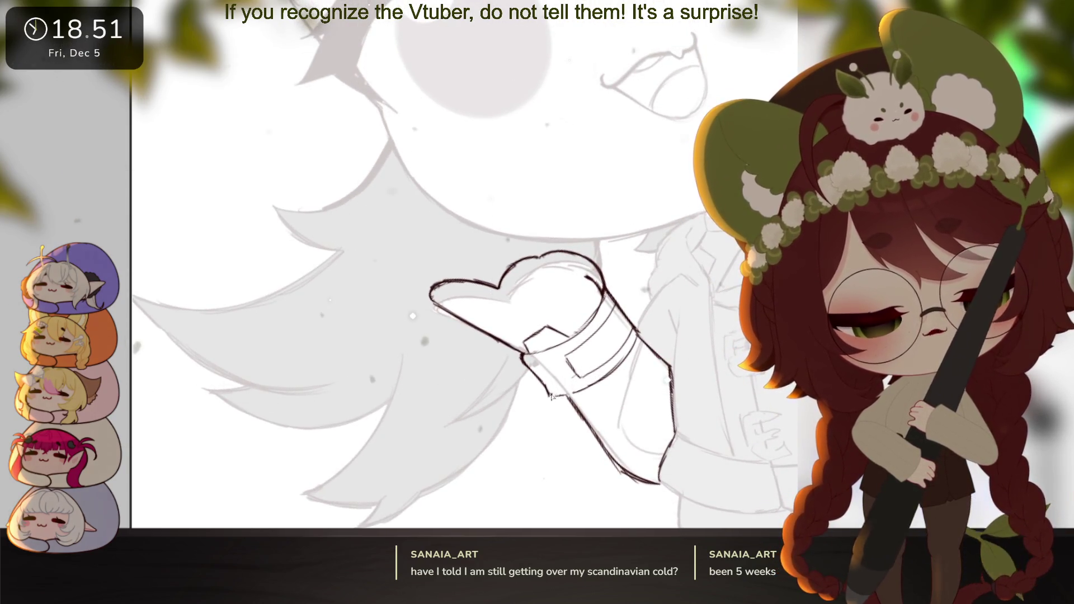
pyautogui.moveTo(549, 397); pyautogui.dragTo(605, 380)
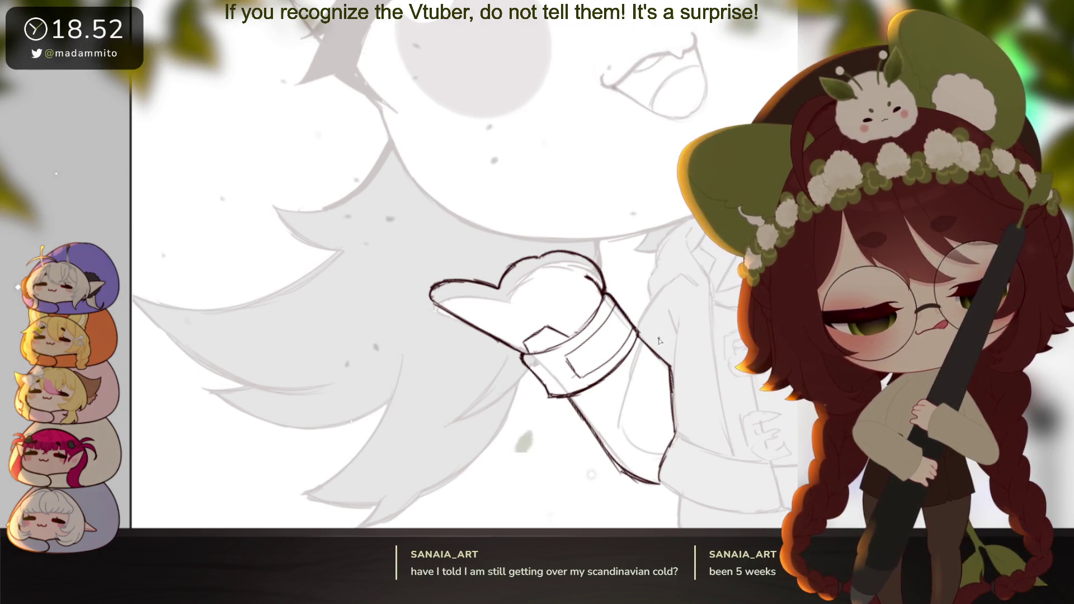
# Fill a layer with solid purple and clip it to the gloved arm
pyautogui.hotkey('ctrl', '0')
pyautogui.scroll(5, 682, 474)
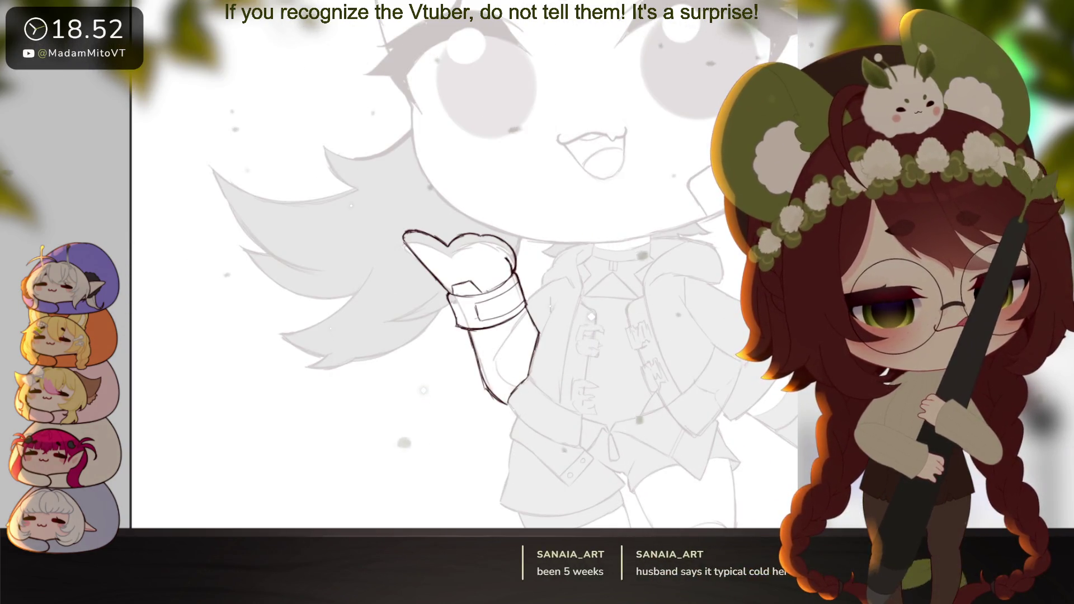
pyautogui.hotkey('alt', 'BackSpace')
pyautogui.hotkey('ctrl', 'alt', 'g')
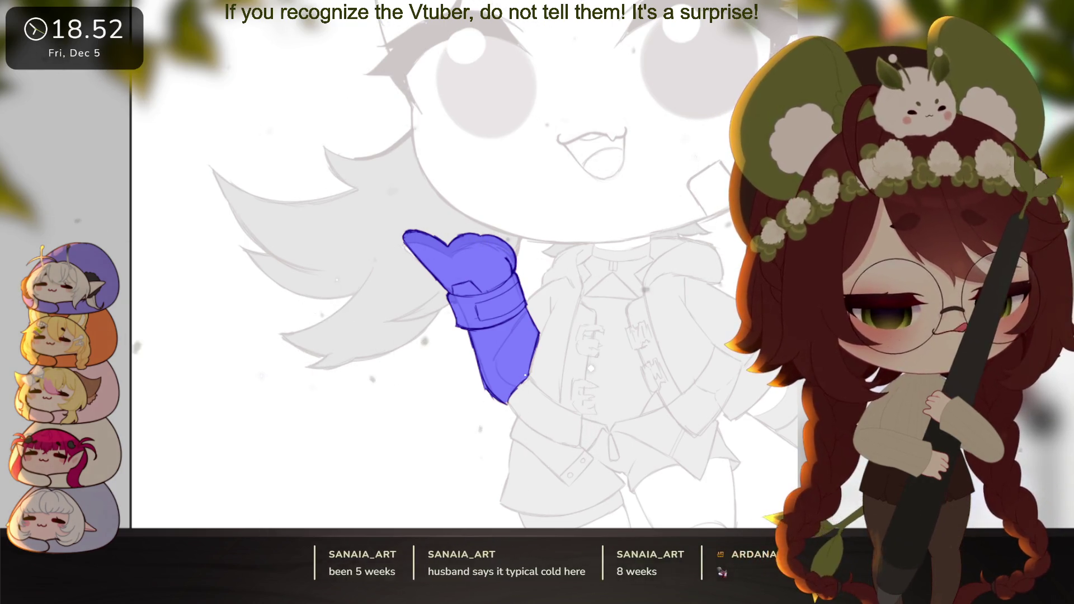
# Turn the arm mask into a selection, fill it grey, and deselect
pyautogui.hotkey('ctrl', 'm')
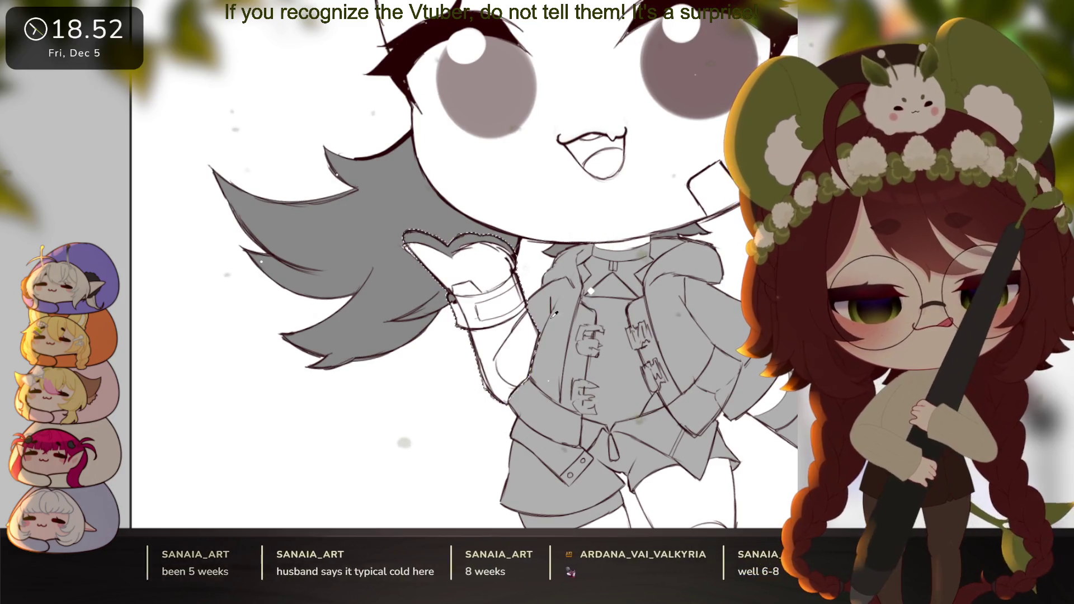
pyautogui.hotkey('alt', 'BackSpace')
pyautogui.hotkey('ctrl', 'd')
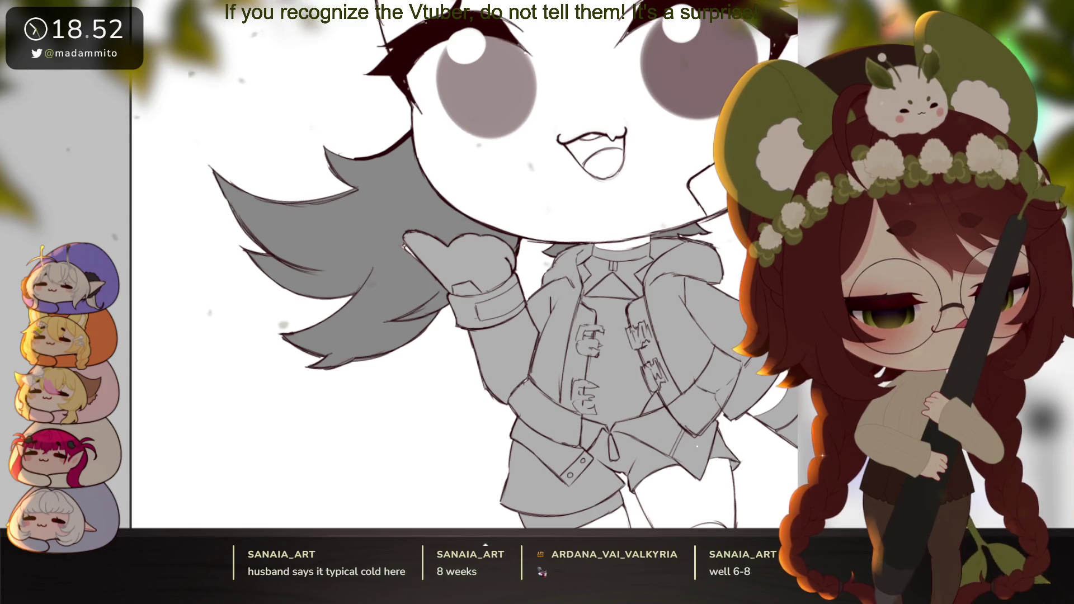
pyautogui.hotkey('ctrl', '-')
pyautogui.moveTo(727, 442)
pyautogui.mouseDown()
pyautogui.moveTo(750, 422)
pyautogui.moveTo(743, 448)
pyautogui.mouseUp()
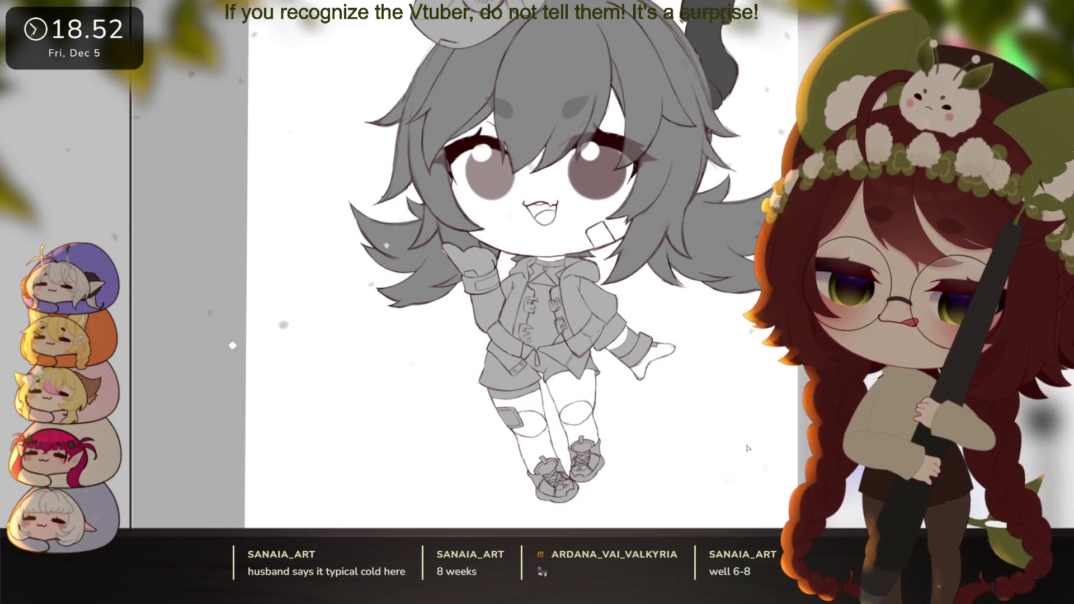
# Apply a first free transform to the eyes and mouth area
pyautogui.click(651, 391)
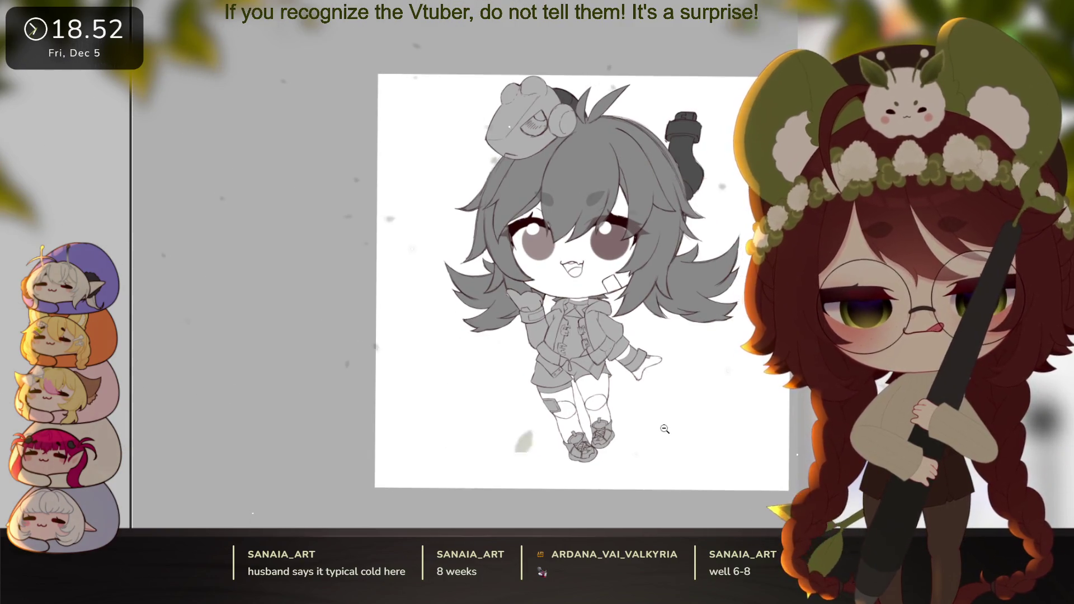
pyautogui.click(664, 429)
pyautogui.moveTo(673, 459)
pyautogui.mouseDown()
pyautogui.moveTo(658, 471)
pyautogui.moveTo(633, 461)
pyautogui.mouseUp()
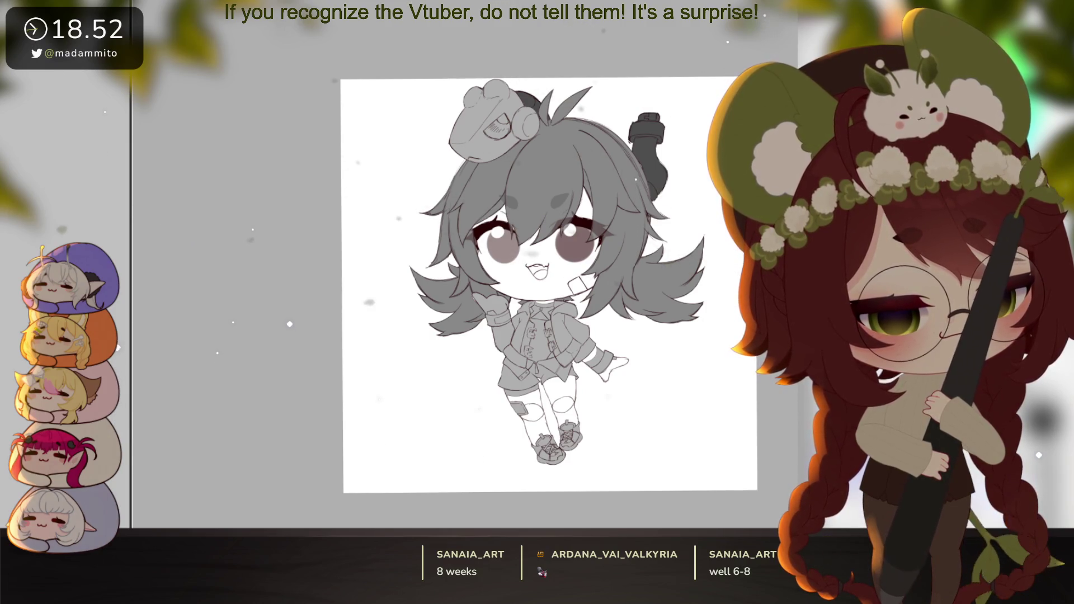
pyautogui.scroll(2, 579, 306)
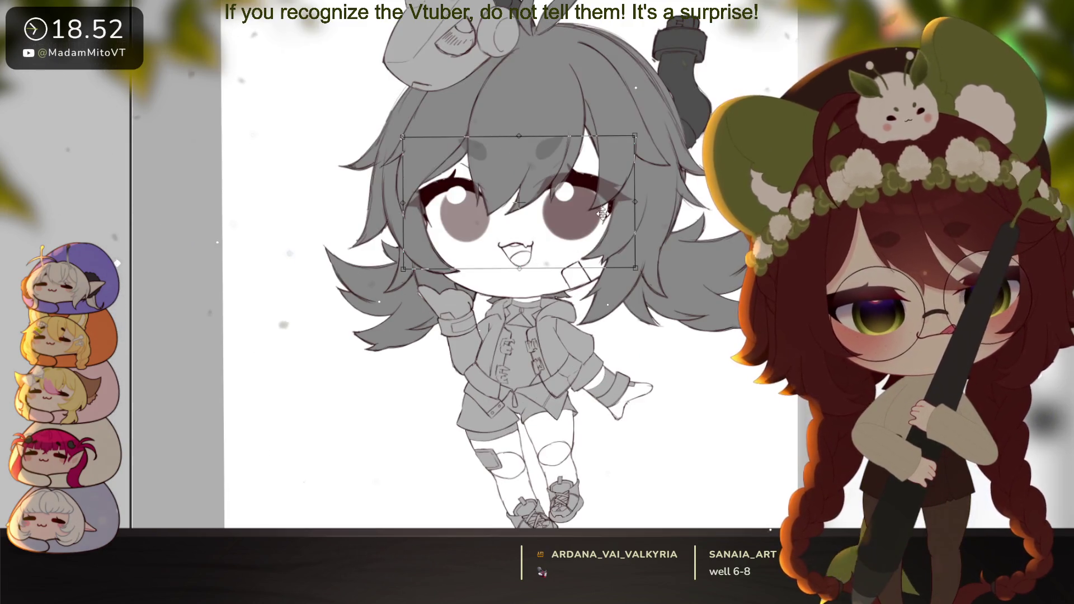
pyautogui.hotkey('ctrl', 't')
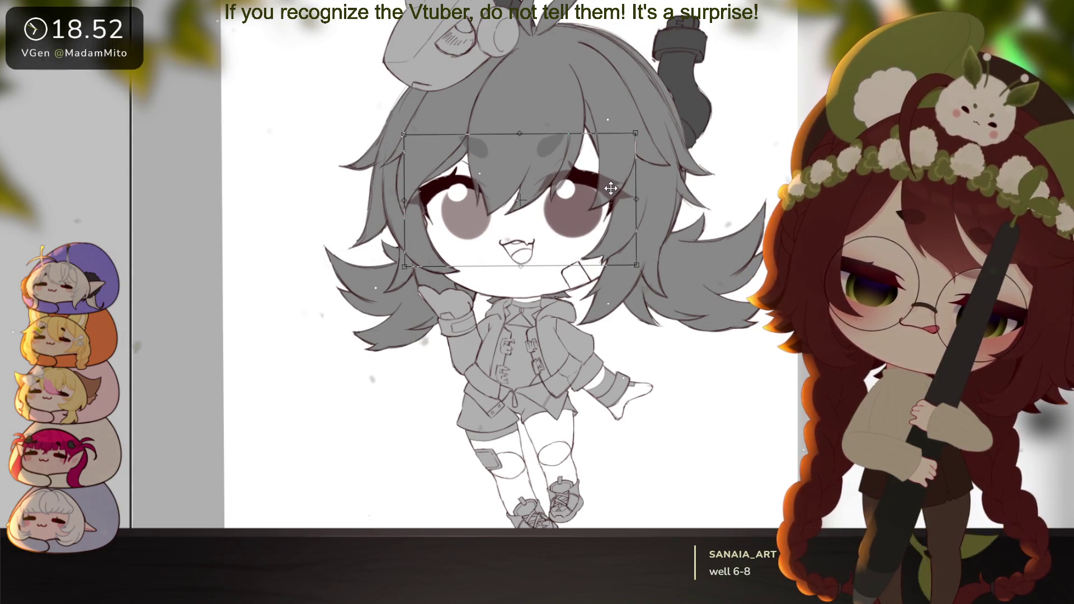
pyautogui.scroll(-3, 623, 181)
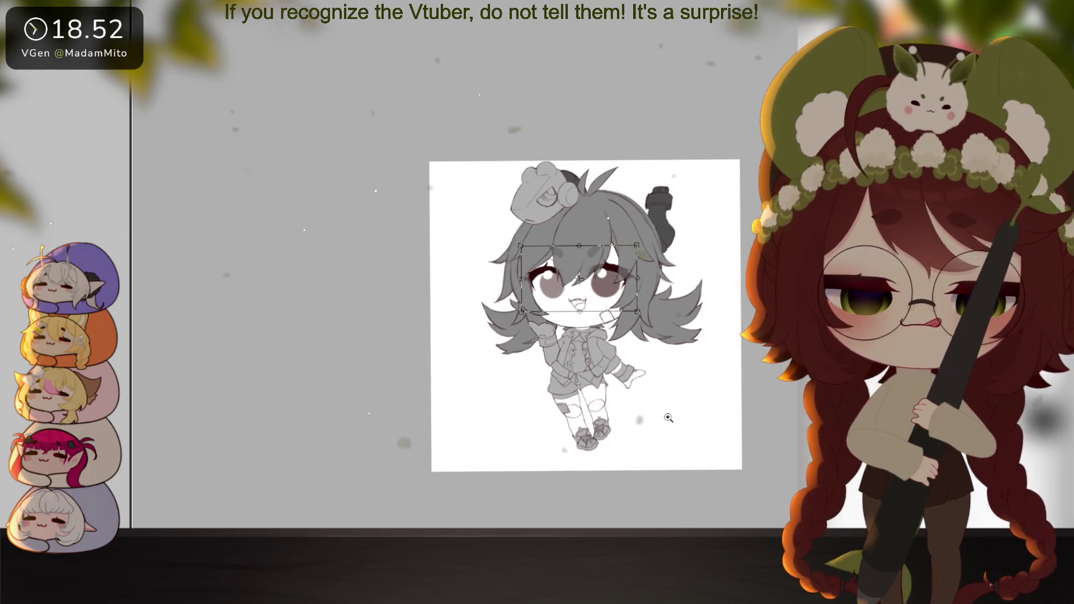
pyautogui.scroll(1, 622, 181)
pyautogui.press('Return')
# Scale the face area up slightly by dragging its top-right transform handle outward
pyautogui.moveTo(703, 461)
pyautogui.mouseDown()
pyautogui.moveTo(673, 461)
pyautogui.moveTo(680, 445)
pyautogui.moveTo(668, 408)
pyautogui.moveTo(656, 421)
pyautogui.mouseUp()
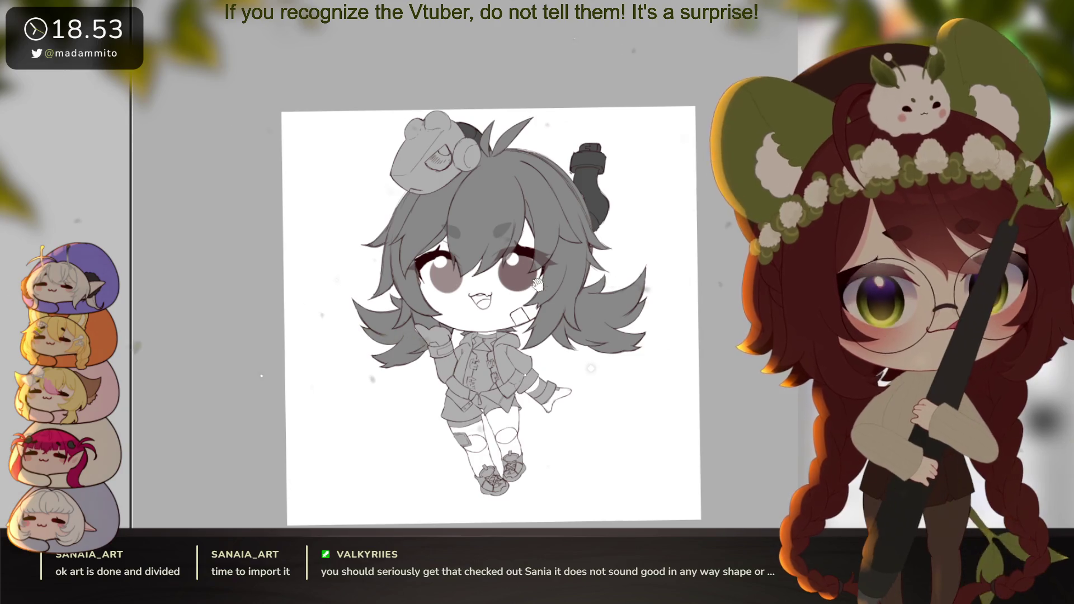
pyautogui.scroll(2, 538, 284)
pyautogui.moveTo(537, 284); pyautogui.dragTo(534, 255)
pyautogui.hotkey('ctrl', 't')
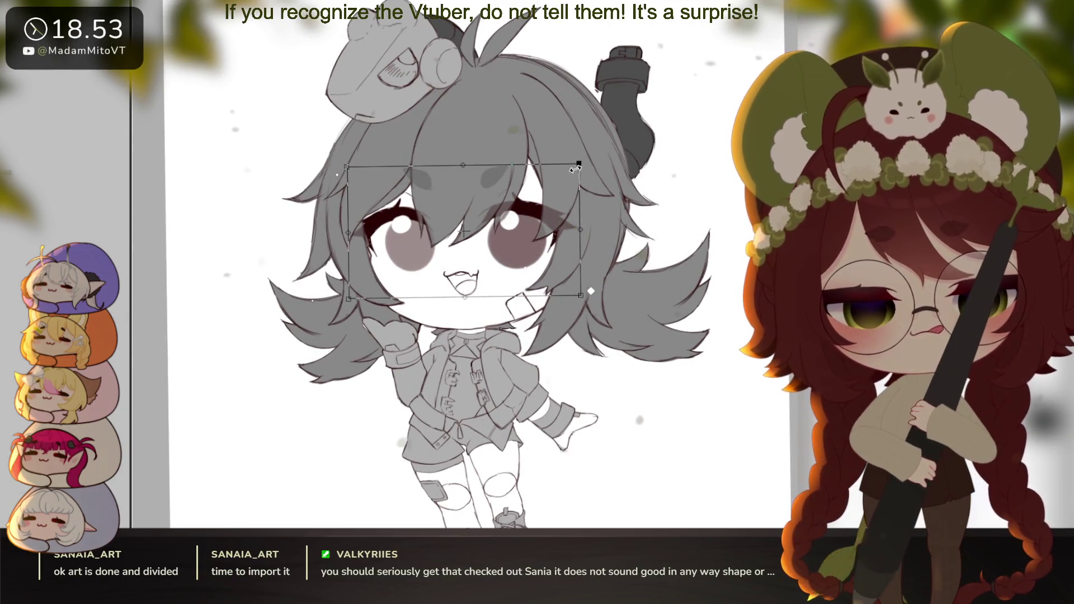
pyautogui.moveTo(576, 168); pyautogui.dragTo(579, 166)
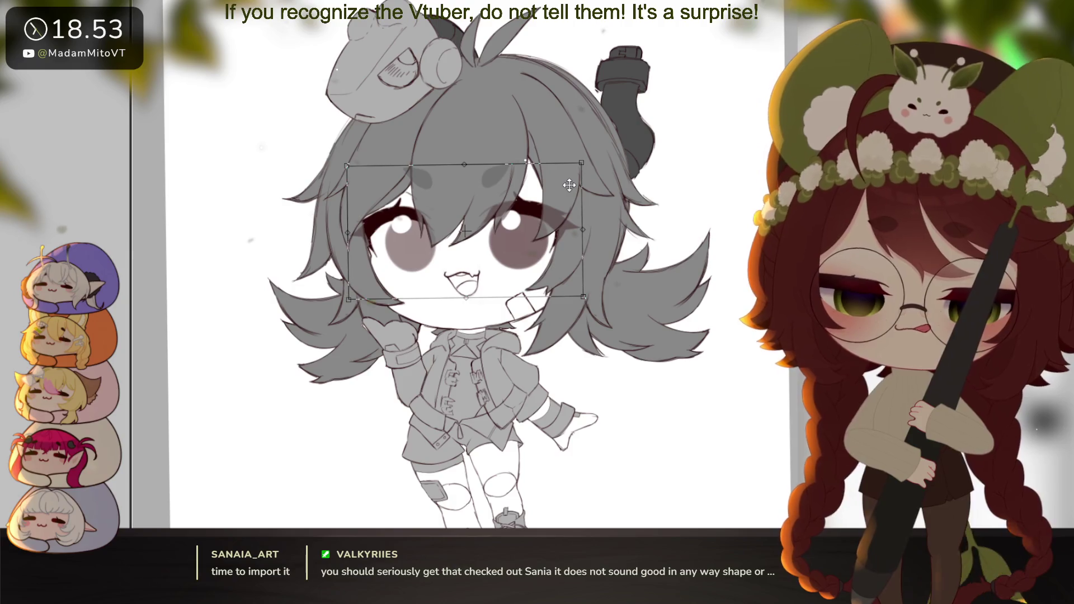
pyautogui.press('Return')
pyautogui.scroll(-5, 715, 445)
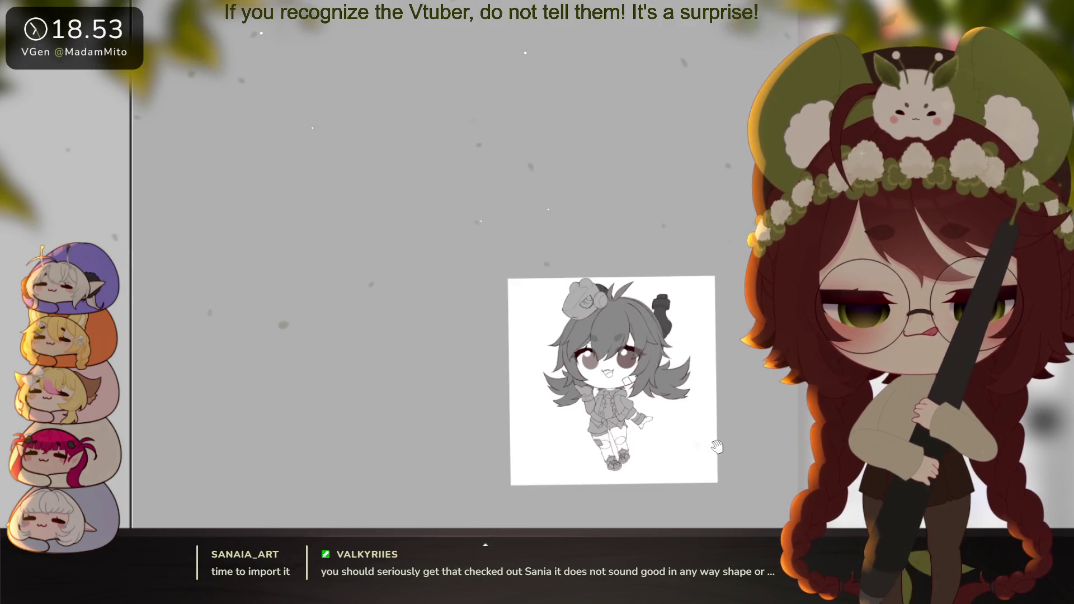
pyautogui.scroll(2, 647, 450)
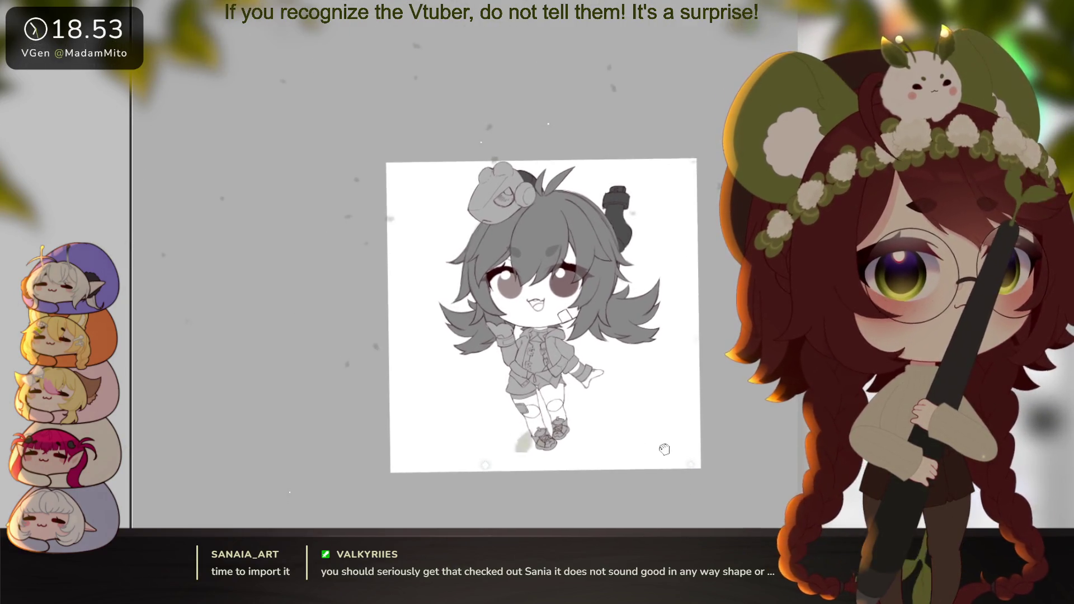
pyautogui.scroll(1, 647, 450)
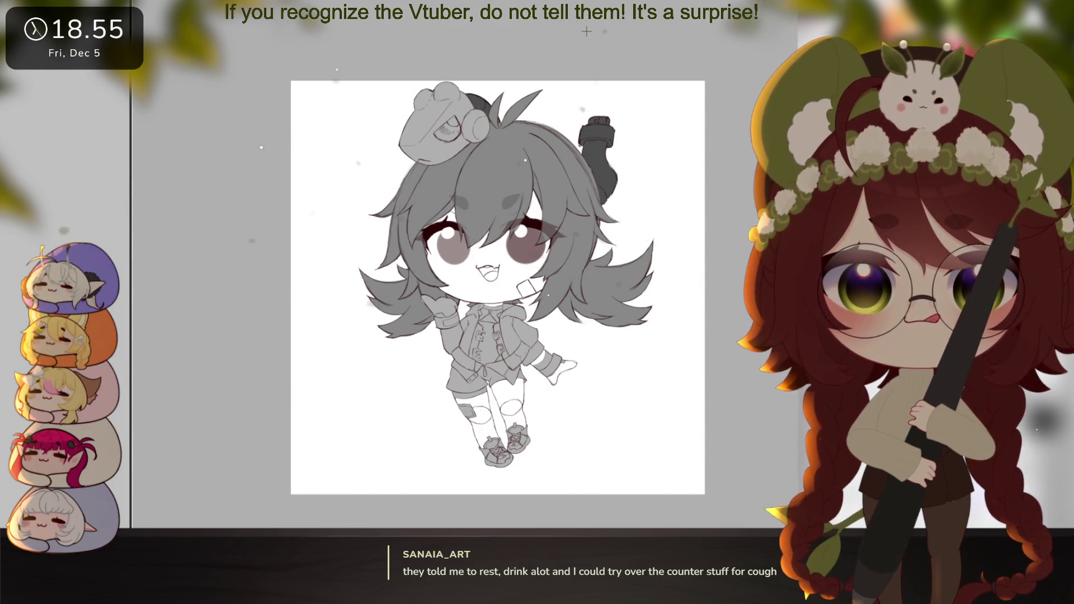
pyautogui.moveTo(683, 419); pyautogui.dragTo(704, 389)
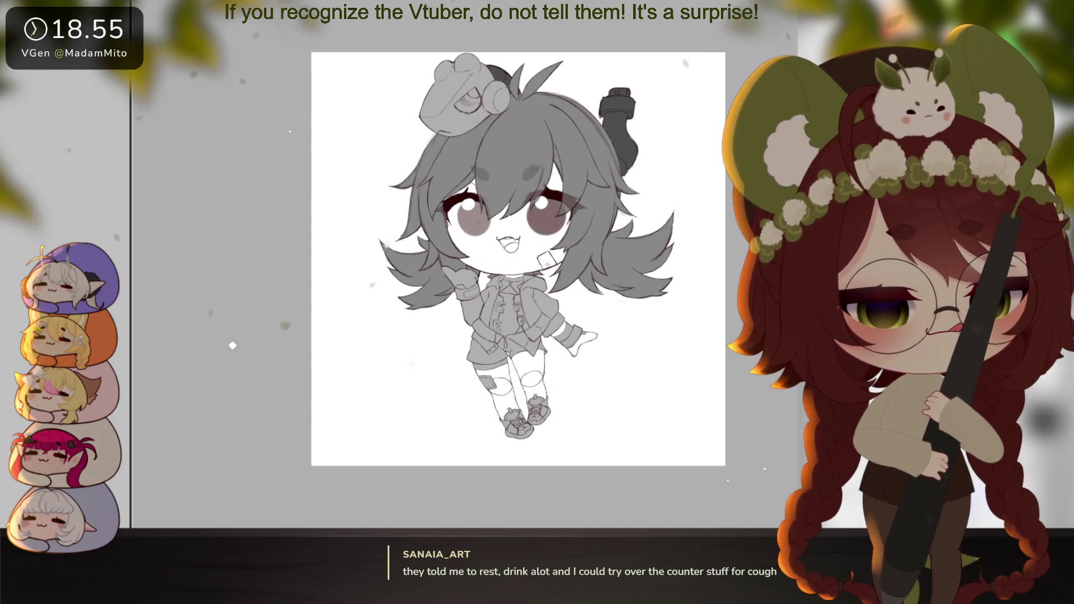
# Stretch the figure's middle slightly downward and resize the figure a little
pyautogui.hotkey('ctrl', 't')
pyautogui.moveTo(624, 247); pyautogui.dragTo(631, 257)
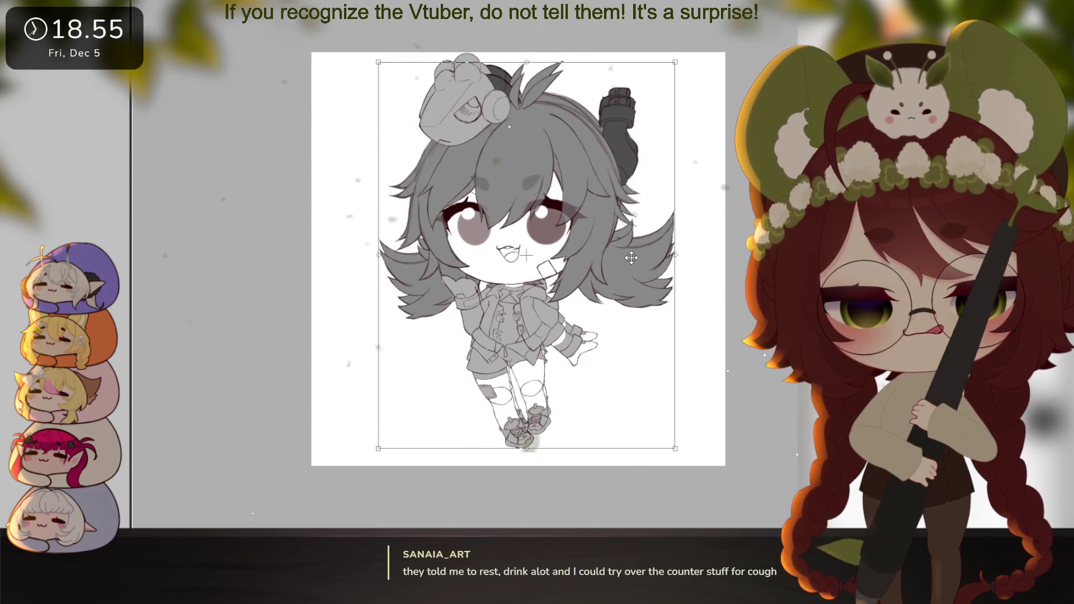
pyautogui.press('Return')
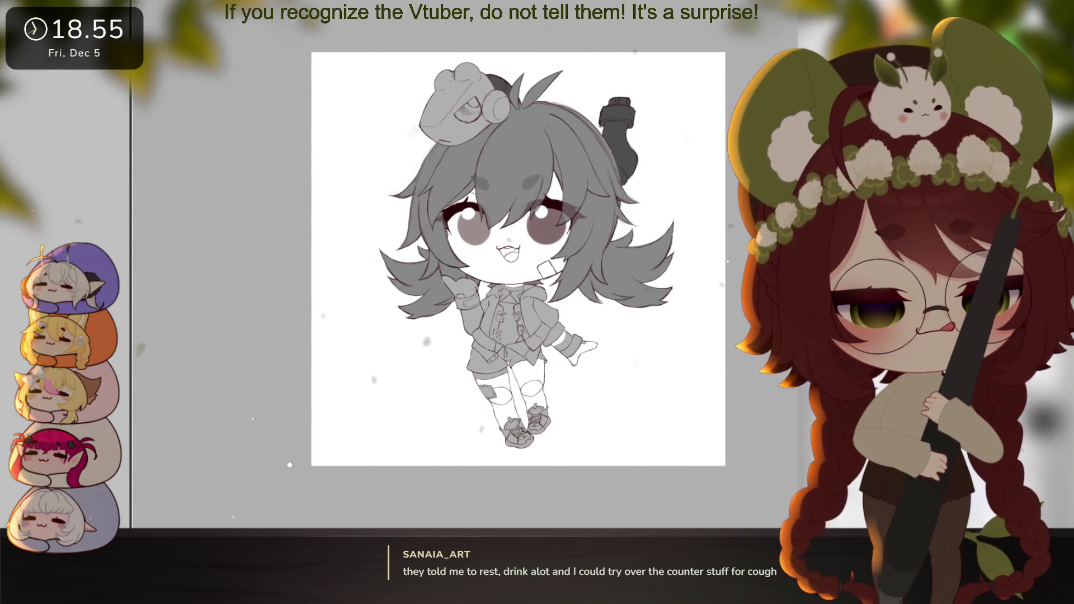
pyautogui.hotkey('ctrl', 't')
pyautogui.moveTo(685, 59); pyautogui.dragTo(675, 60)
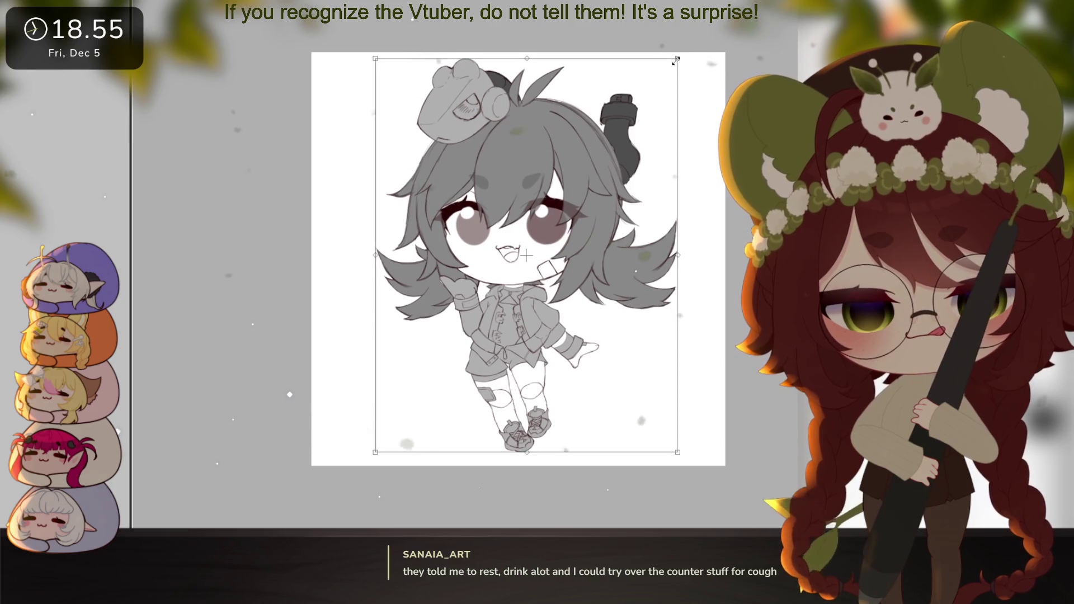
pyautogui.press('Return')
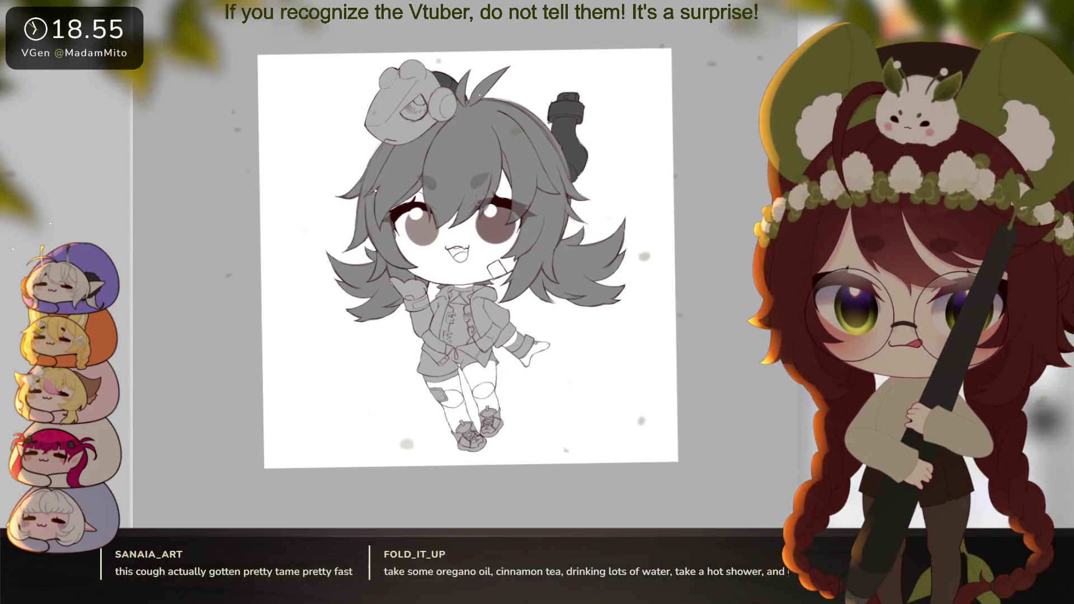
# Make the canvas taller, scale the sketch up to fit, and fill the view with the page
pyautogui.press('Return')
pyautogui.hotkey('ctrl', '-')
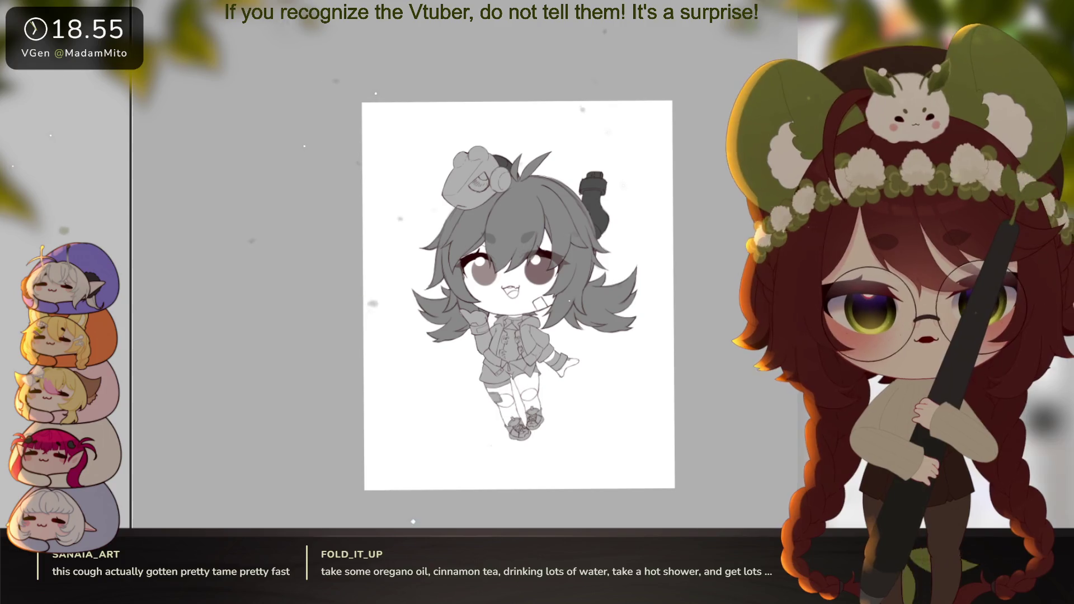
pyautogui.hotkey('ctrl', 't')
pyautogui.moveTo(644, 150); pyautogui.dragTo(665, 109)
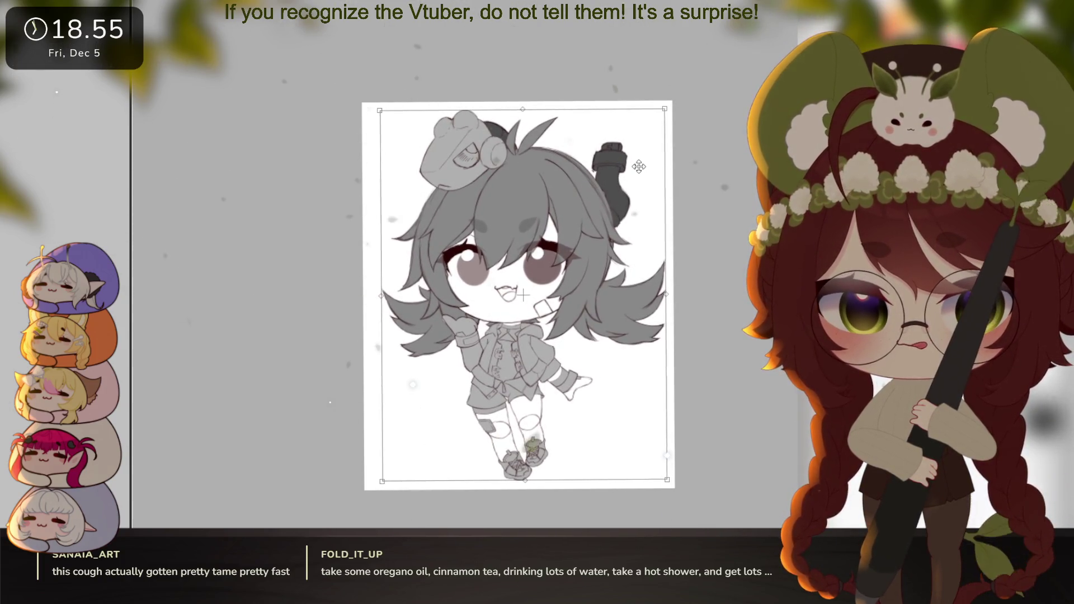
pyautogui.press('Return')
pyautogui.hotkey('ctrl', '+')
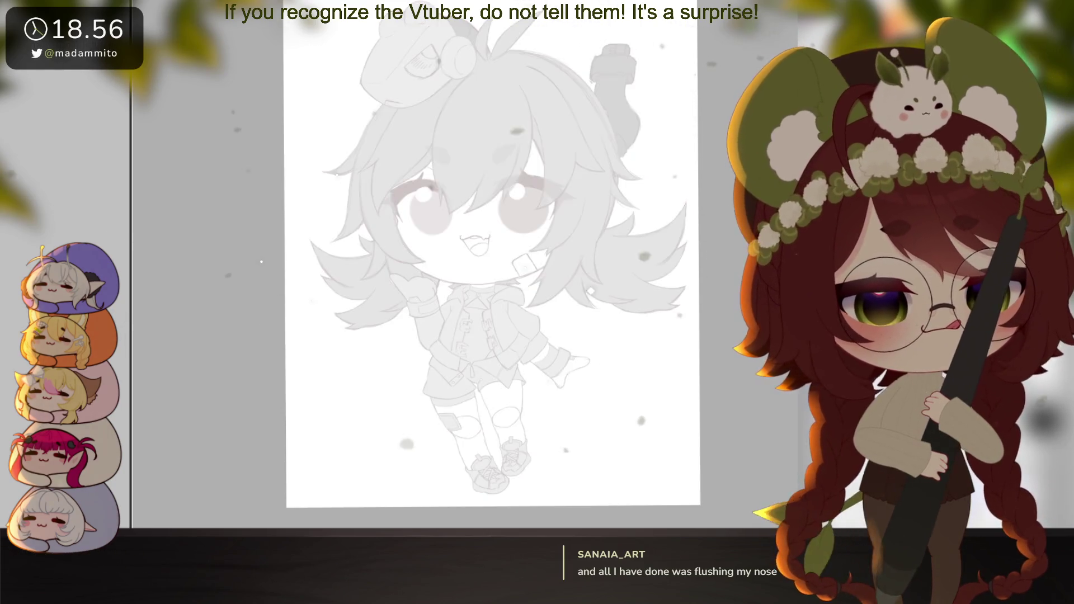
pyautogui.moveTo(657, 356); pyautogui.dragTo(655, 371)
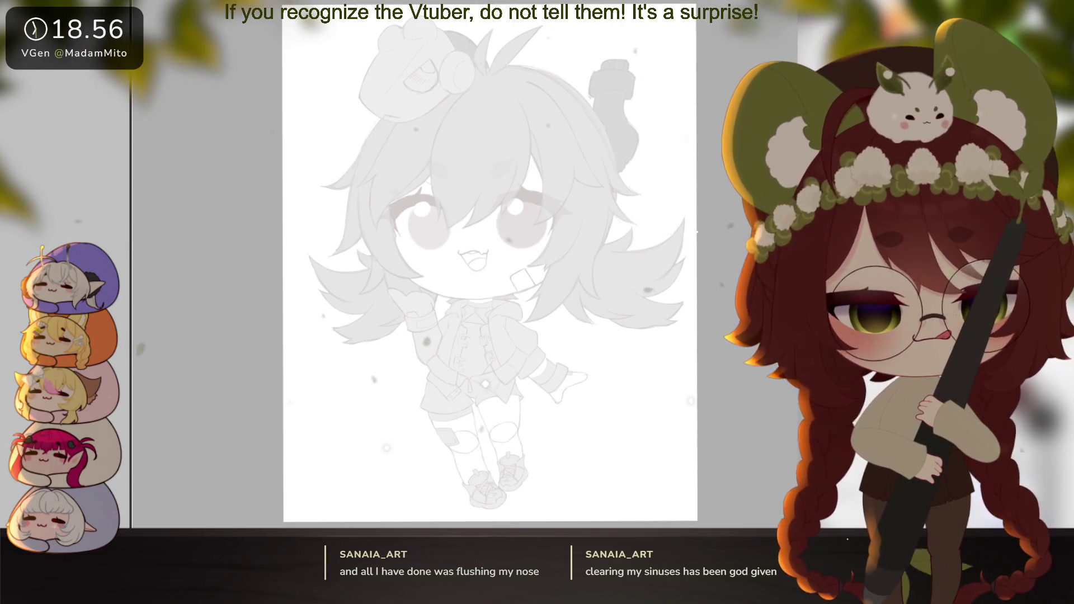
pyautogui.moveTo(615, 314)
pyautogui.mouseDown()
pyautogui.moveTo(549, 280)
pyautogui.moveTo(648, 436)
pyautogui.mouseUp()
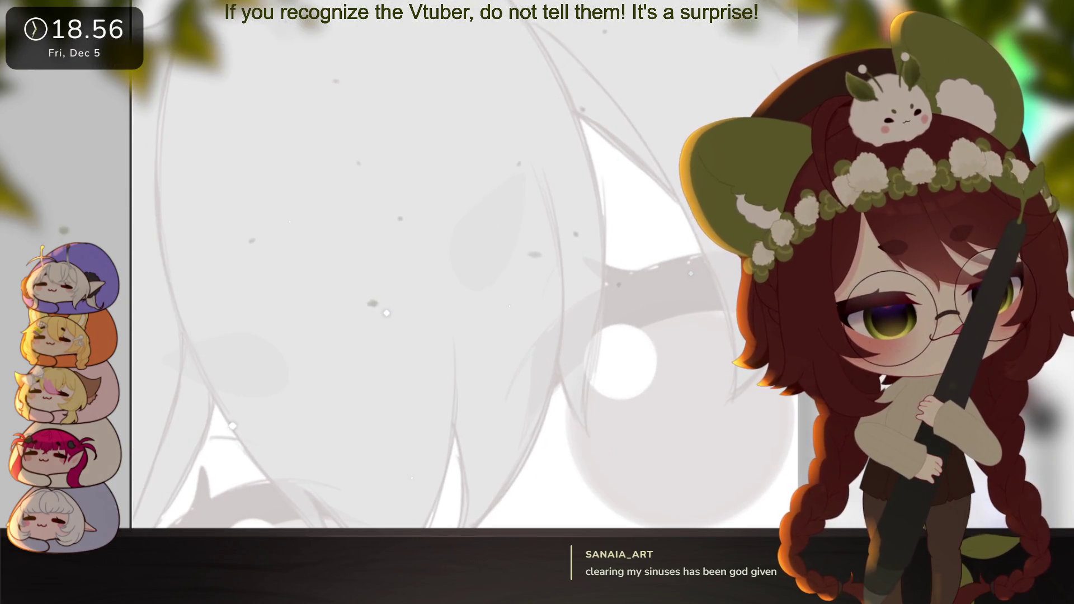
pyautogui.moveTo(534, 347); pyautogui.dragTo(520, 443)
pyautogui.moveTo(625, 452); pyautogui.dragTo(562, 401)
pyautogui.hotkey('ctrl', 'z')
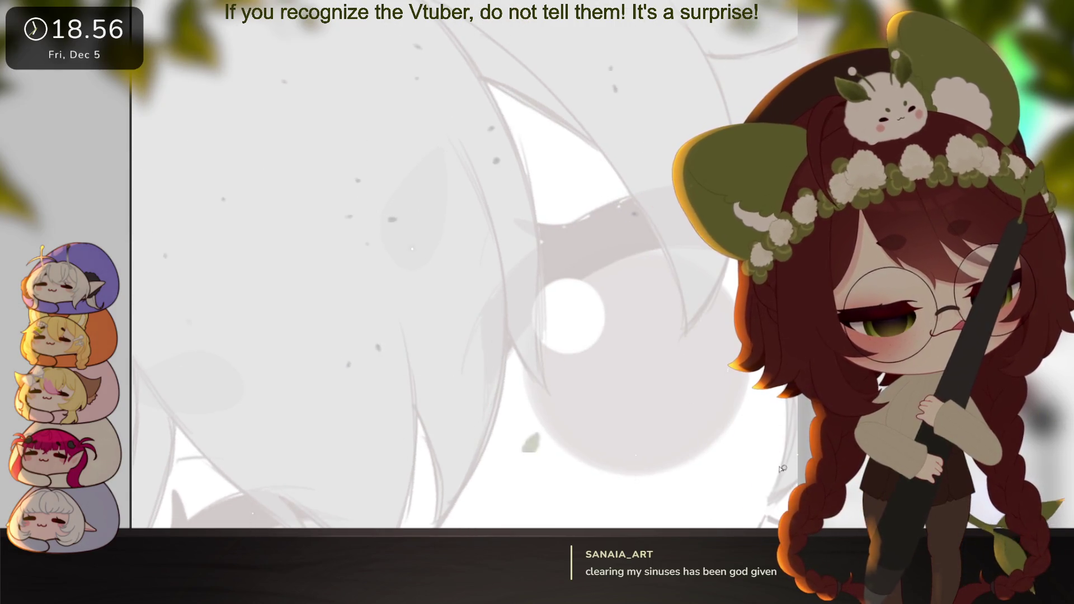
pyautogui.click(530, 442)
pyautogui.moveTo(473, 293)
pyautogui.mouseDown()
pyautogui.moveTo(480, 420)
pyautogui.moveTo(404, 440)
pyautogui.mouseUp()
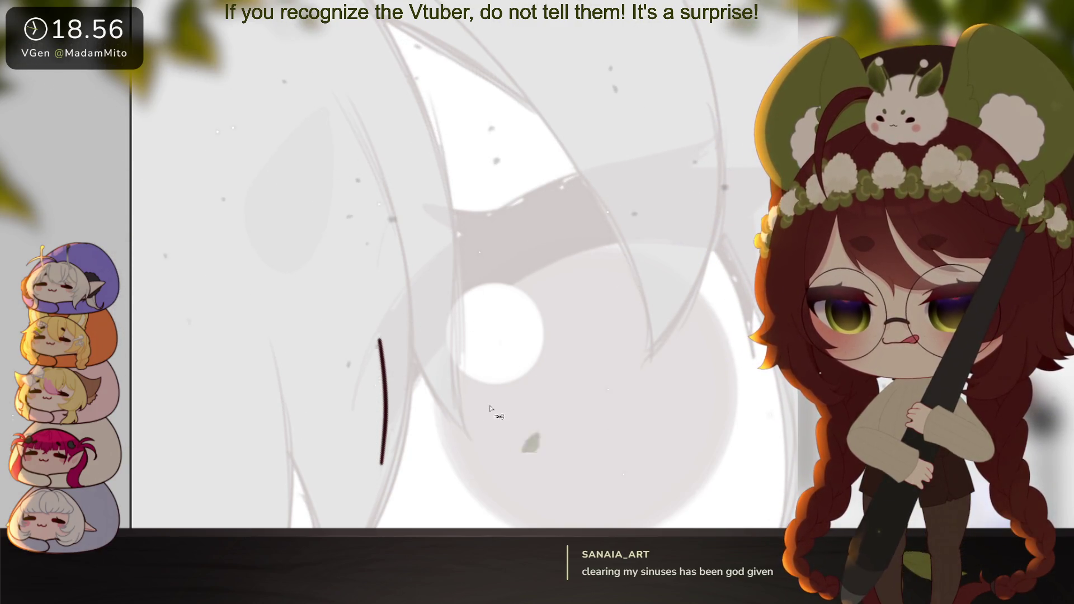
pyautogui.hotkey('ctrl', 'z')
pyautogui.scroll(-3, 568, 377)
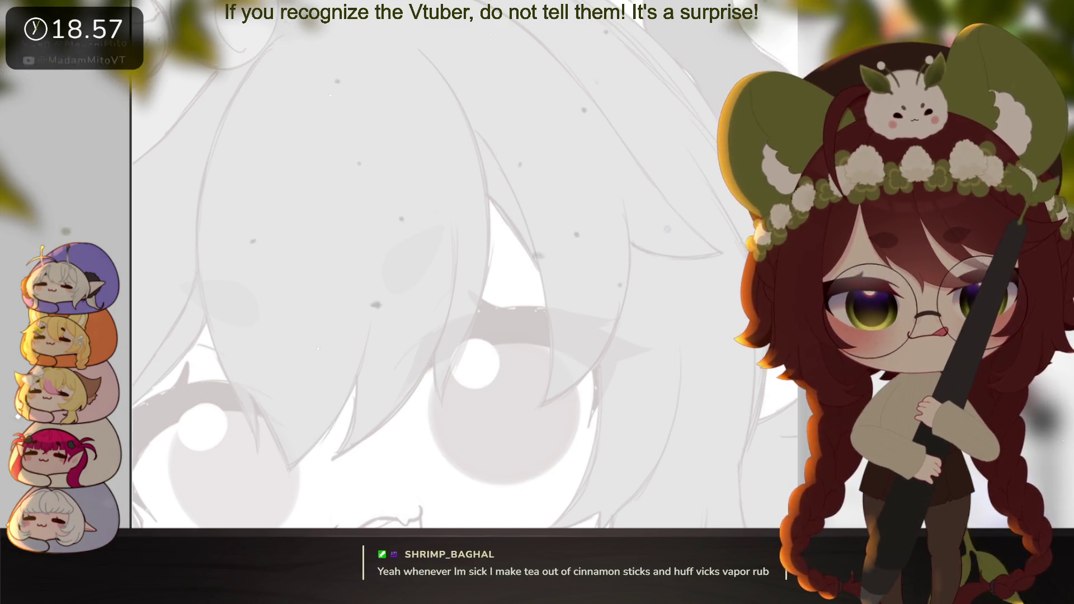
# Zoom in around the eye and resize the overview window to frame the whole drawing
pyautogui.hotkey('ctrl', '+')
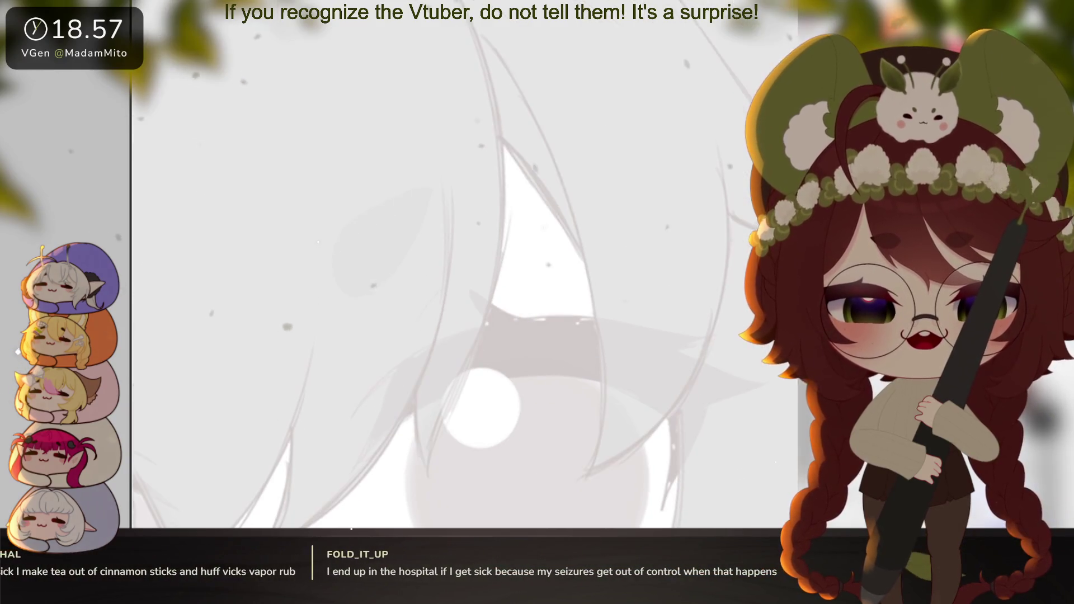
pyautogui.scroll(-1, 464, 263)
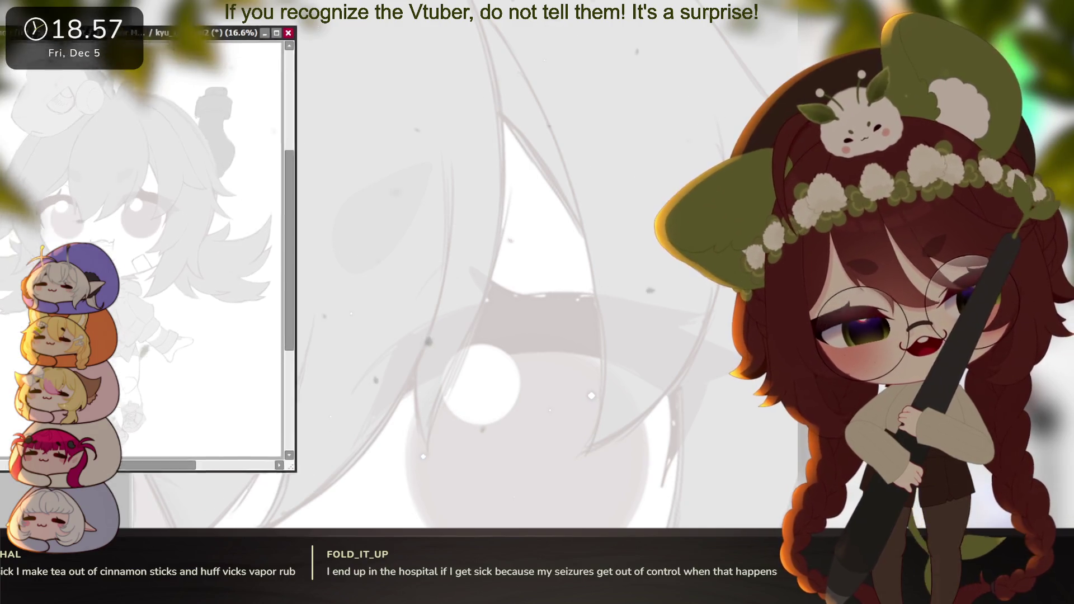
pyautogui.moveTo(249, 416)
pyautogui.mouseDown()
pyautogui.moveTo(187, 418)
pyautogui.moveTo(135, 392)
pyautogui.mouseUp()
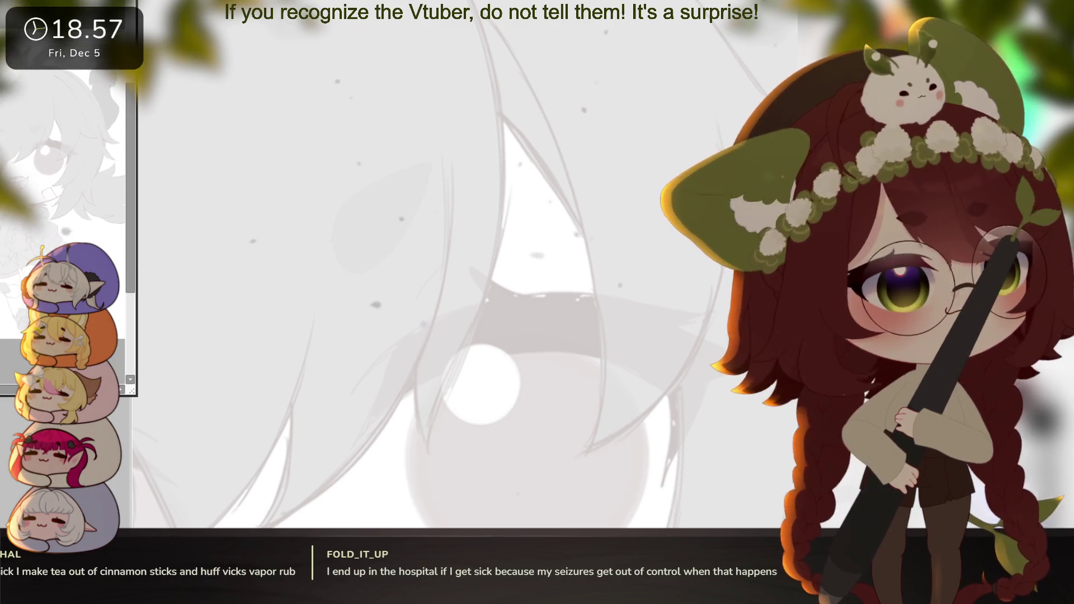
pyautogui.moveTo(122, 137)
pyautogui.mouseDown()
pyautogui.moveTo(136, 119)
pyautogui.moveTo(238, 99)
pyautogui.mouseUp()
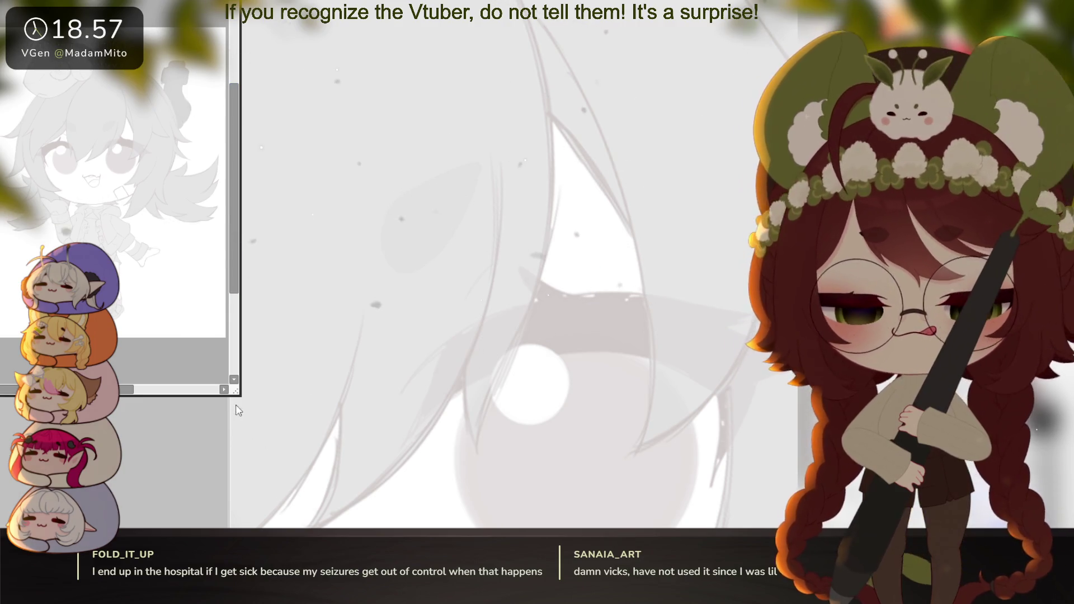
pyautogui.moveTo(235, 394); pyautogui.dragTo(246, 527)
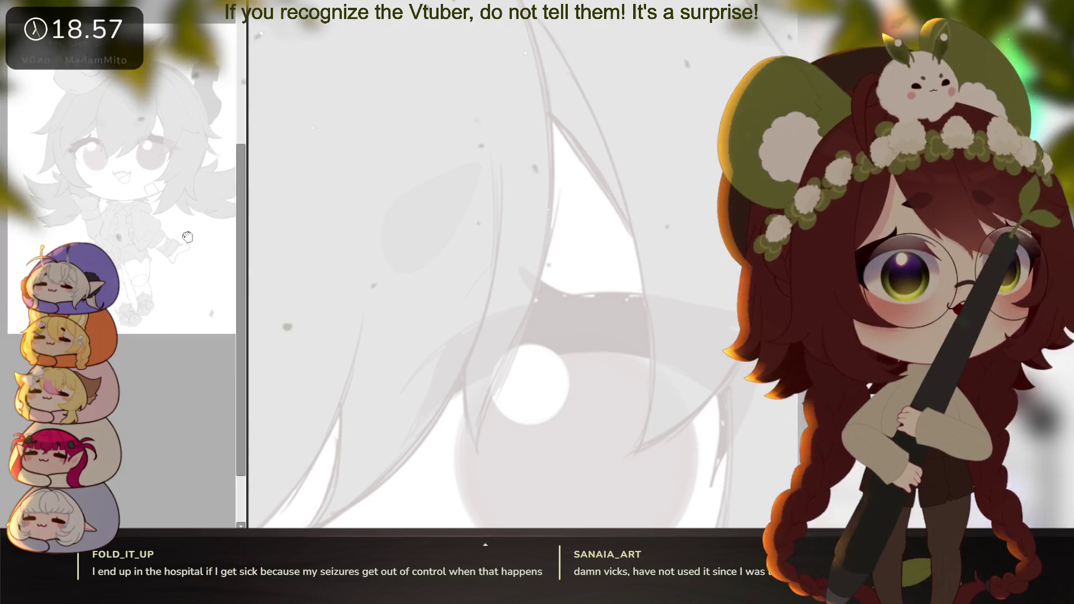
pyautogui.moveTo(188, 238); pyautogui.dragTo(179, 226)
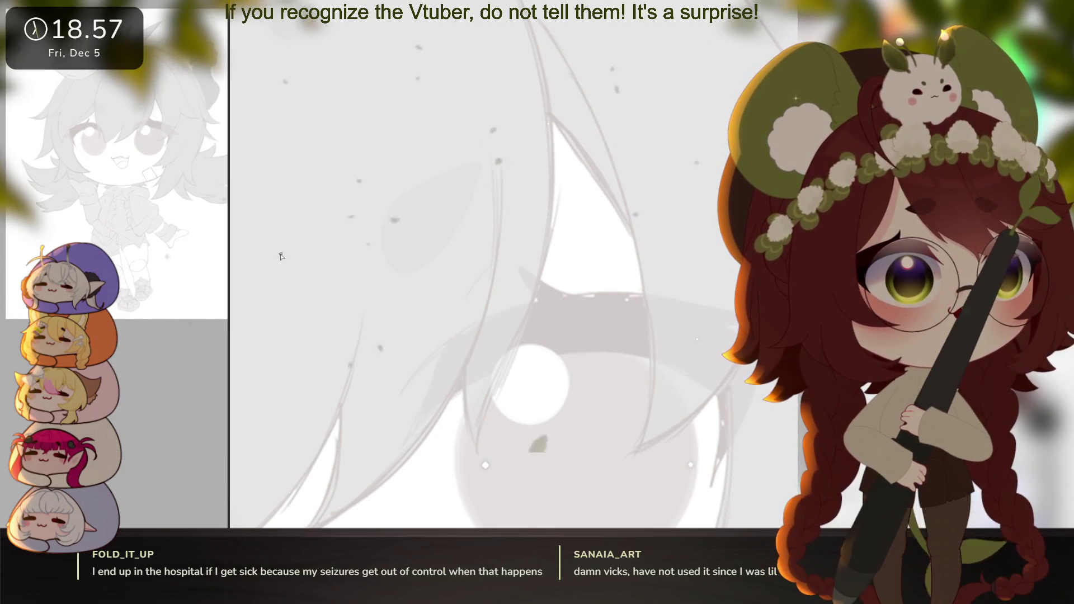
pyautogui.scroll(-2, 606, 365)
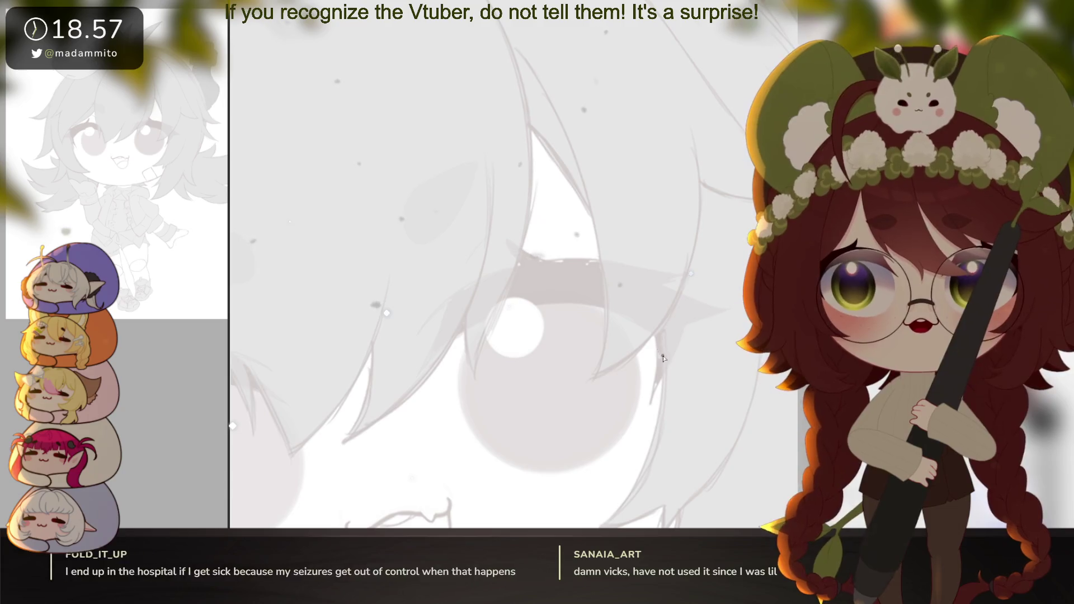
# Pen the long upper lash curve over the left eye with a short hook at its lower end
pyautogui.scroll(-3, 643, 386)
pyautogui.scroll(-4, 688, 374)
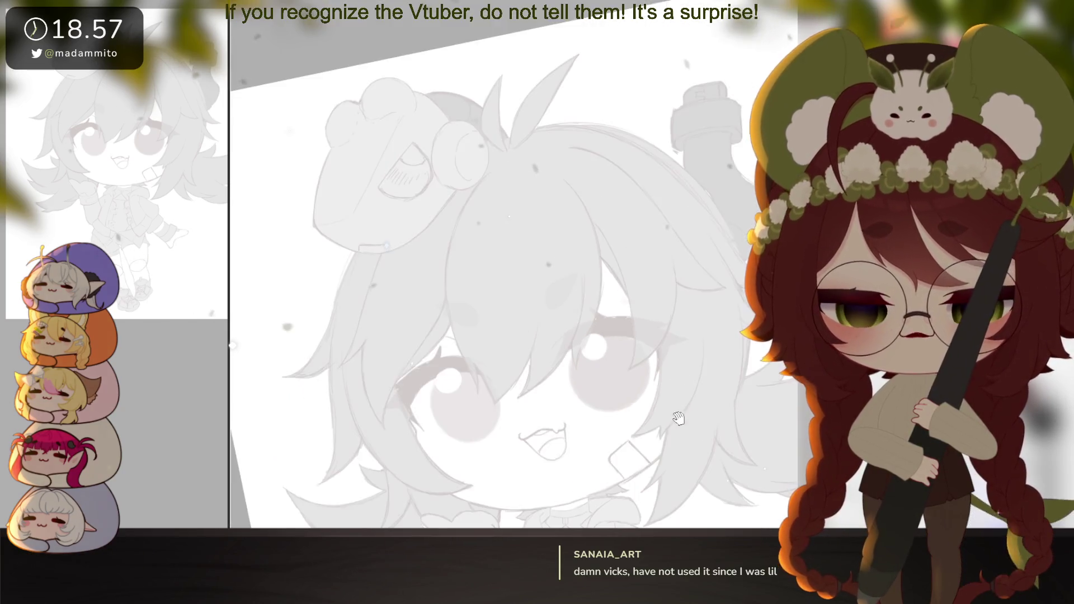
pyautogui.scroll(5, 605, 454)
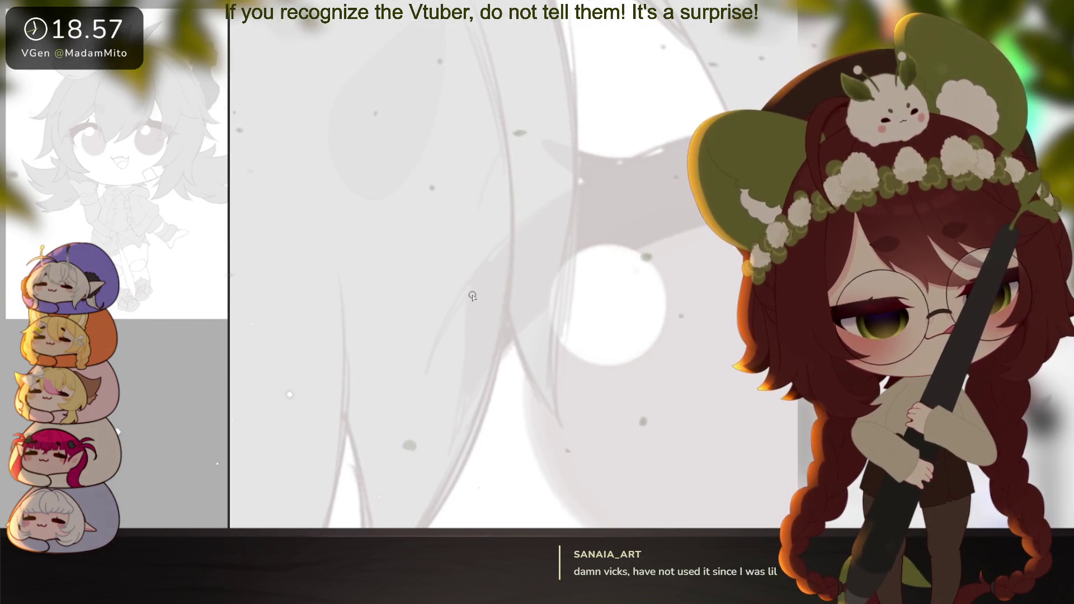
pyautogui.moveTo(470, 340); pyautogui.dragTo(464, 391)
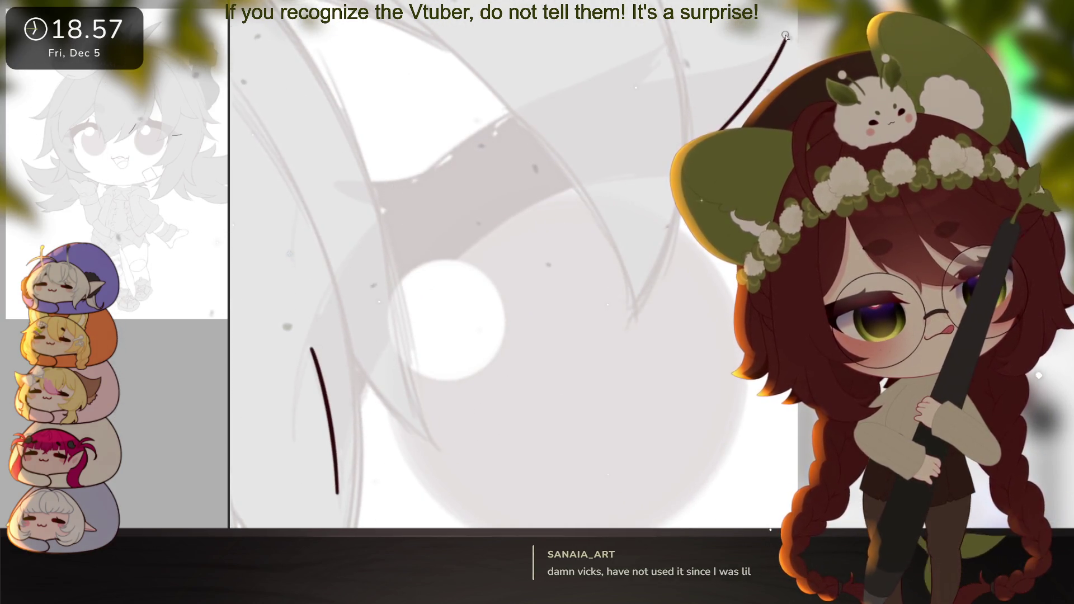
pyautogui.moveTo(628, 90); pyautogui.dragTo(785, 39)
pyautogui.hotkey('ctrl', 'z')
pyautogui.moveTo(312, 346)
pyautogui.mouseDown()
pyautogui.moveTo(304, 364)
pyautogui.moveTo(516, 111)
pyautogui.moveTo(695, 29)
pyautogui.moveTo(625, 89)
pyautogui.mouseUp()
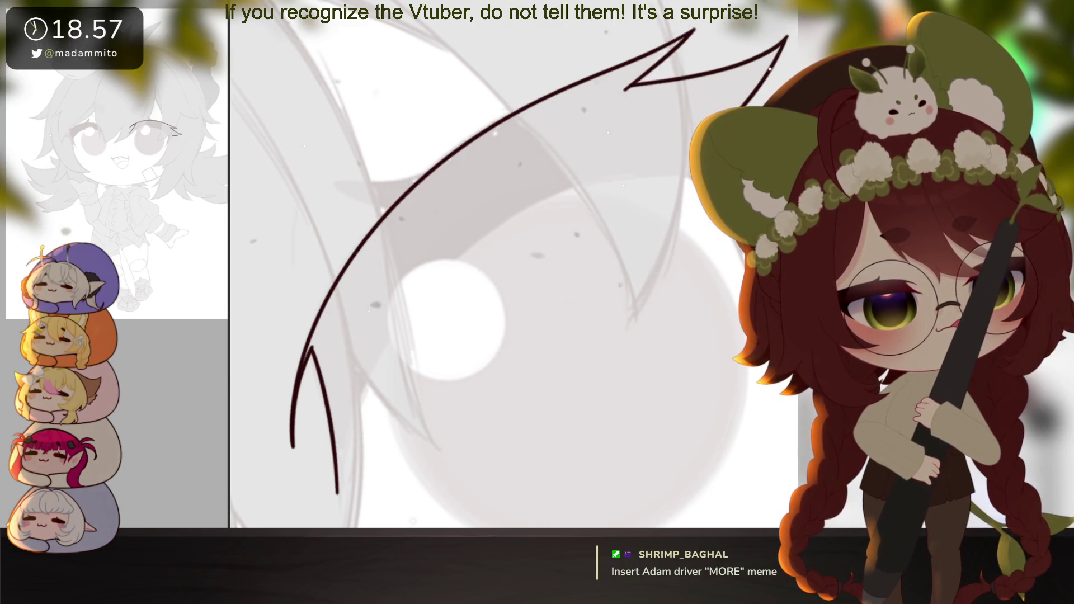
pyautogui.moveTo(715, 299)
pyautogui.mouseDown()
pyautogui.moveTo(643, 378)
pyautogui.moveTo(475, 411)
pyautogui.mouseUp()
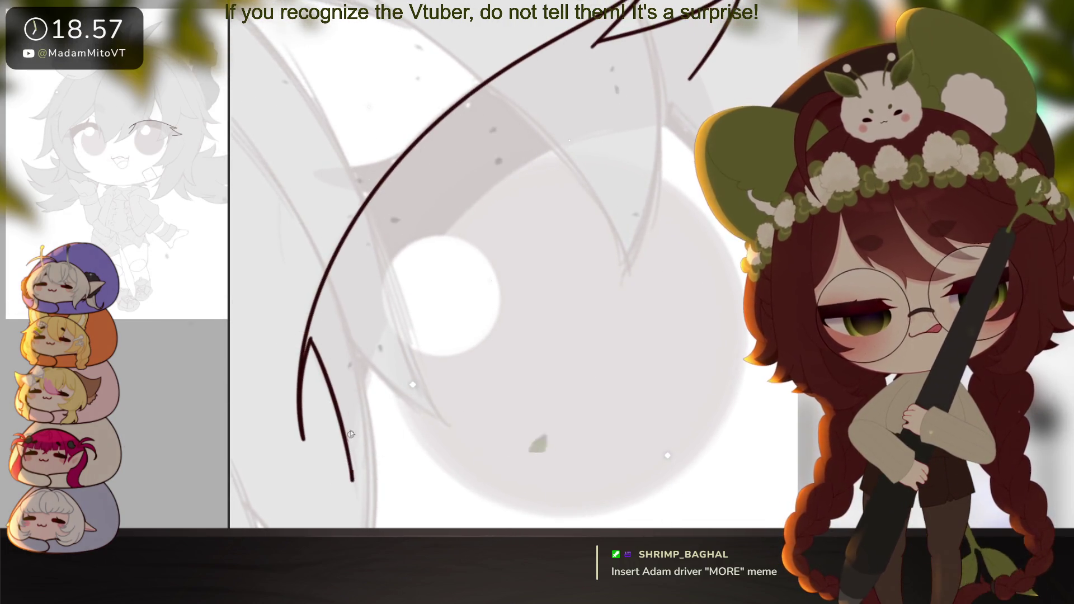
pyautogui.moveTo(597, 135)
pyautogui.mouseDown()
pyautogui.moveTo(468, 207)
pyautogui.moveTo(367, 361)
pyautogui.moveTo(353, 488)
pyautogui.mouseUp()
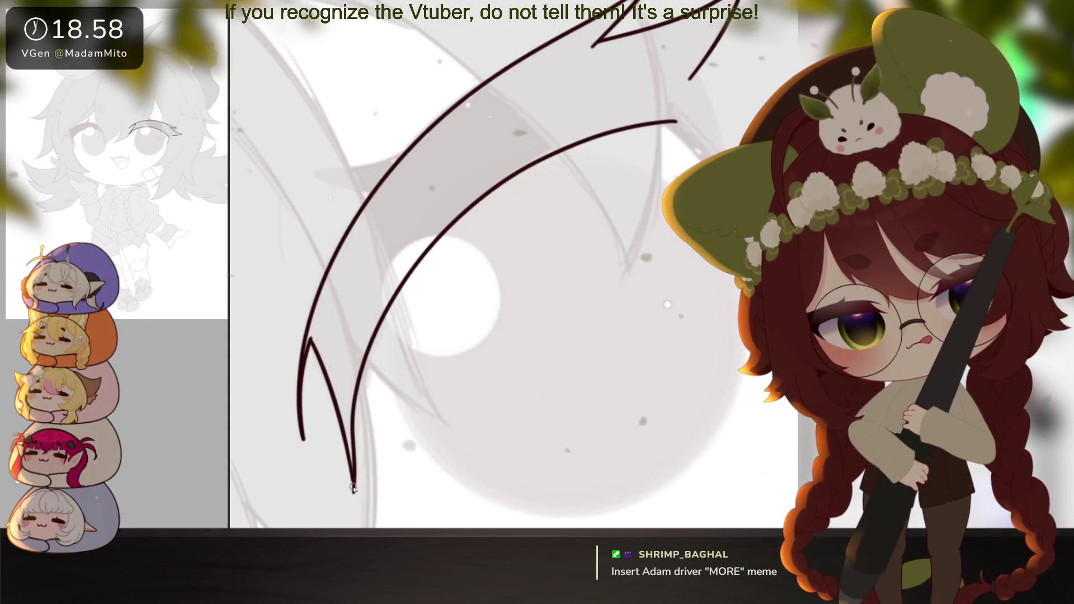
# Draw the lash's outer end as a short flicked tip
pyautogui.press('6')
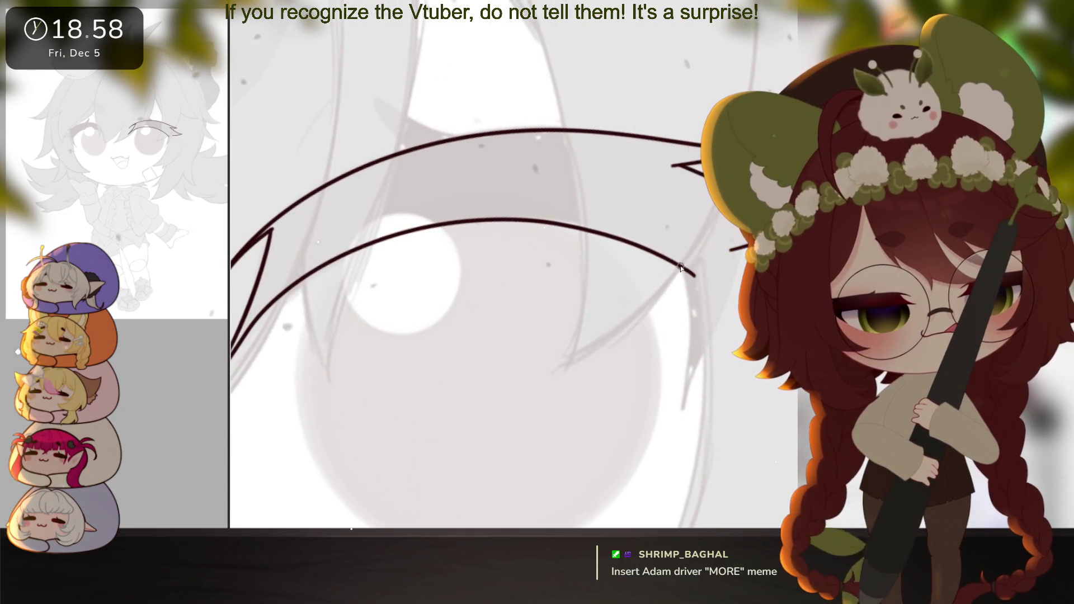
pyautogui.moveTo(679, 269); pyautogui.dragTo(686, 407)
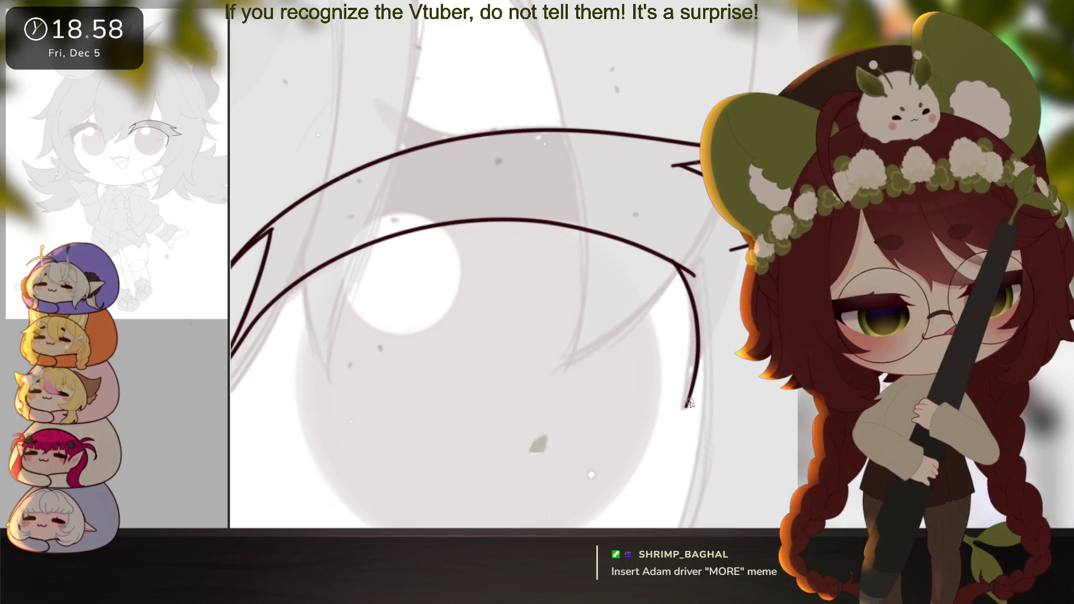
pyautogui.hotkey('ctrl', 'z')
pyautogui.moveTo(679, 270); pyautogui.dragTo(688, 306)
pyautogui.moveTo(680, 270)
pyautogui.mouseDown()
pyautogui.moveTo(689, 413)
pyautogui.moveTo(721, 341)
pyautogui.mouseUp()
pyautogui.moveTo(640, 343); pyautogui.dragTo(558, 278)
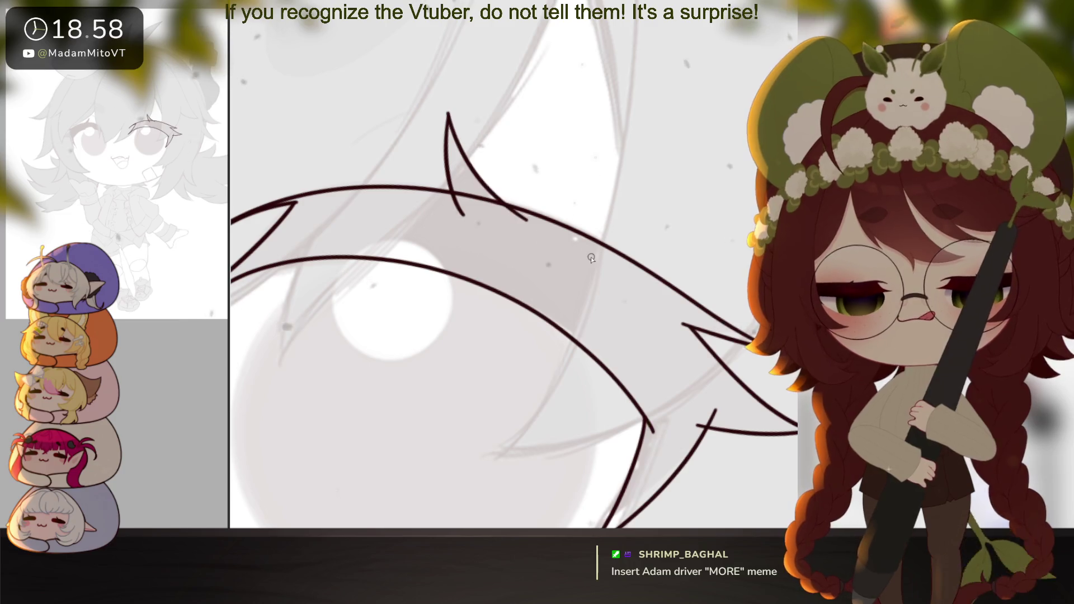
# Fill the eyelash outline solid dark red-brown
pyautogui.click(661, 343)
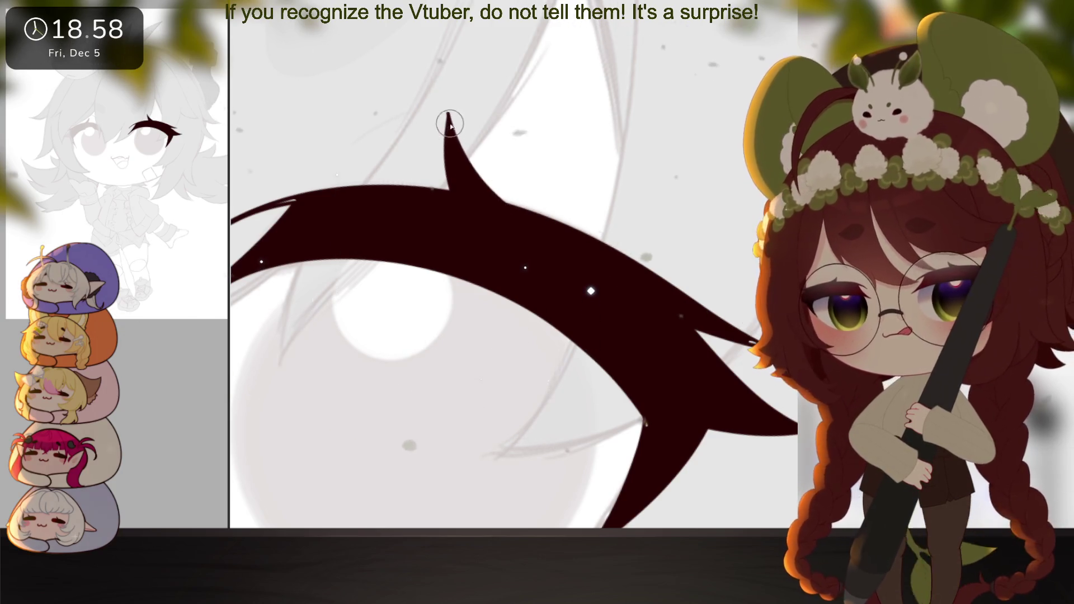
pyautogui.moveTo(461, 184)
pyautogui.mouseDown()
pyautogui.moveTo(642, 245)
pyautogui.moveTo(674, 285)
pyautogui.mouseUp()
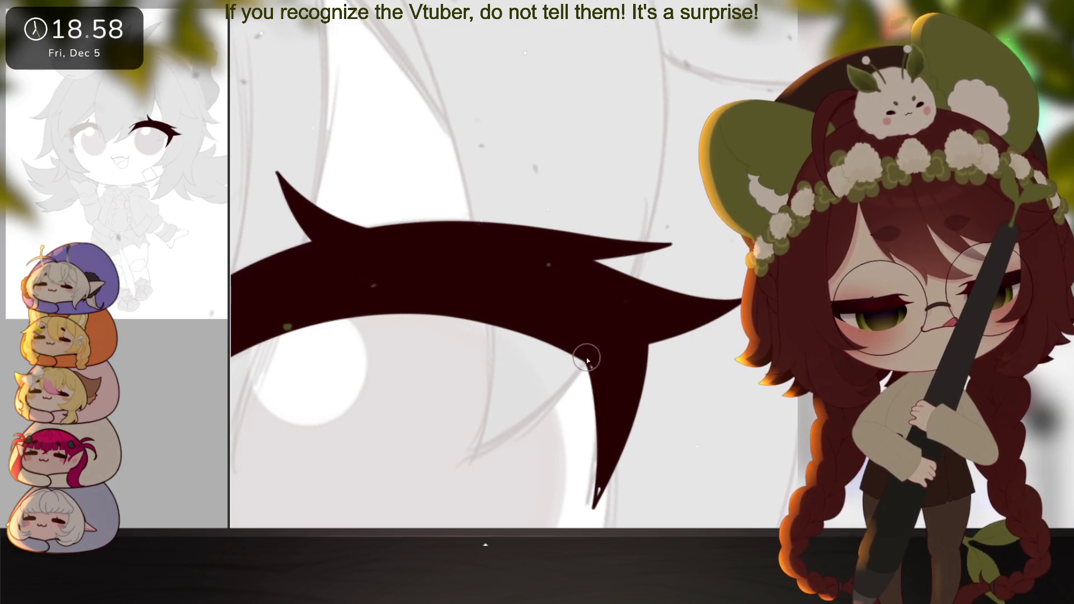
pyautogui.moveTo(537, 444)
pyautogui.mouseDown()
pyautogui.moveTo(495, 359)
pyautogui.moveTo(551, 377)
pyautogui.mouseUp()
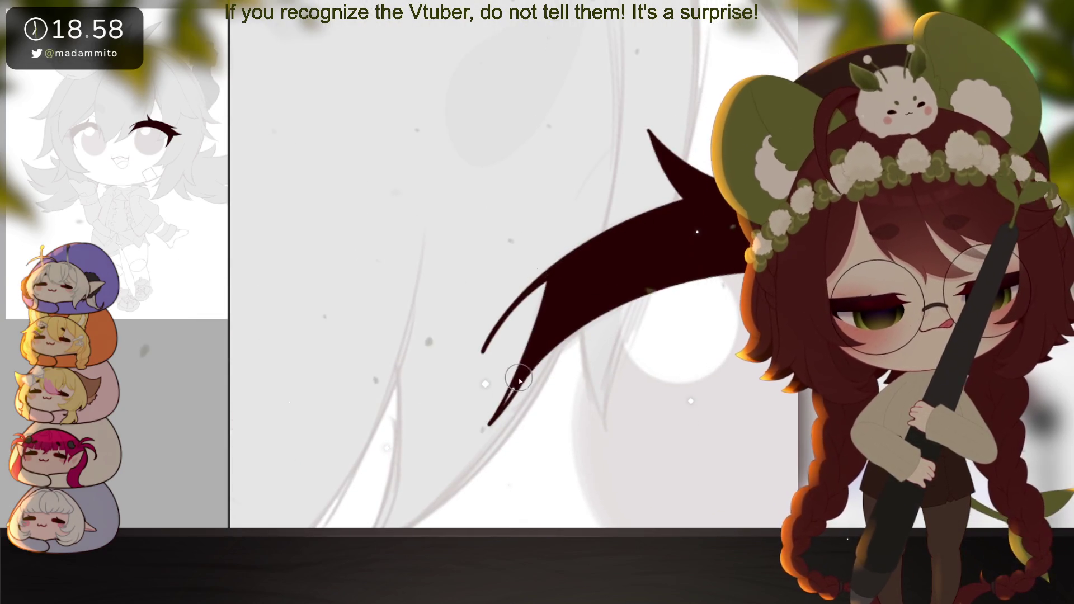
pyautogui.click(596, 371)
pyautogui.moveTo(597, 371); pyautogui.dragTo(689, 276)
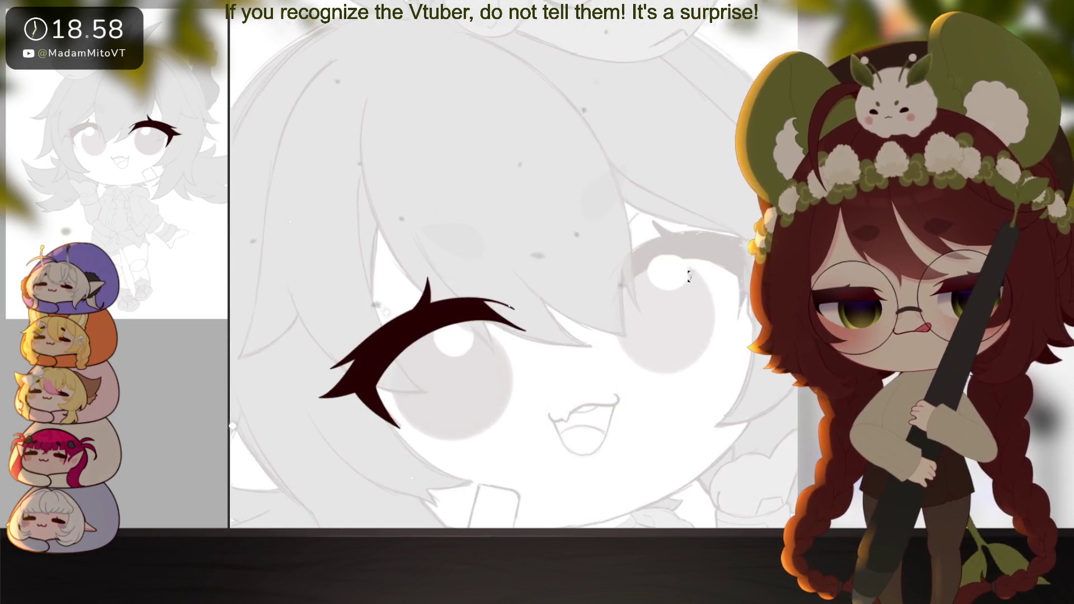
# Draw the long upper lash curve across the second eye and add a small flick at its end
pyautogui.scroll(5, 689, 276)
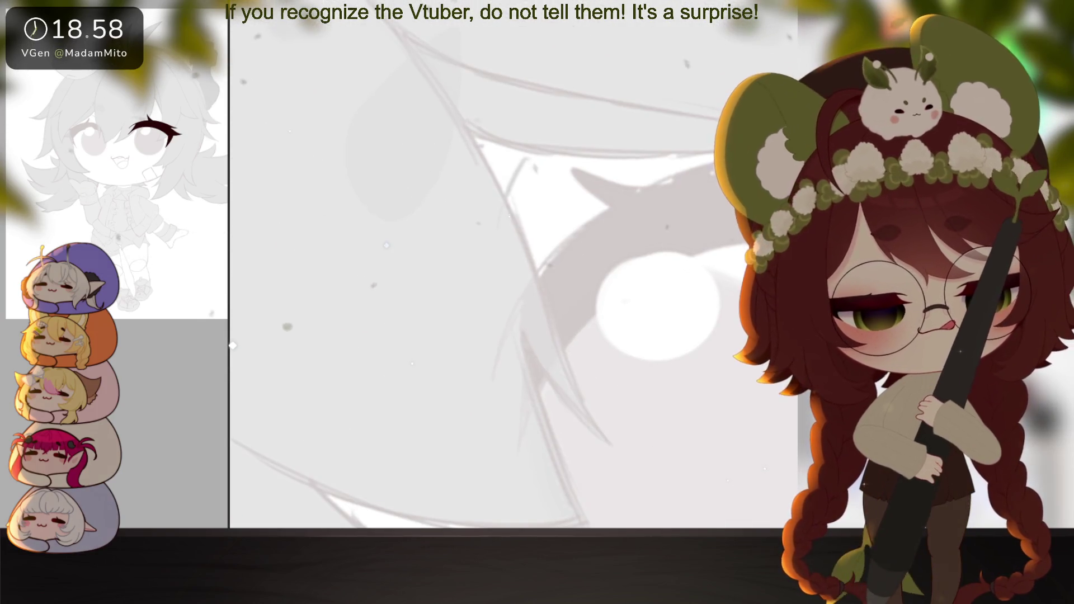
pyautogui.moveTo(593, 403)
pyautogui.mouseDown()
pyautogui.moveTo(507, 301)
pyautogui.moveTo(505, 460)
pyautogui.moveTo(673, 403)
pyautogui.moveTo(512, 402)
pyautogui.moveTo(520, 384)
pyautogui.mouseUp()
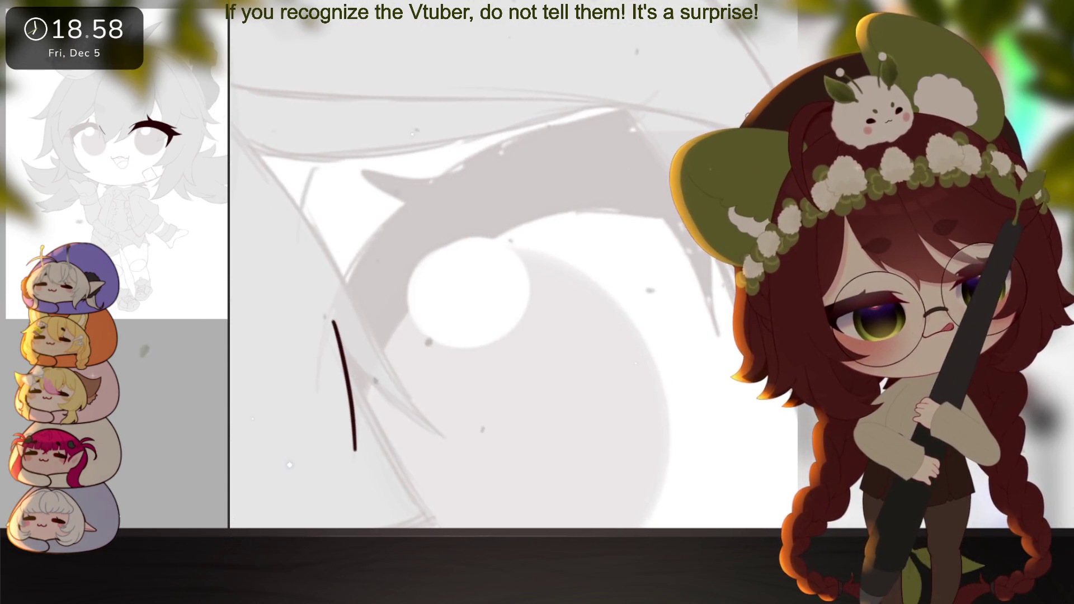
pyautogui.moveTo(333, 320)
pyautogui.mouseDown()
pyautogui.moveTo(323, 346)
pyautogui.moveTo(376, 238)
pyautogui.moveTo(657, 92)
pyautogui.mouseUp()
pyautogui.hotkey('ctrl', 'z')
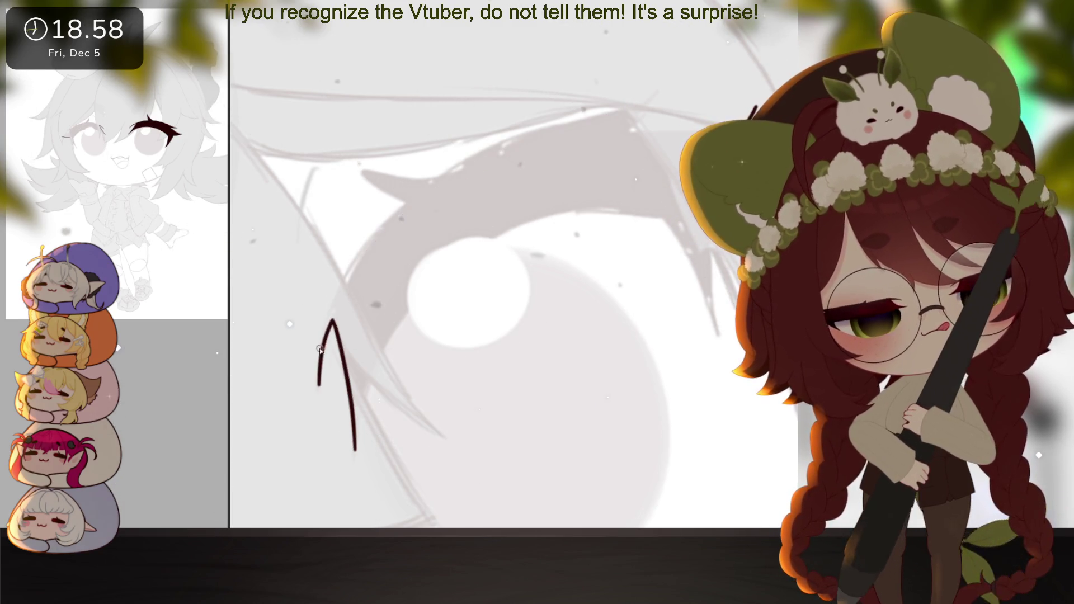
pyautogui.moveTo(331, 320)
pyautogui.mouseDown()
pyautogui.moveTo(487, 144)
pyautogui.moveTo(674, 80)
pyautogui.mouseUp()
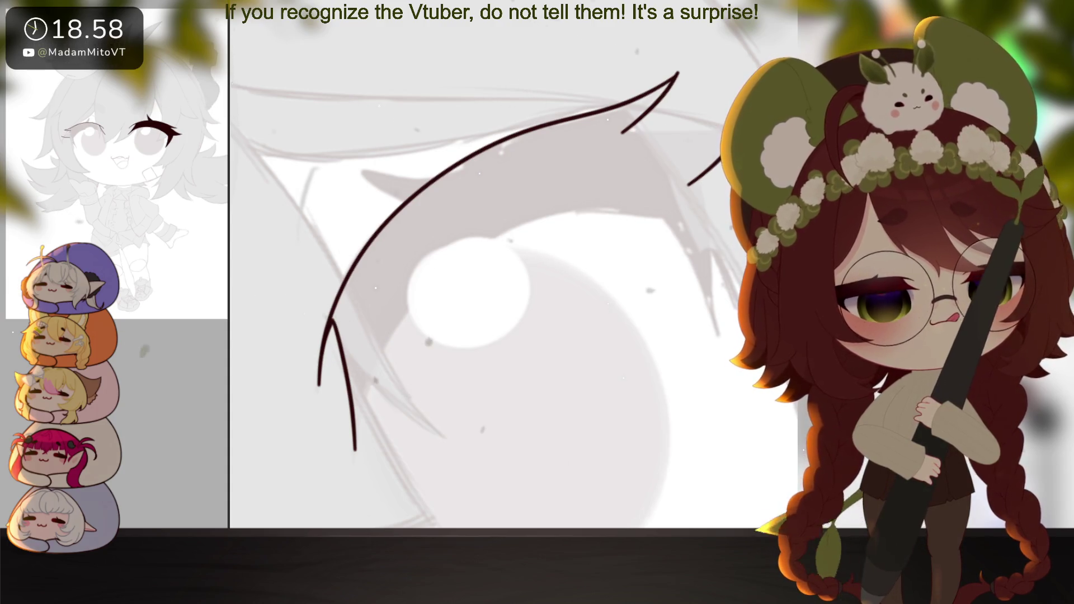
pyautogui.moveTo(677, 185); pyautogui.dragTo(656, 311)
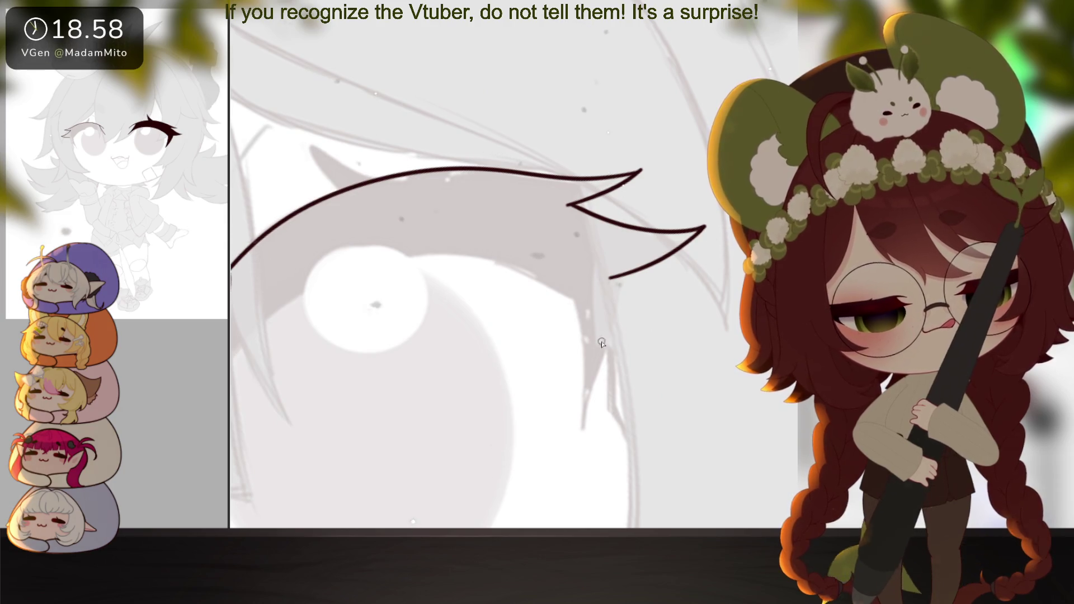
pyautogui.moveTo(575, 300)
pyautogui.mouseDown()
pyautogui.moveTo(430, 476)
pyautogui.moveTo(424, 292)
pyautogui.moveTo(591, 167)
pyautogui.moveTo(702, 258)
pyautogui.moveTo(739, 358)
pyautogui.moveTo(677, 367)
pyautogui.moveTo(686, 307)
pyautogui.mouseUp()
pyautogui.moveTo(361, 431)
pyautogui.mouseDown()
pyautogui.moveTo(637, 351)
pyautogui.moveTo(632, 331)
pyautogui.mouseUp()
pyautogui.scroll(-3, 578, 281)
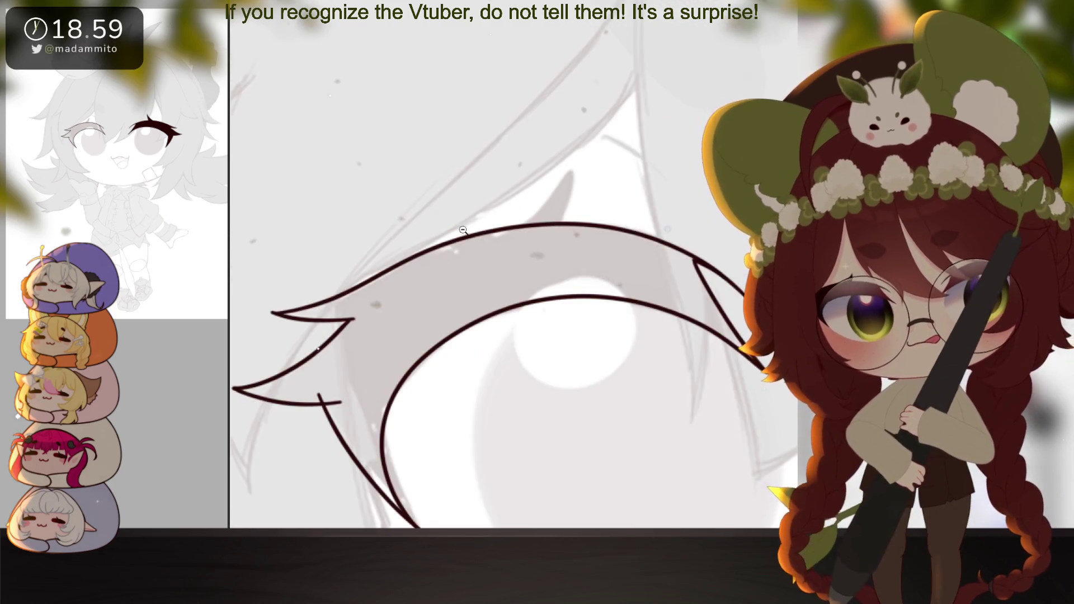
pyautogui.moveTo(578, 282); pyautogui.dragTo(578, 282)
pyautogui.scroll(4, 578, 281)
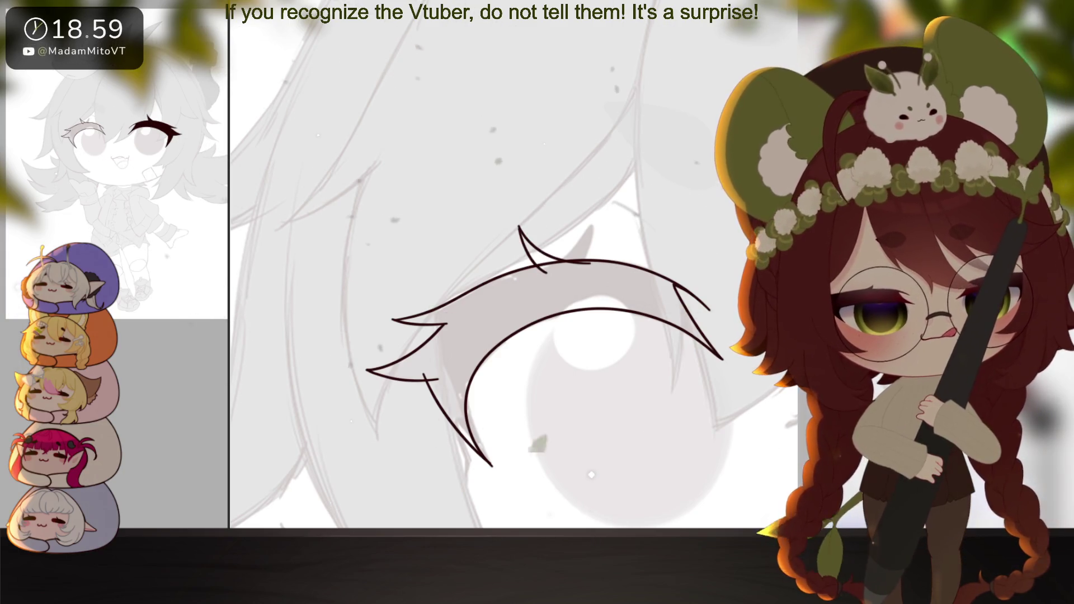
# Fill the second lash outline solid dark maroon
pyautogui.click(559, 267)
pyautogui.scroll(3, 473, 459)
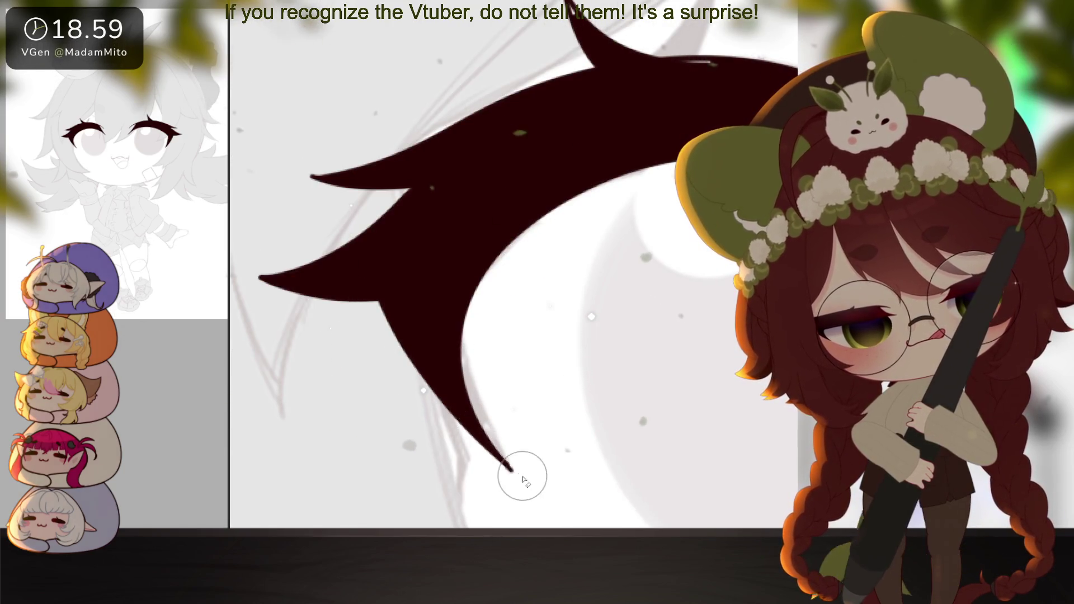
pyautogui.moveTo(543, 388)
pyautogui.mouseDown()
pyautogui.moveTo(618, 377)
pyautogui.moveTo(698, 394)
pyautogui.mouseUp()
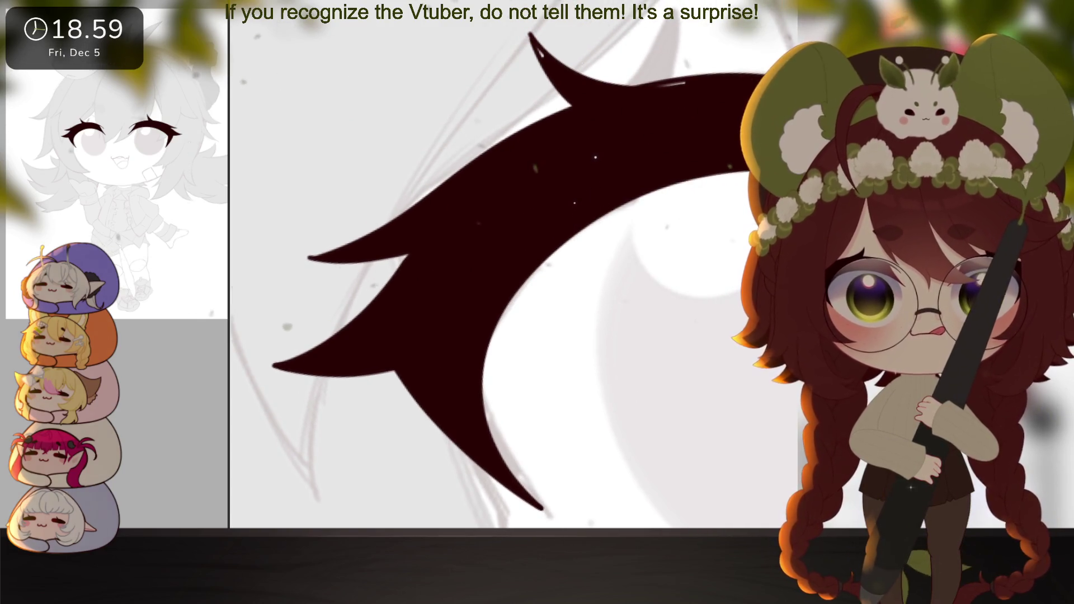
pyautogui.moveTo(538, 59); pyautogui.dragTo(516, 174)
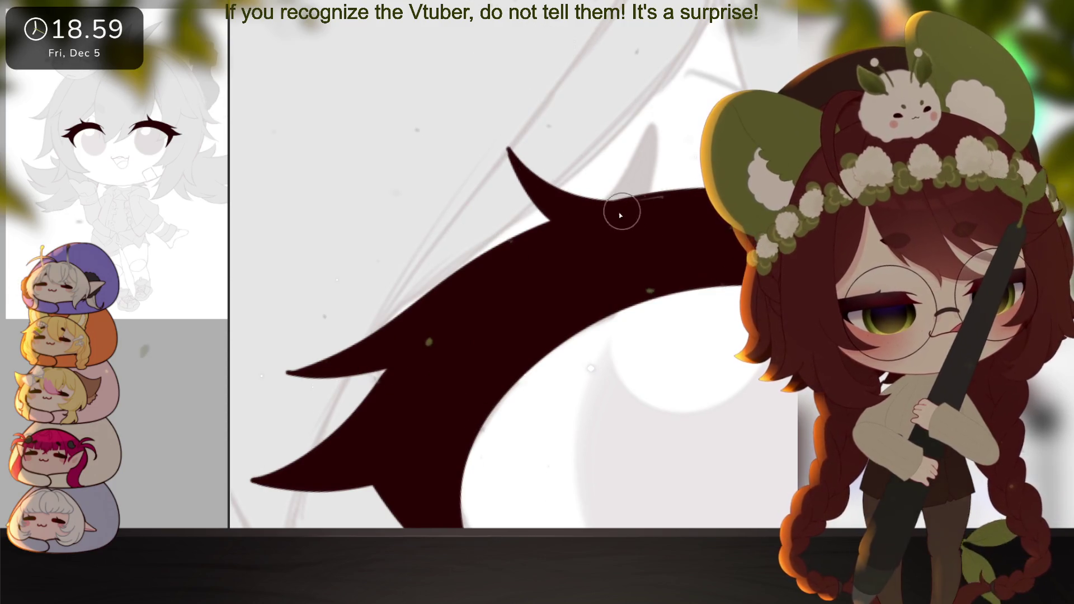
pyautogui.moveTo(695, 228); pyautogui.dragTo(570, 358)
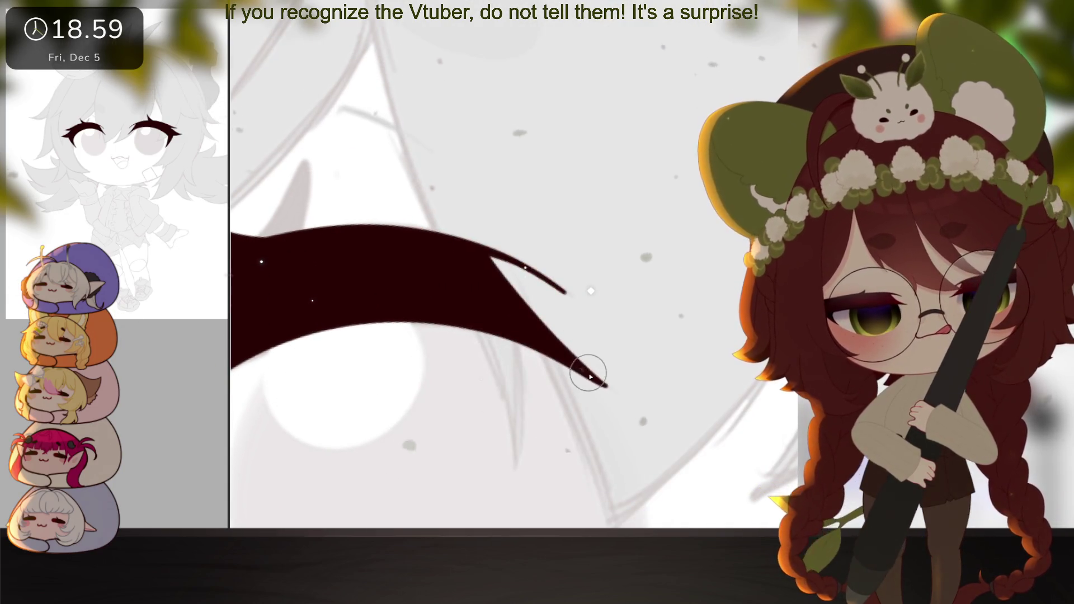
pyautogui.moveTo(628, 377)
pyautogui.mouseDown()
pyautogui.moveTo(668, 437)
pyautogui.moveTo(688, 408)
pyautogui.moveTo(739, 414)
pyautogui.mouseUp()
pyautogui.moveTo(629, 425); pyautogui.dragTo(607, 459)
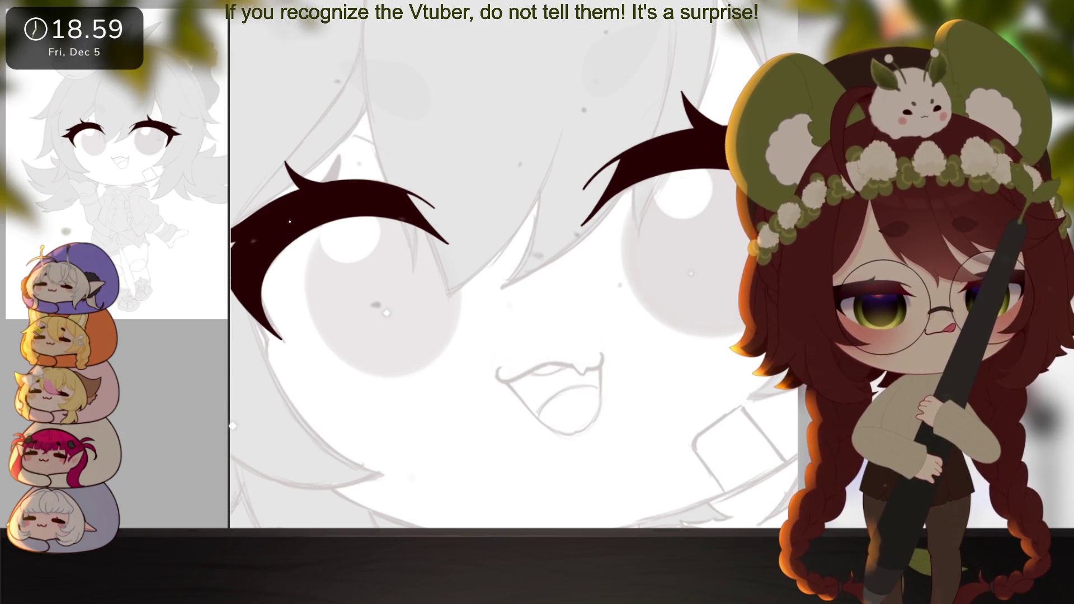
pyautogui.moveTo(731, 385); pyautogui.dragTo(622, 405)
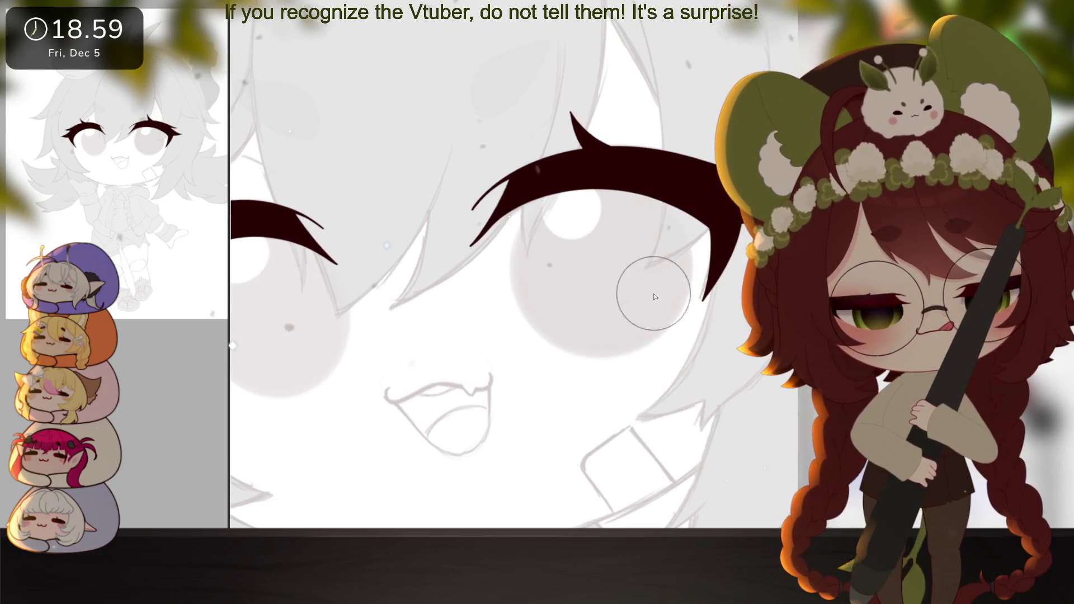
# Paint a dark round iris in the right eye with a large brush
pyautogui.press(']')
pyautogui.press(']')
pyautogui.press(']')
pyautogui.moveTo(607, 274)
pyautogui.mouseDown()
pyautogui.moveTo(597, 276)
pyautogui.moveTo(603, 267)
pyautogui.mouseUp()
pyautogui.hotkey('ctrl', 'z')
pyautogui.press('[')
pyautogui.press('[')
pyautogui.press('[')
pyautogui.hotkey('ctrl', 'z')
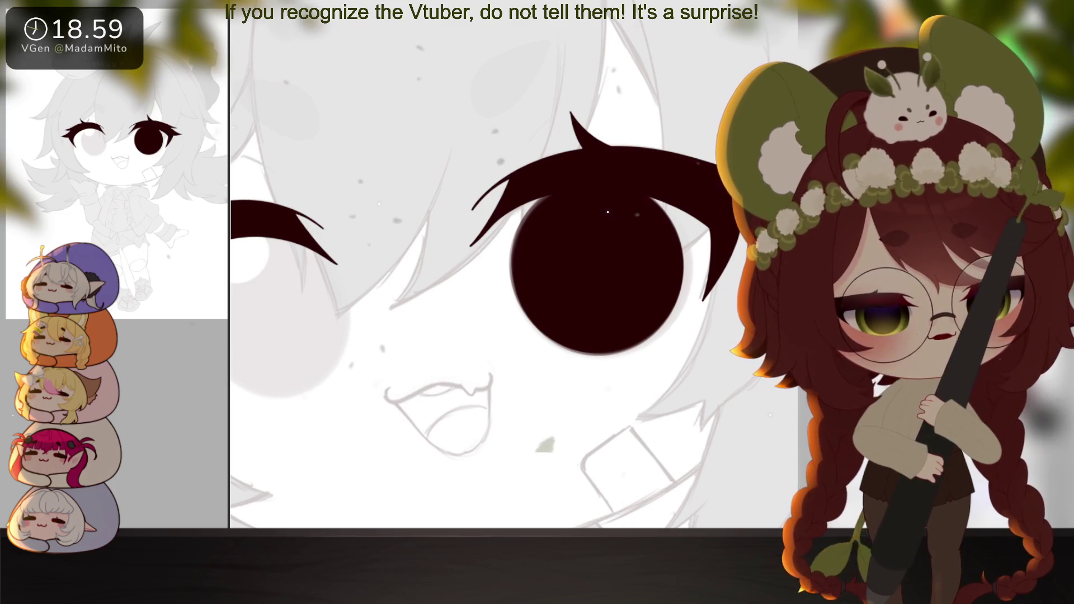
# Copy the iris into the left eye, narrowing, skewing and shortening it to fit
pyautogui.hotkey('ctrl', 't')
pyautogui.moveTo(662, 202); pyautogui.dragTo(663, 202)
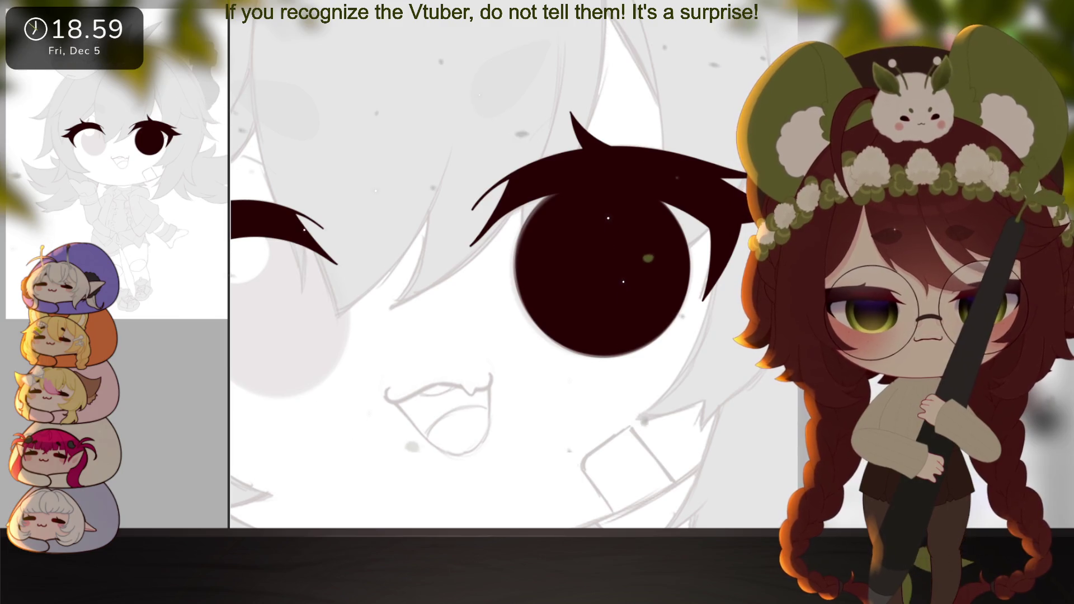
pyautogui.moveTo(650, 310)
pyautogui.mouseDown()
pyautogui.moveTo(720, 309)
pyautogui.moveTo(391, 291)
pyautogui.moveTo(323, 327)
pyautogui.mouseUp()
pyautogui.moveTo(249, 309); pyautogui.dragTo(287, 292)
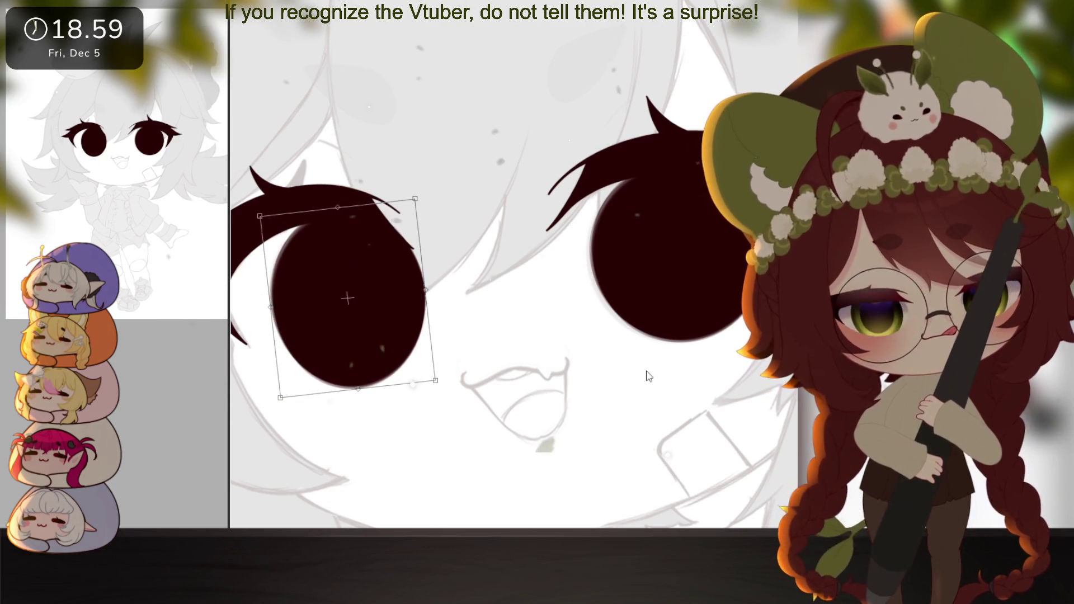
pyautogui.moveTo(339, 207)
pyautogui.mouseDown()
pyautogui.moveTo(319, 210)
pyautogui.moveTo(330, 209)
pyautogui.mouseUp()
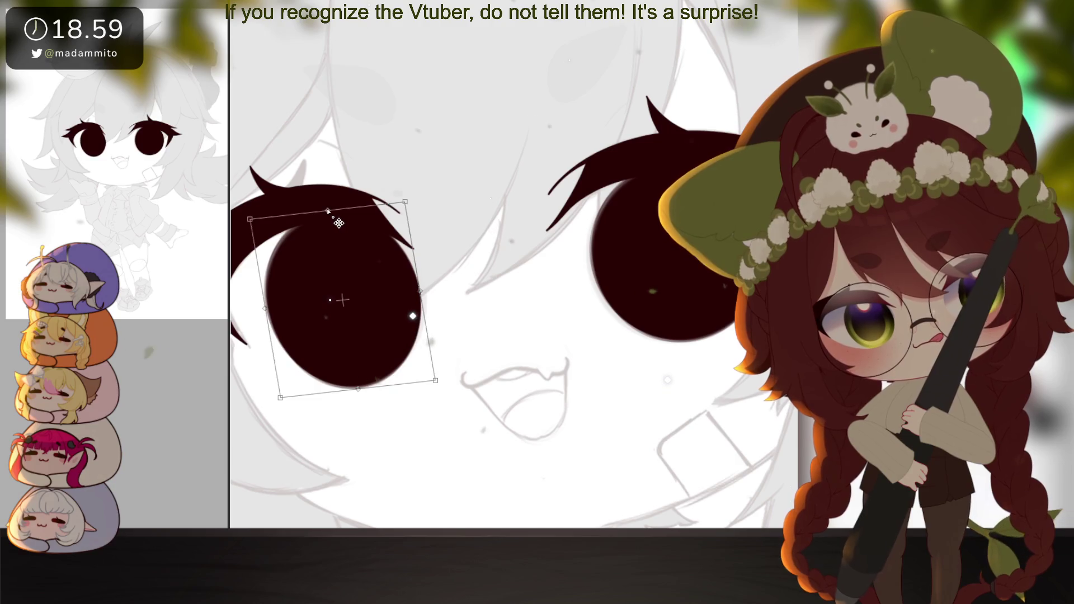
pyautogui.moveTo(358, 390); pyautogui.dragTo(359, 386)
pyautogui.scroll(-3, 375, 388)
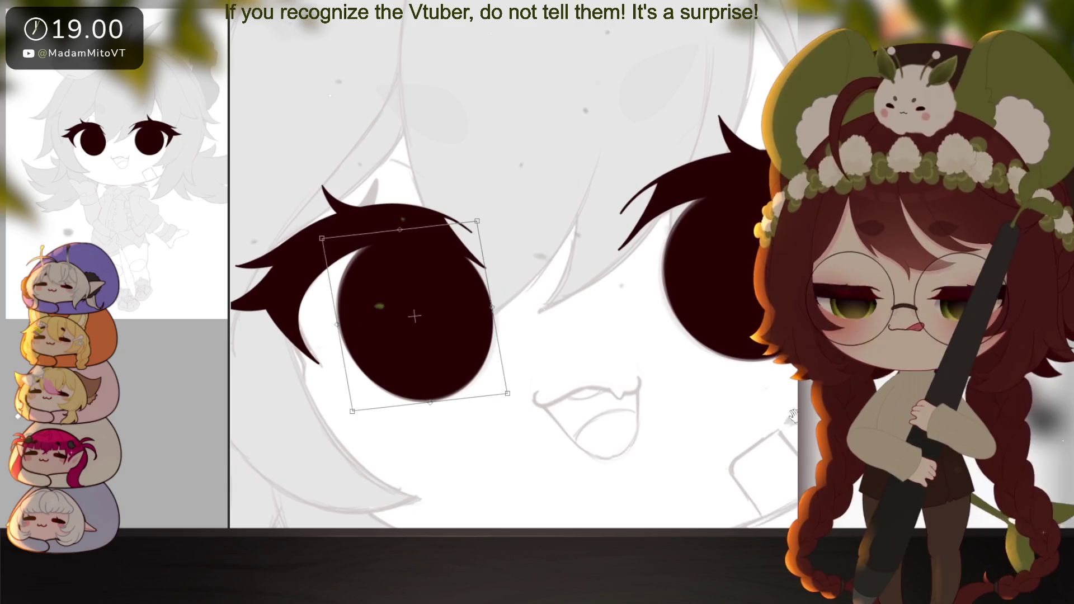
pyautogui.press('Return')
pyautogui.scroll(-2, 662, 421)
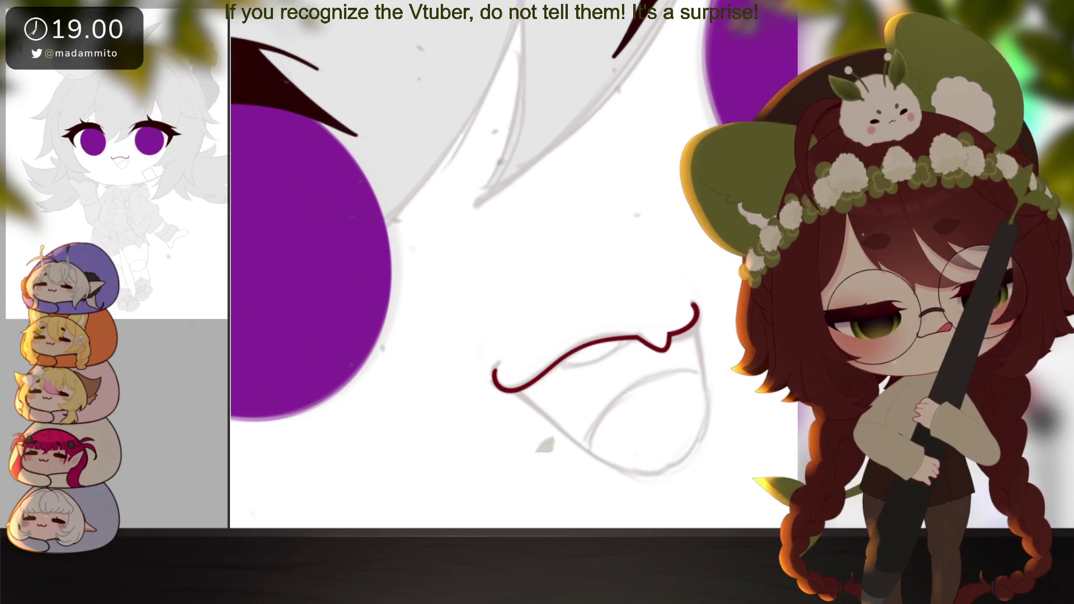
# Draw the mouth's lower outline in dark red and close it up to the right corner
pyautogui.moveTo(463, 334)
pyautogui.mouseDown()
pyautogui.moveTo(507, 403)
pyautogui.moveTo(582, 445)
pyautogui.moveTo(638, 385)
pyautogui.moveTo(652, 313)
pyautogui.mouseUp()
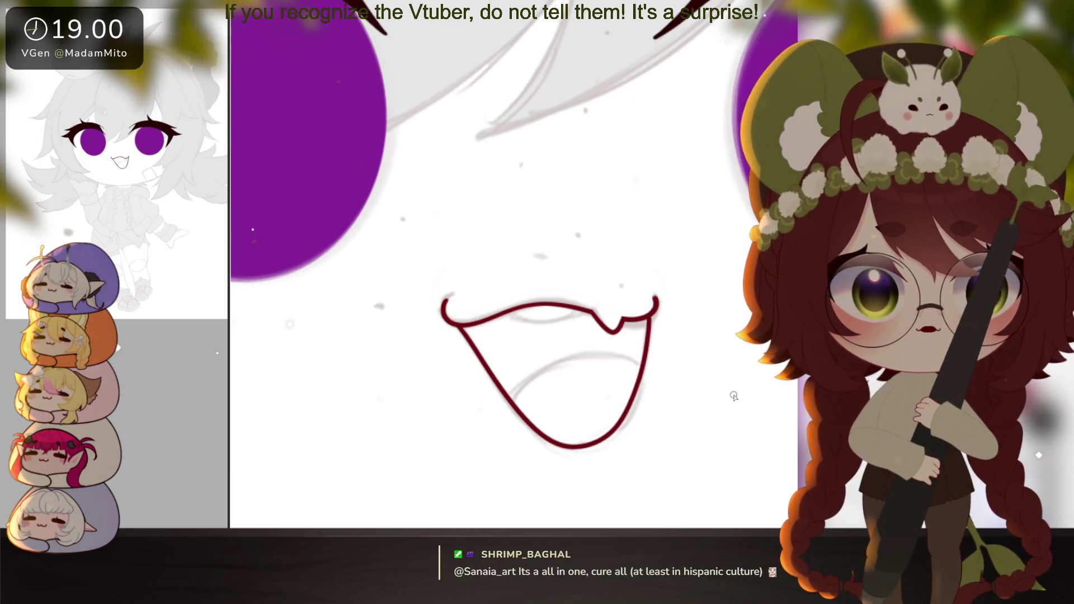
pyautogui.hotkey('ctrl', 'z')
pyautogui.moveTo(457, 329)
pyautogui.mouseDown()
pyautogui.moveTo(545, 440)
pyautogui.moveTo(645, 356)
pyautogui.moveTo(653, 313)
pyautogui.mouseUp()
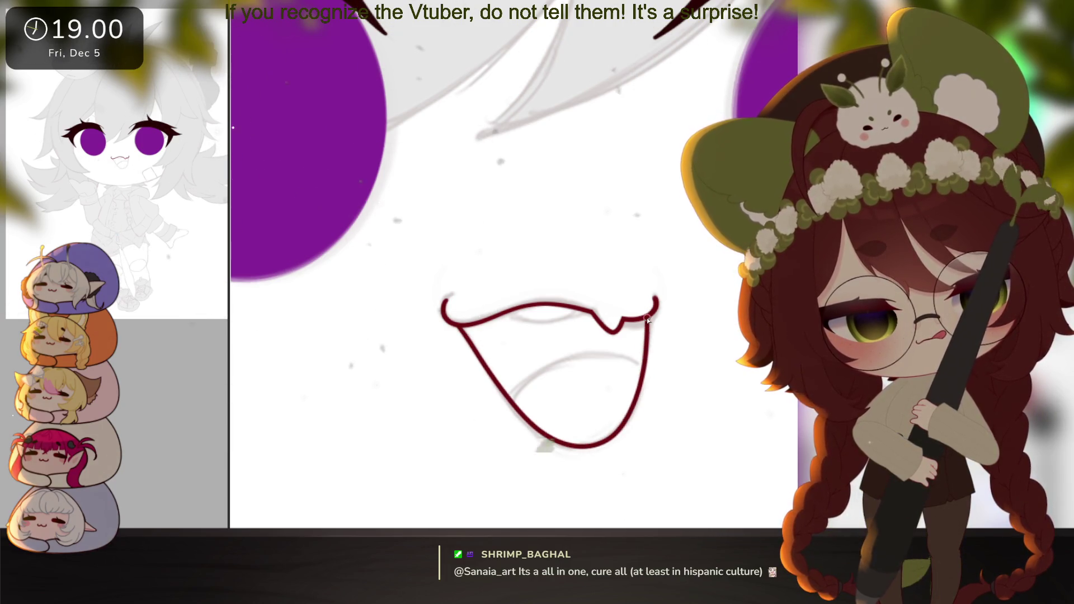
pyautogui.moveTo(699, 400); pyautogui.dragTo(693, 432)
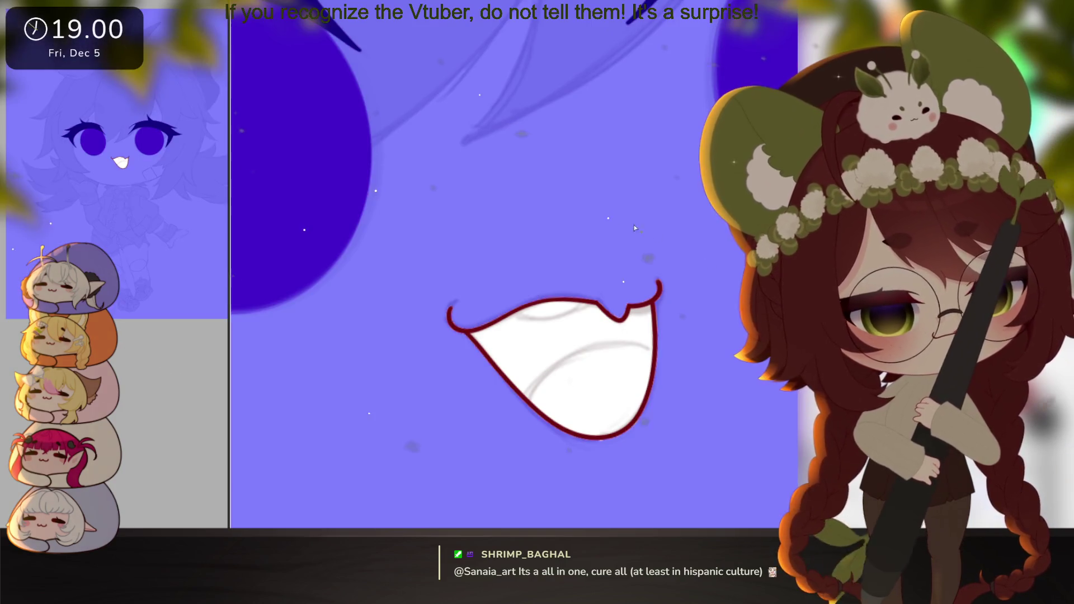
# Fill the inside of the mouth outline with red
pyautogui.click(305, 251)
pyautogui.hotkey('ctrl', 'z')
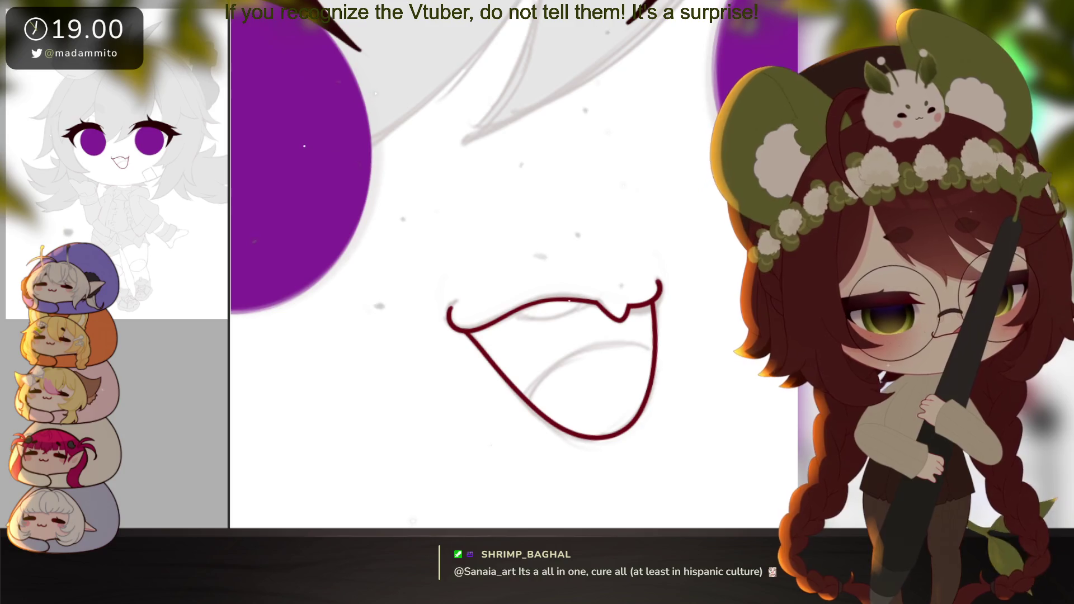
pyautogui.click(708, 270)
pyautogui.hotkey('ctrl', 'z')
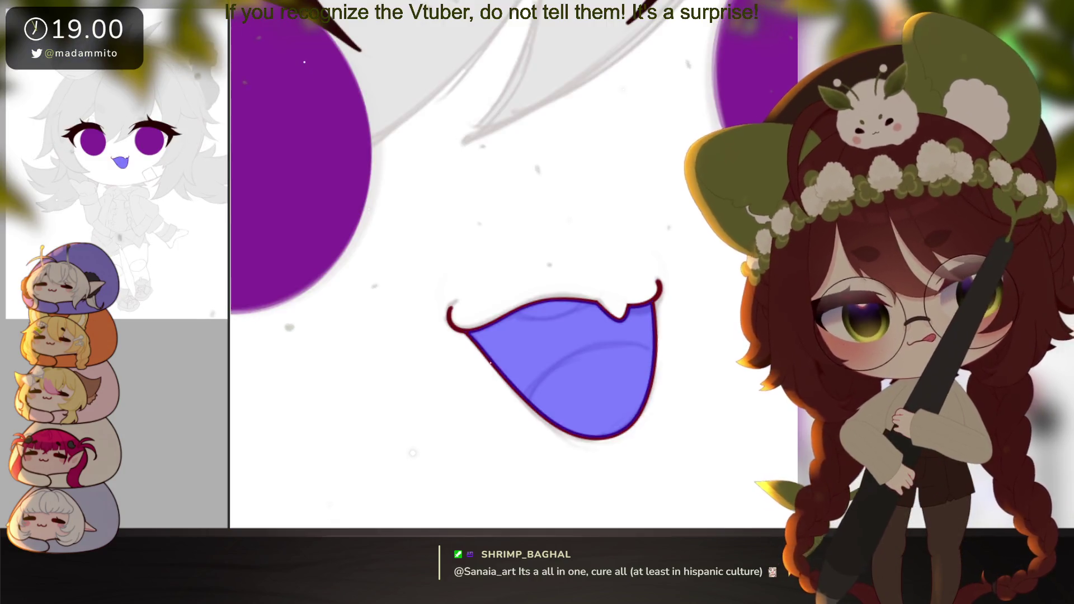
pyautogui.click(560, 369)
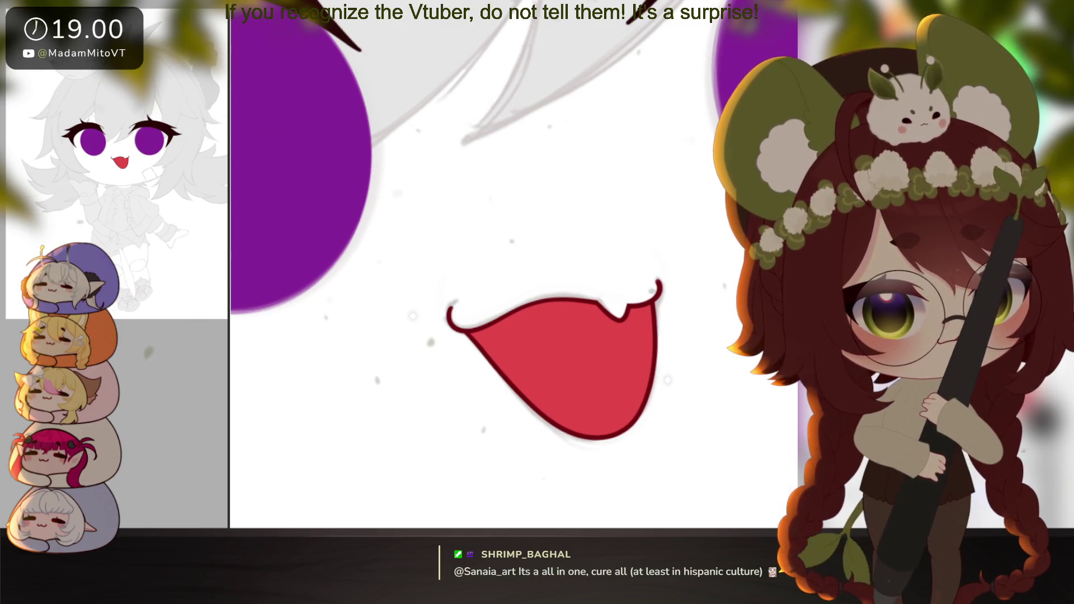
# Airbrush a lighter pink tongue, add a white patch under the upper lip, and soften the edges
pyautogui.press('[')
pyautogui.press('[')
pyautogui.press('[')
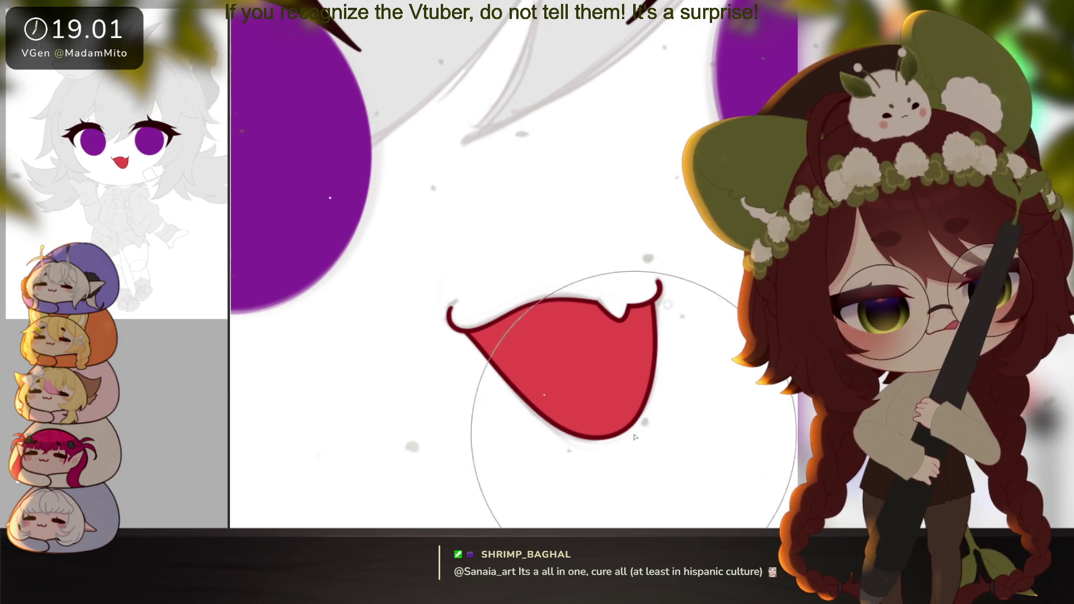
pyautogui.moveTo(574, 407)
pyautogui.mouseDown()
pyautogui.moveTo(606, 414)
pyautogui.moveTo(619, 439)
pyautogui.mouseUp()
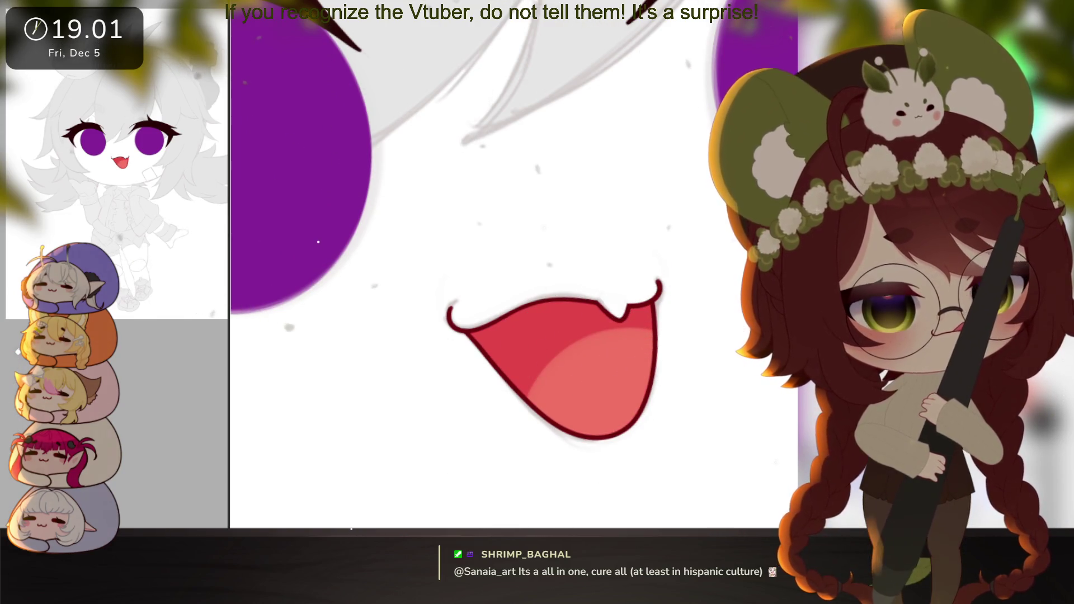
pyautogui.click(559, 267)
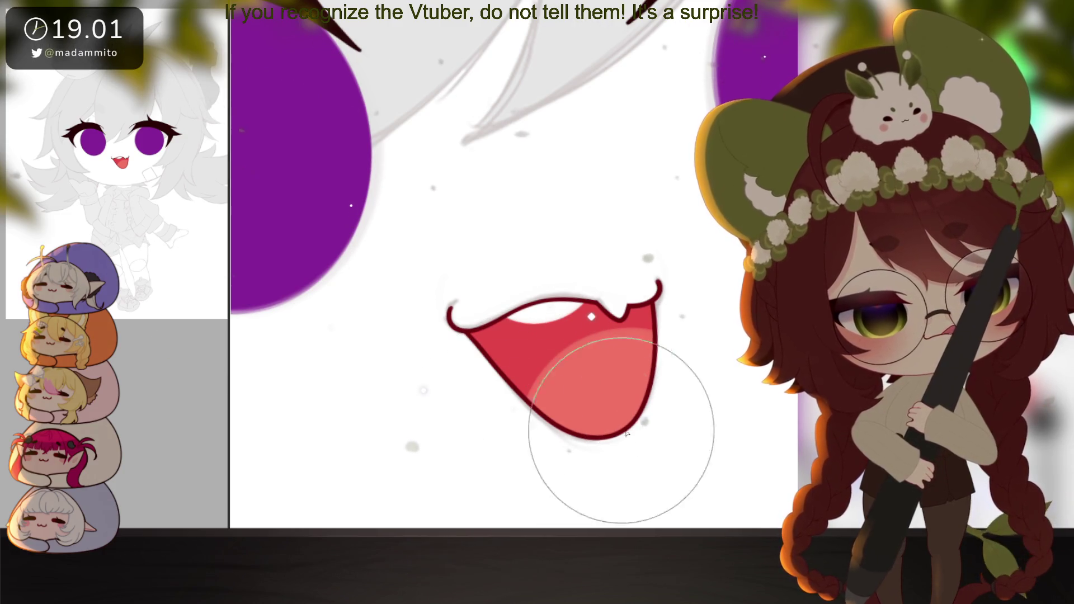
pyautogui.moveTo(580, 454)
pyautogui.mouseDown()
pyautogui.moveTo(523, 438)
pyautogui.moveTo(571, 401)
pyautogui.moveTo(506, 371)
pyautogui.moveTo(472, 373)
pyautogui.moveTo(487, 358)
pyautogui.moveTo(480, 348)
pyautogui.mouseUp()
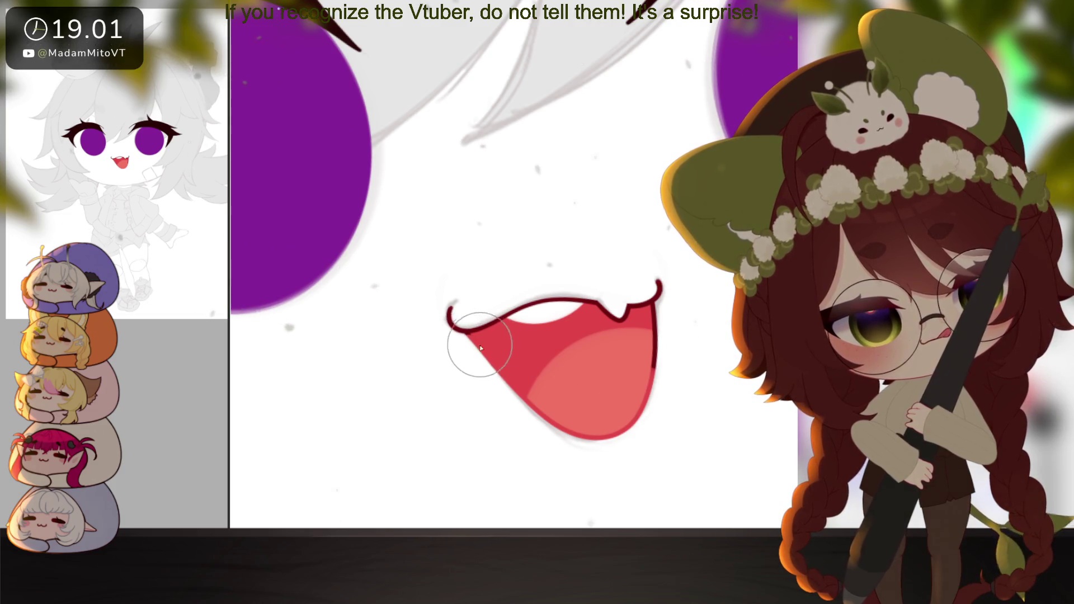
pyautogui.moveTo(647, 353); pyautogui.dragTo(649, 318)
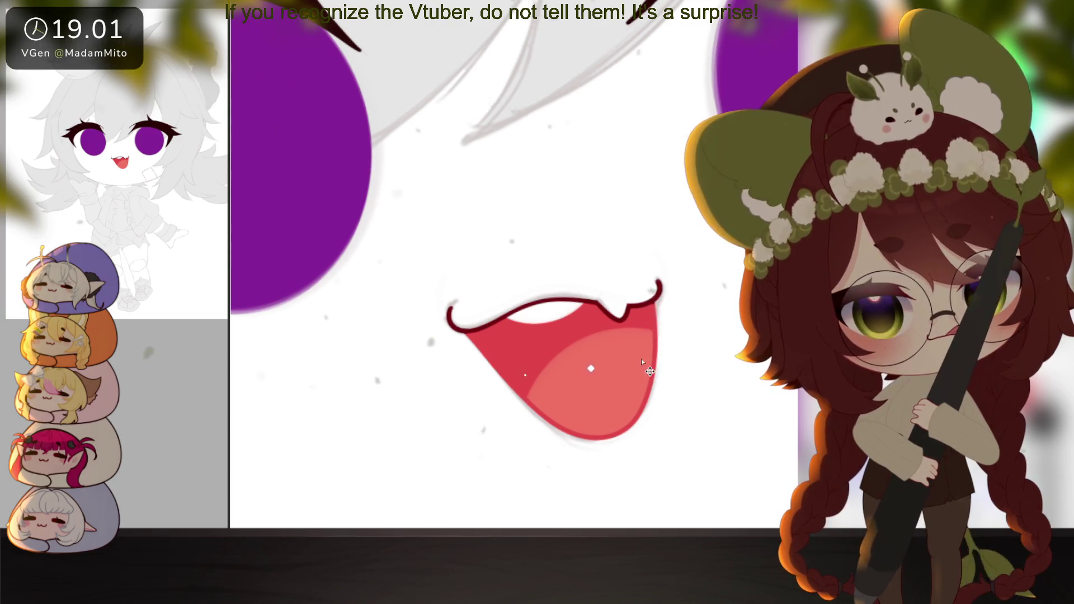
pyautogui.scroll(-5, 649, 371)
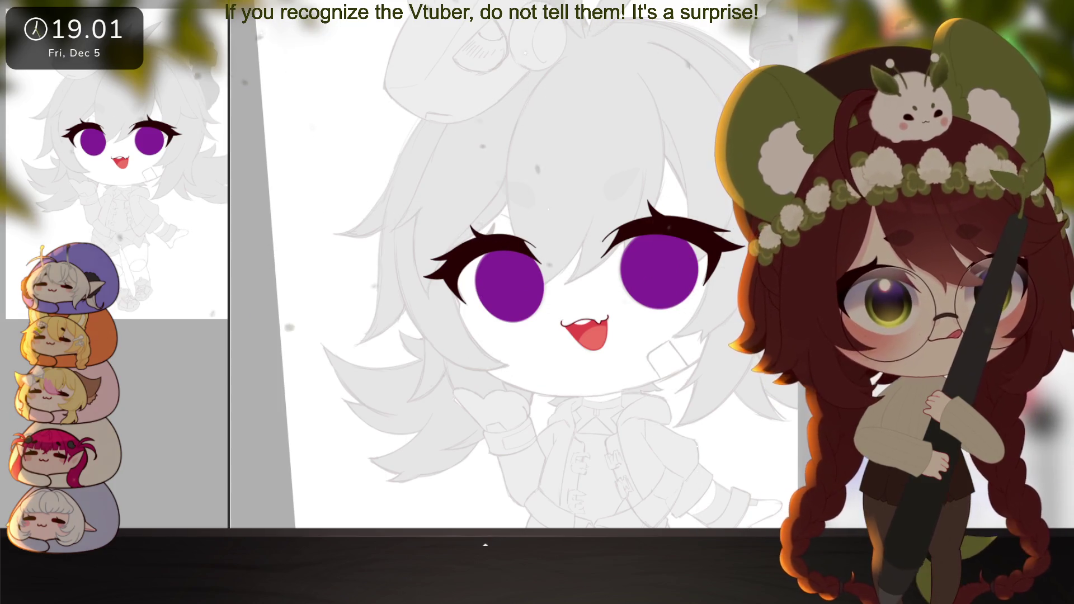
pyautogui.moveTo(691, 280); pyautogui.dragTo(697, 460)
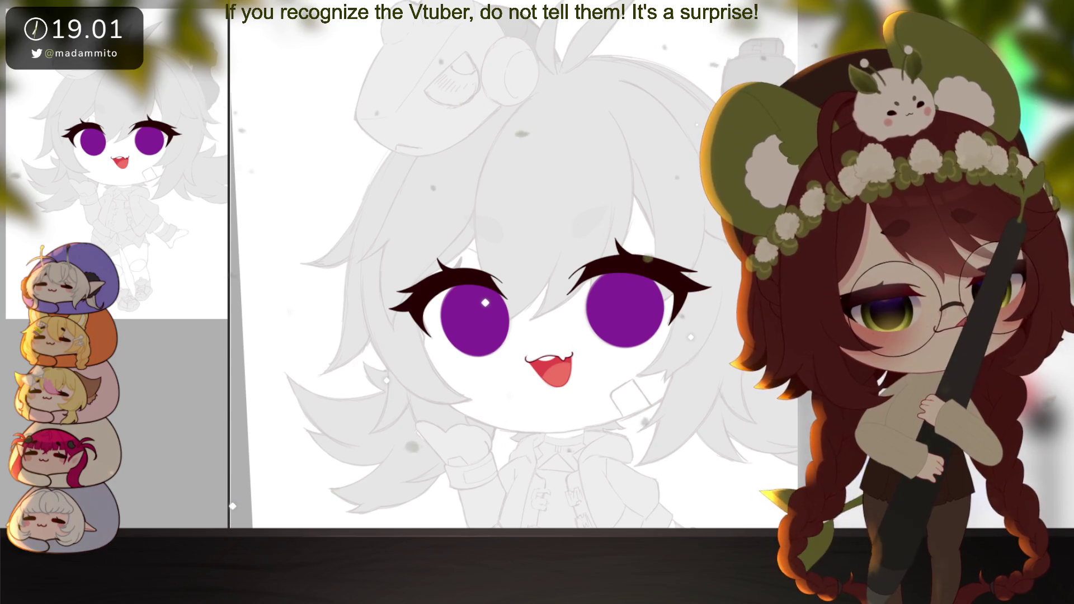
# Airbrush deep red over the inner upper lashes of both eyes, deepening the right one
pyautogui.scroll(5, 565, 313)
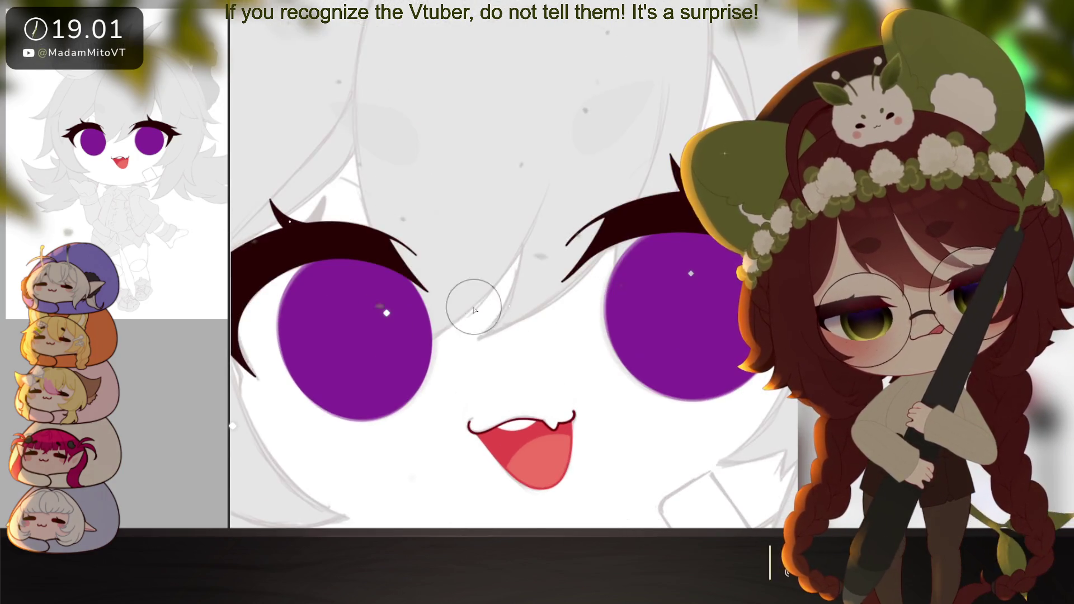
pyautogui.scroll(-2, 553, 331)
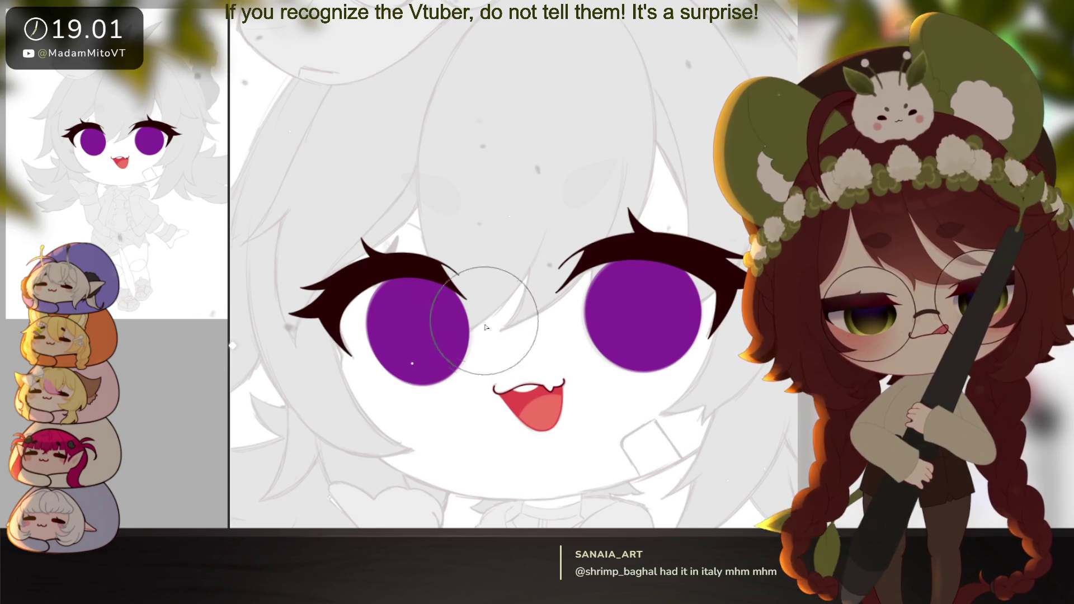
pyautogui.moveTo(522, 334)
pyautogui.mouseDown()
pyautogui.moveTo(431, 264)
pyautogui.moveTo(525, 267)
pyautogui.mouseUp()
pyautogui.moveTo(515, 224)
pyautogui.mouseDown()
pyautogui.moveTo(569, 291)
pyautogui.moveTo(582, 268)
pyautogui.mouseUp()
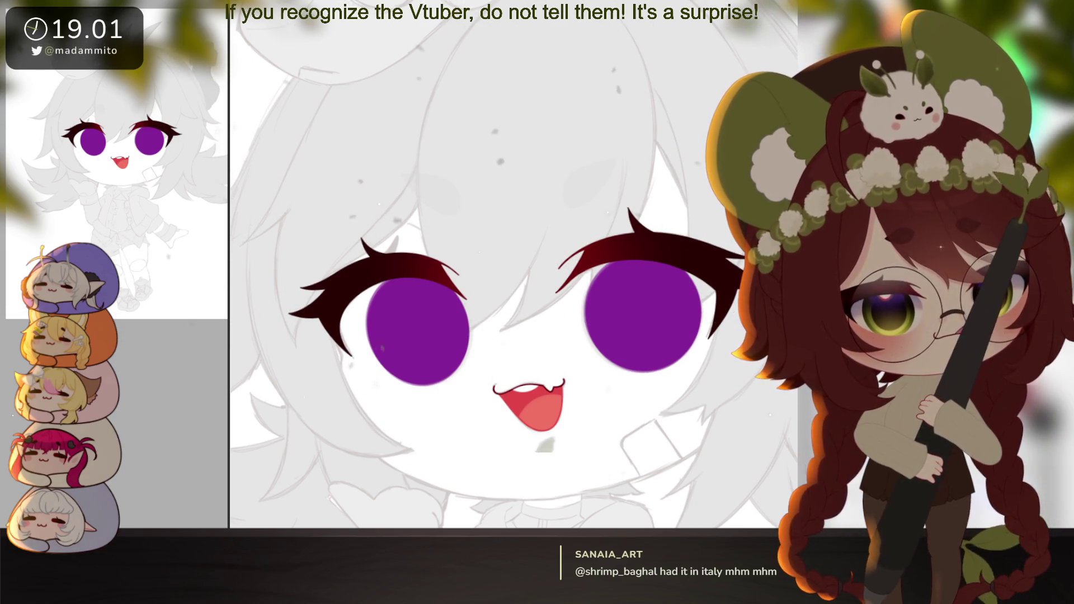
pyautogui.moveTo(479, 311); pyautogui.dragTo(571, 323)
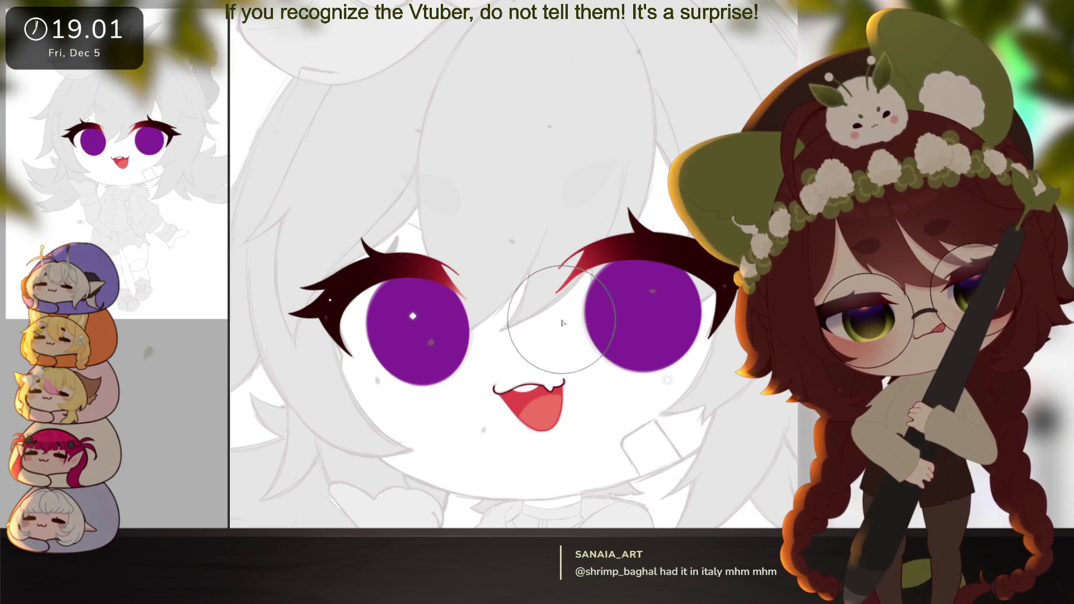
# With a smaller brush, add reddish shading along the left eyelash's inner edge
pyautogui.press('[')
pyautogui.press('[')
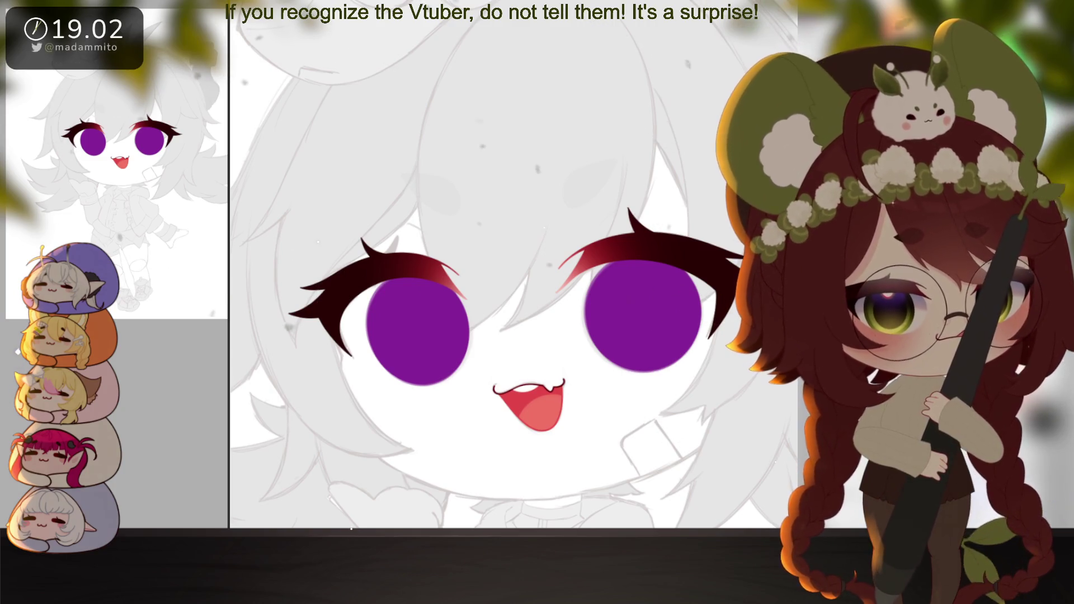
pyautogui.moveTo(615, 364)
pyautogui.mouseDown()
pyautogui.moveTo(632, 344)
pyautogui.moveTo(612, 420)
pyautogui.mouseUp()
pyautogui.click(632, 345)
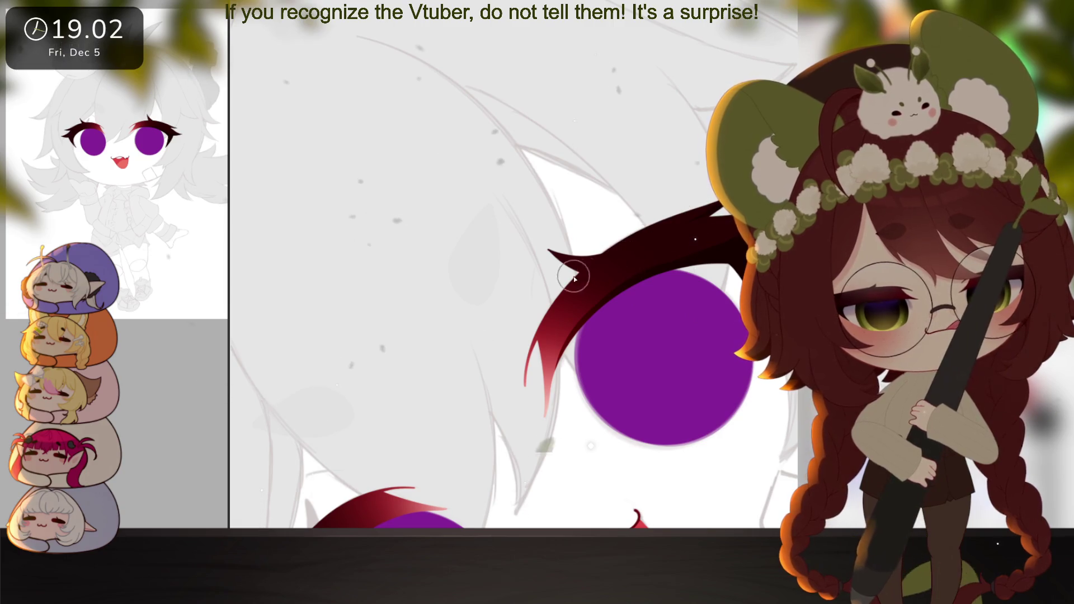
pyautogui.scroll(-5, 629, 252)
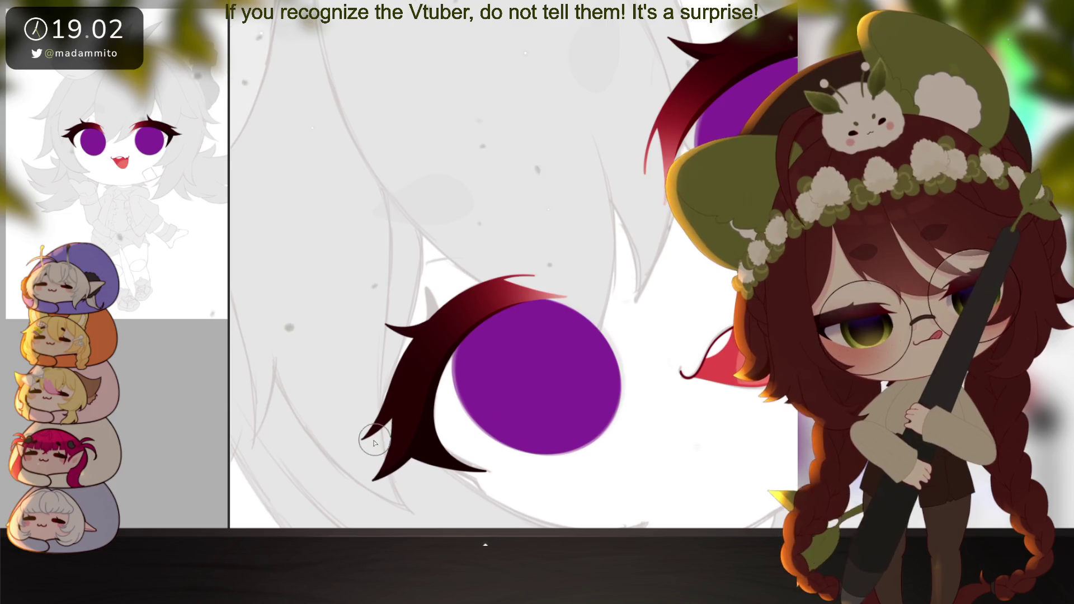
pyautogui.moveTo(444, 324); pyautogui.dragTo(411, 253)
pyautogui.hotkey('ctrl', '0')
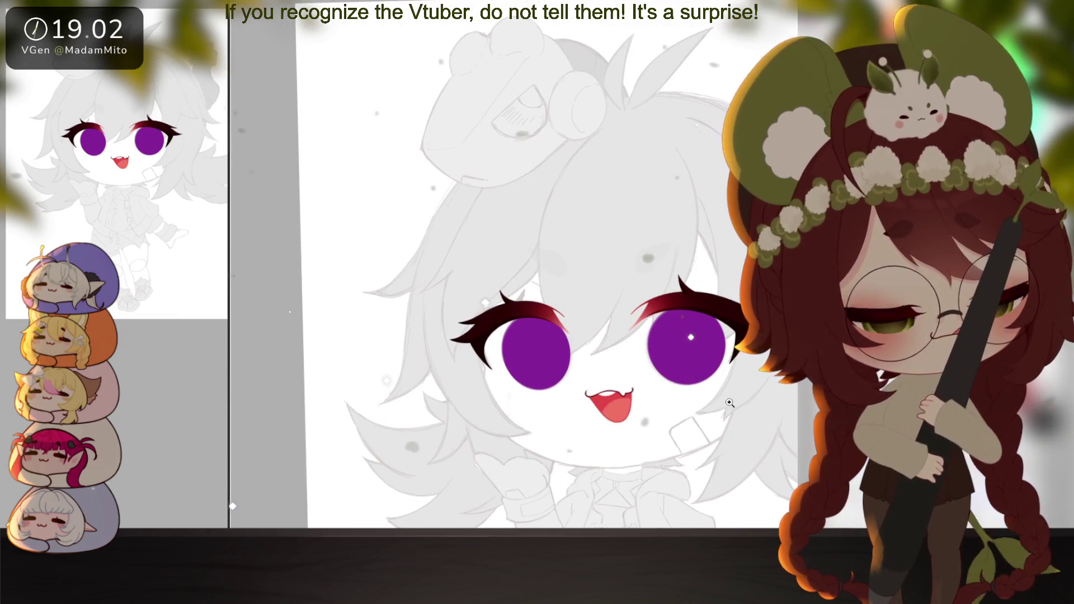
pyautogui.scroll(2, 722, 402)
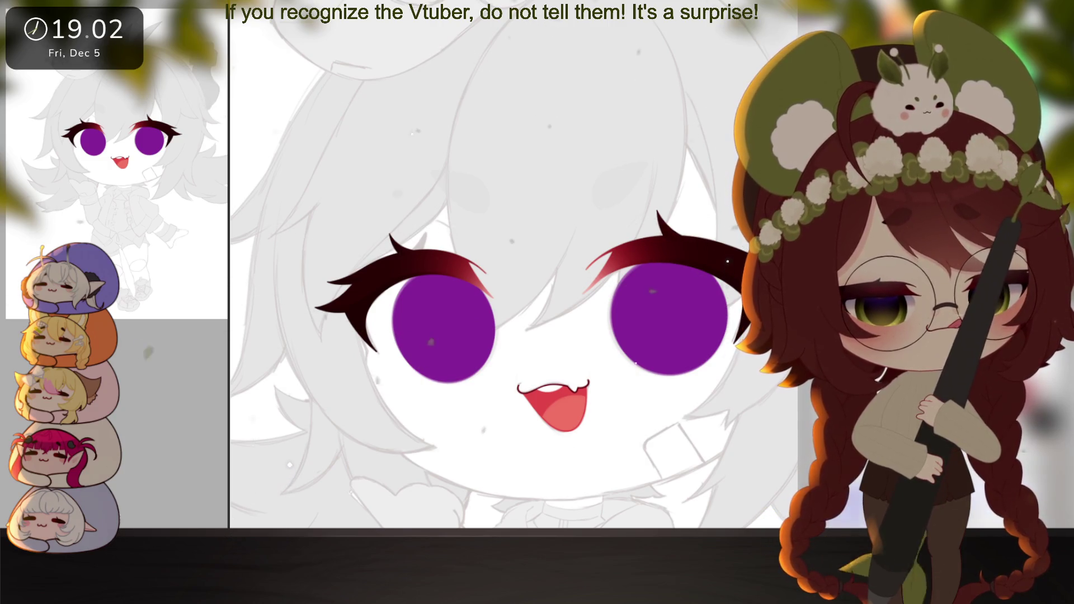
pyautogui.scroll(2, 652, 336)
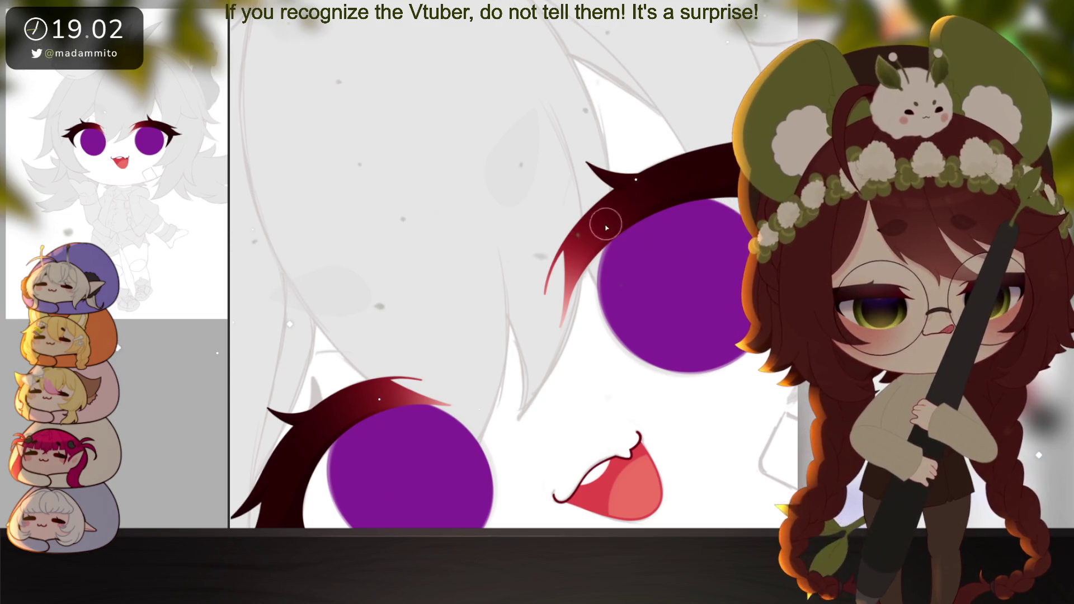
pyautogui.moveTo(526, 348); pyautogui.dragTo(670, 245)
pyautogui.moveTo(502, 290)
pyautogui.mouseDown()
pyautogui.moveTo(436, 372)
pyautogui.moveTo(445, 319)
pyautogui.moveTo(469, 374)
pyautogui.mouseUp()
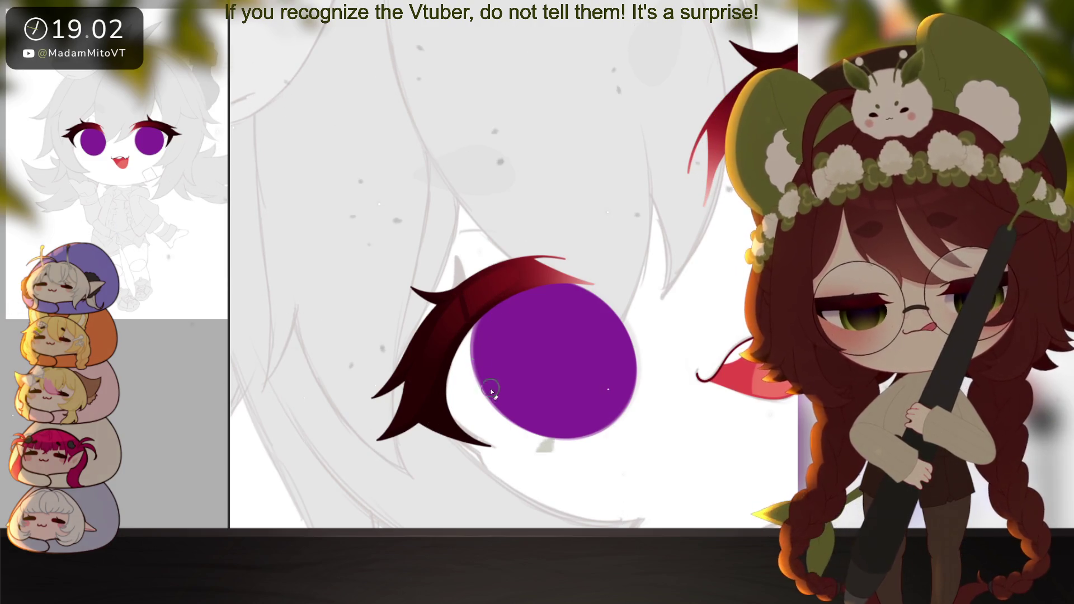
pyautogui.scroll(-3, 474, 378)
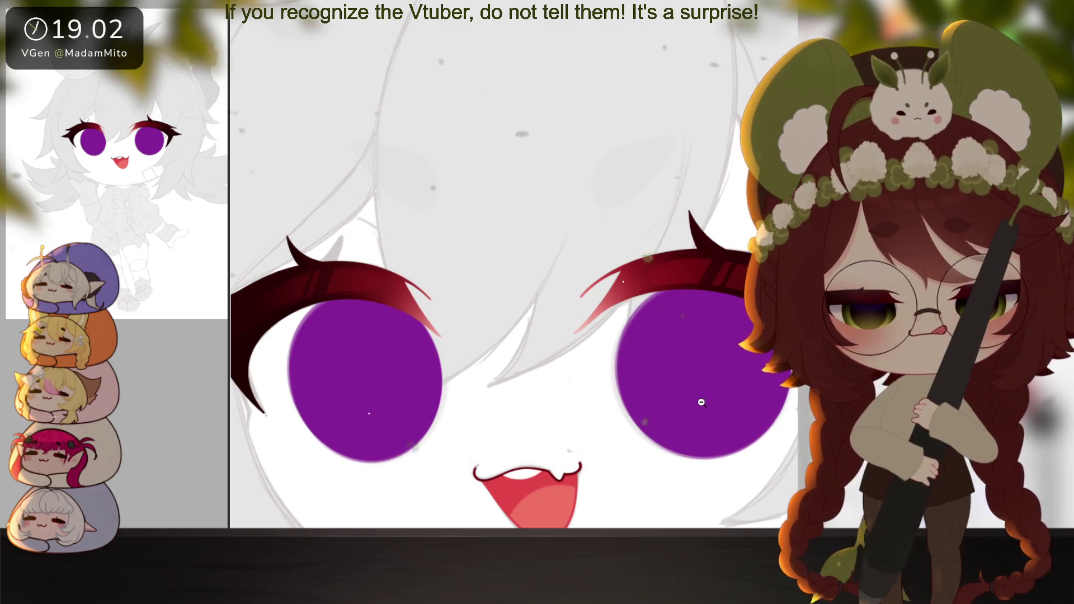
pyautogui.scroll(-5, 702, 402)
pyautogui.scroll(5, 729, 421)
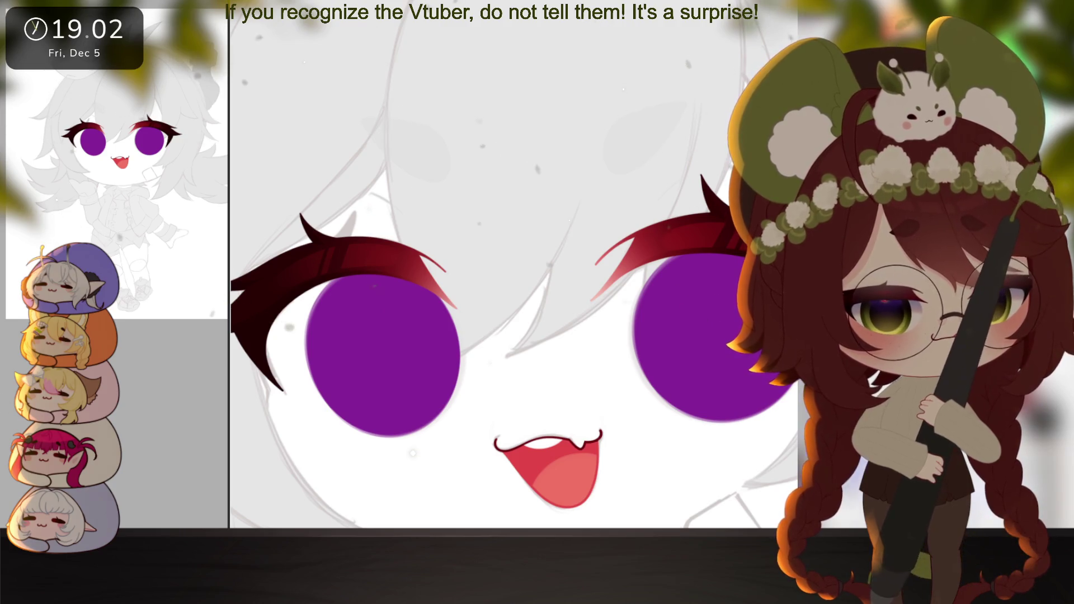
pyautogui.scroll(3, 653, 268)
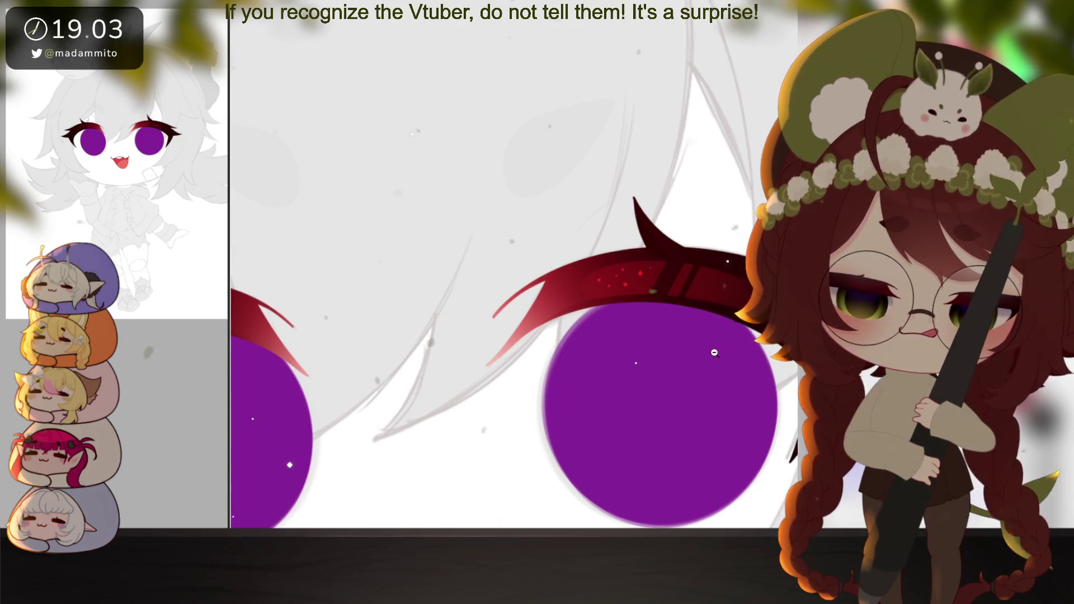
# Shrink the brush and dab six small bright red sparkle dots along the right upper eyelash
pyautogui.scroll(-5, 714, 352)
pyautogui.scroll(8, 720, 347)
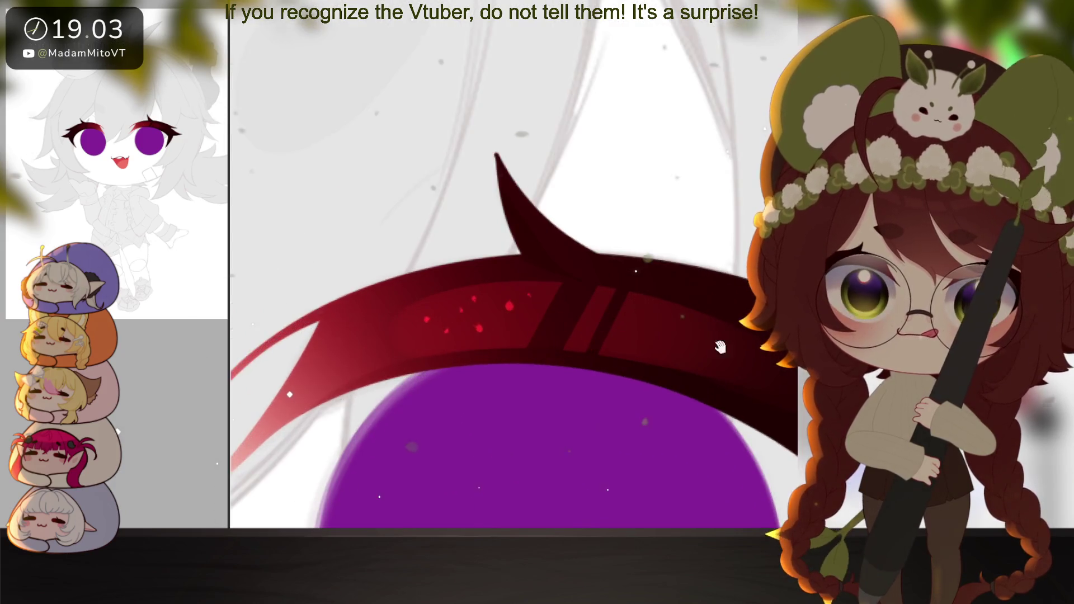
pyautogui.moveTo(720, 346); pyautogui.dragTo(660, 325)
pyautogui.press('[')
pyautogui.press('[')
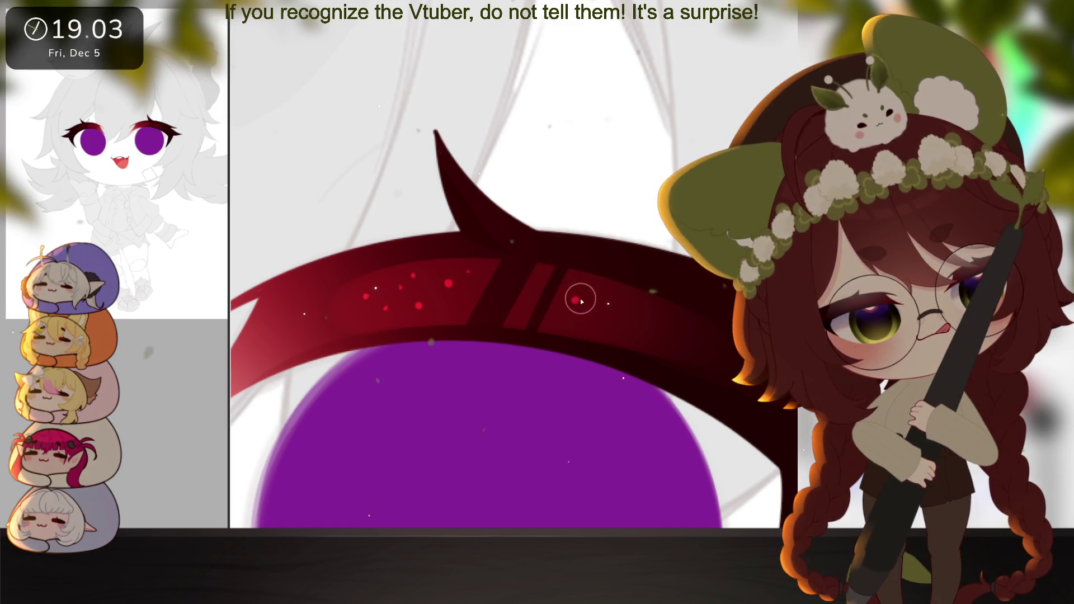
pyautogui.click(607, 311)
pyautogui.click(578, 323)
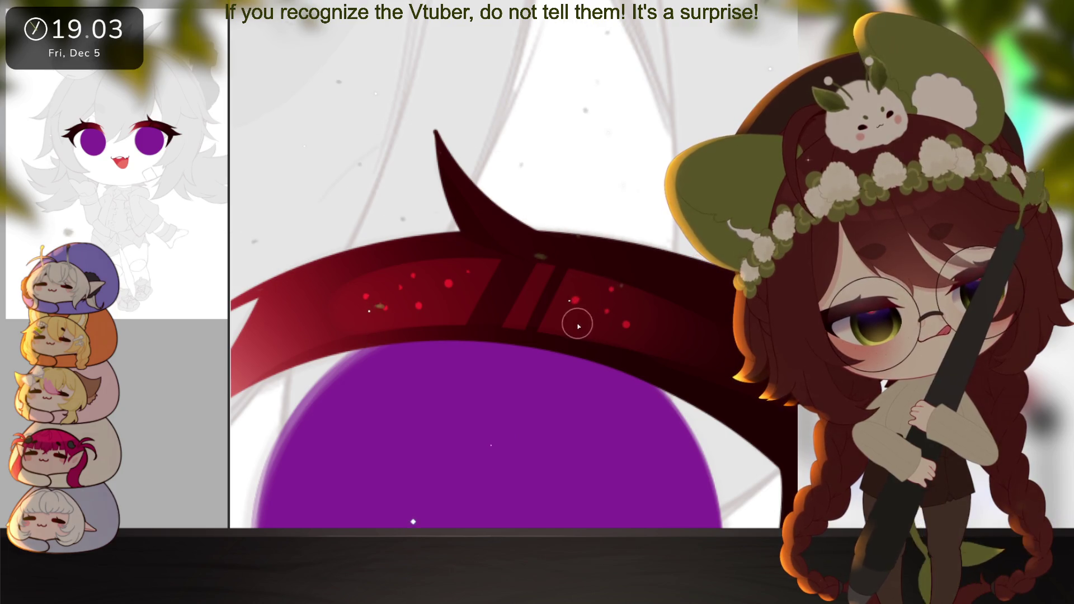
pyautogui.click(586, 283)
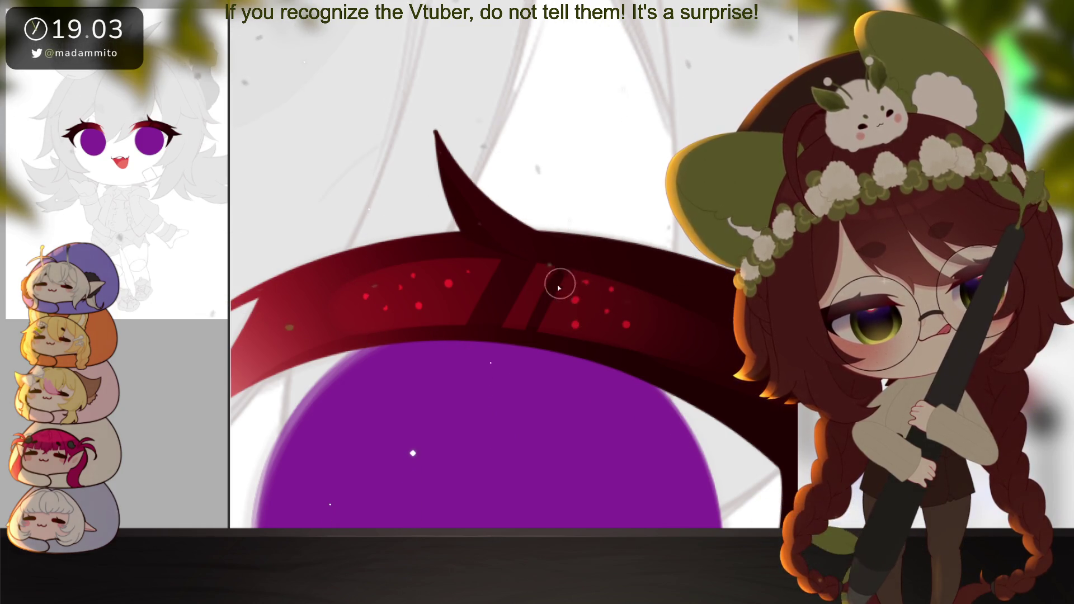
pyautogui.click(520, 308)
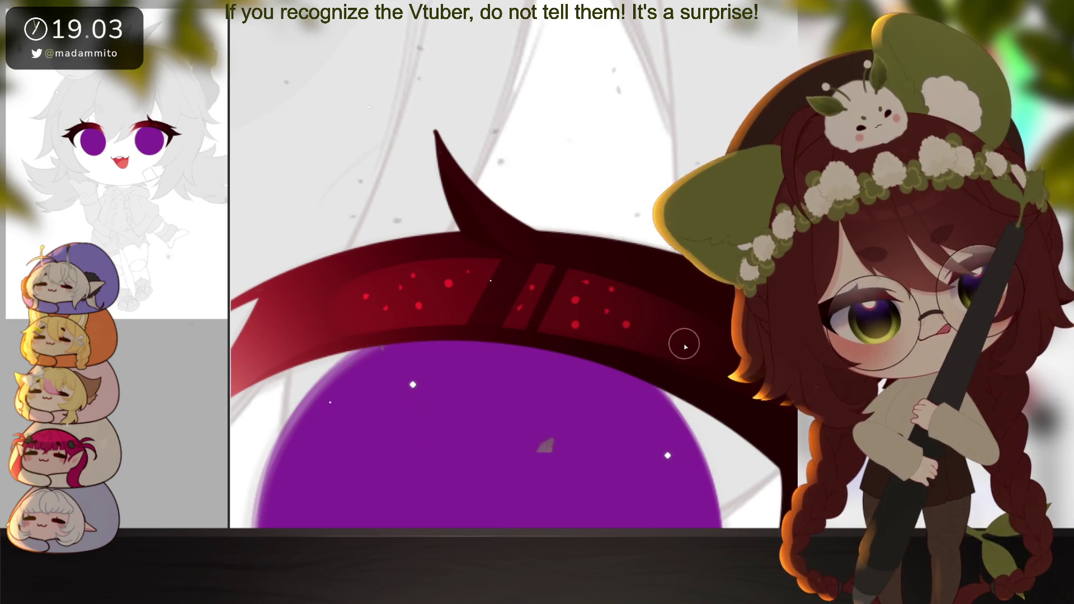
pyautogui.click(665, 317)
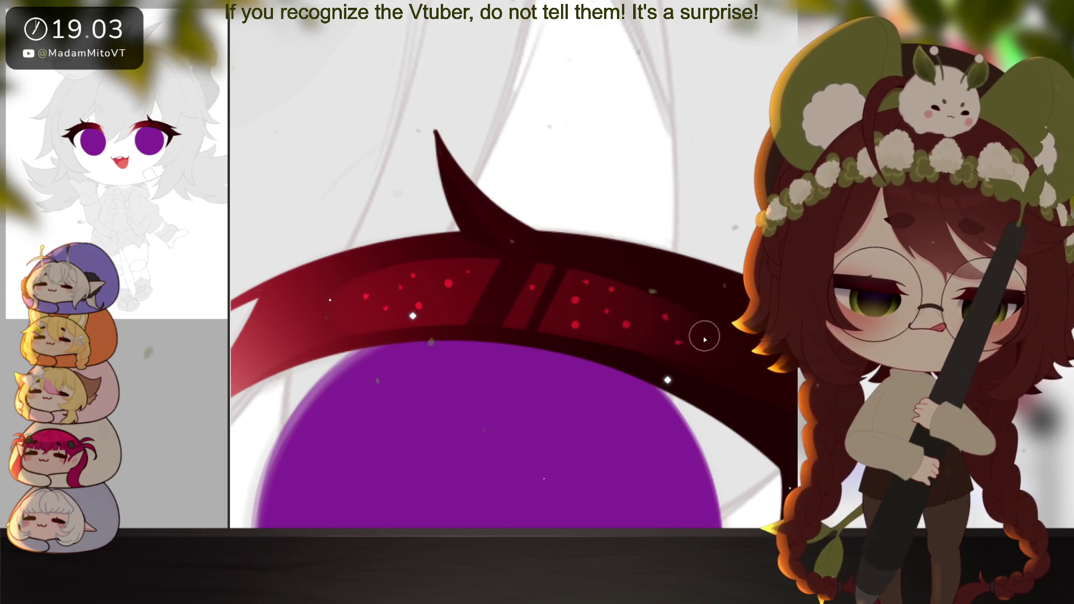
pyautogui.click(675, 345)
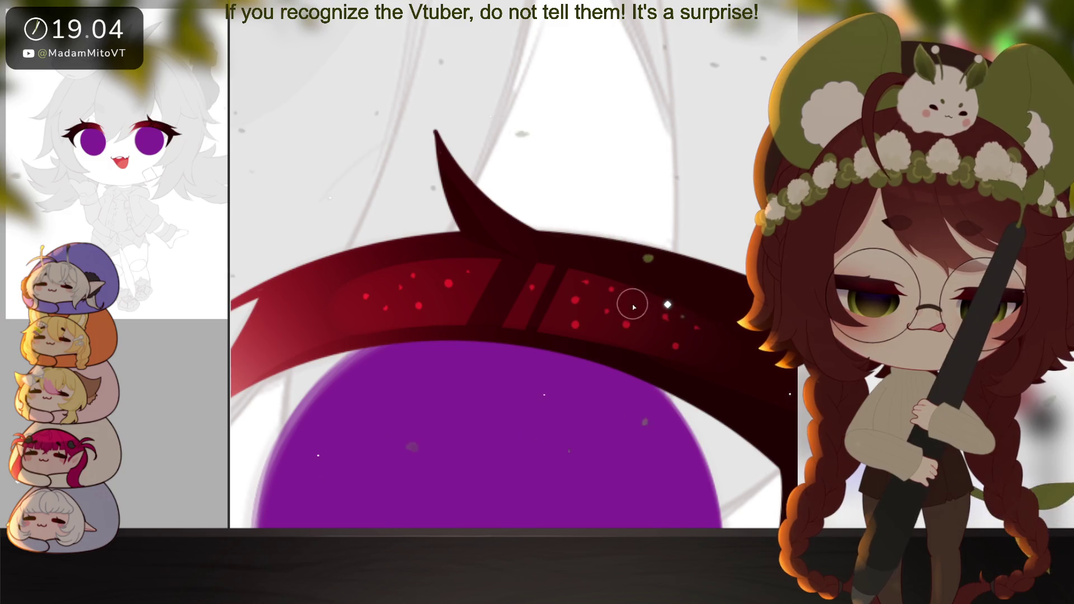
# Move and rotate the red speckles with Free Transform onto the left eyelash, following its curve
pyautogui.scroll(-2, 638, 324)
pyautogui.moveTo(653, 433); pyautogui.dragTo(646, 409)
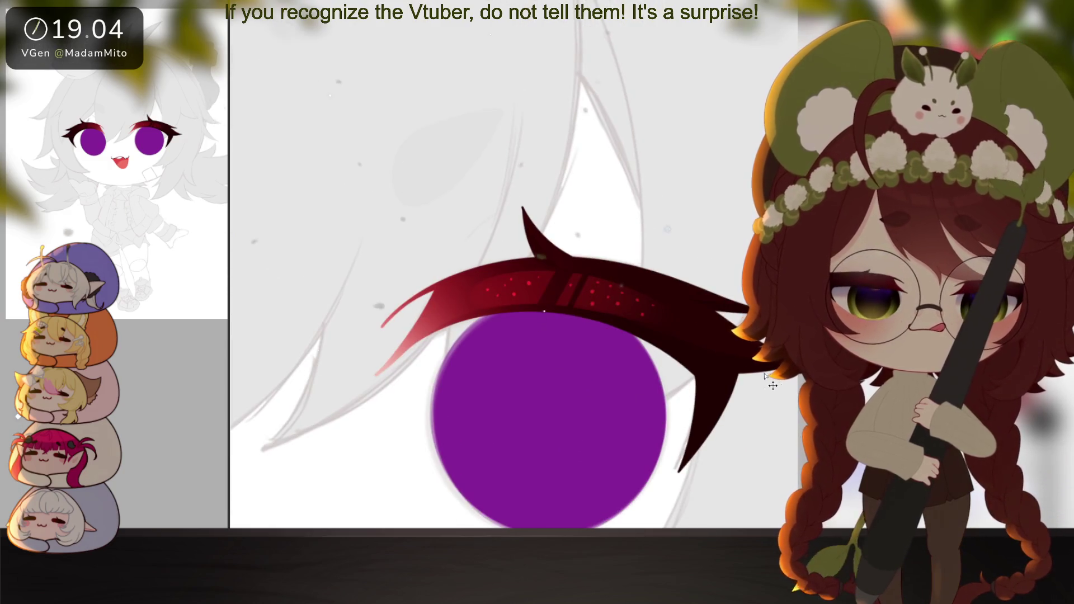
pyautogui.hotkey('ctrl', 't')
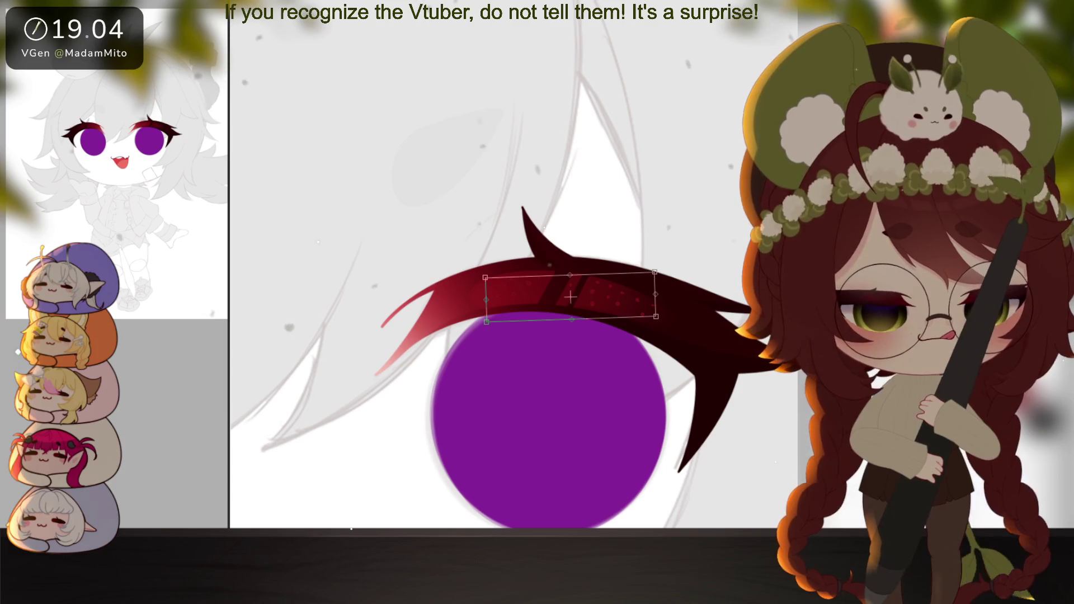
pyautogui.scroll(2, 596, 309)
pyautogui.moveTo(596, 308)
pyautogui.mouseDown()
pyautogui.moveTo(402, 305)
pyautogui.moveTo(688, 305)
pyautogui.moveTo(615, 299)
pyautogui.mouseUp()
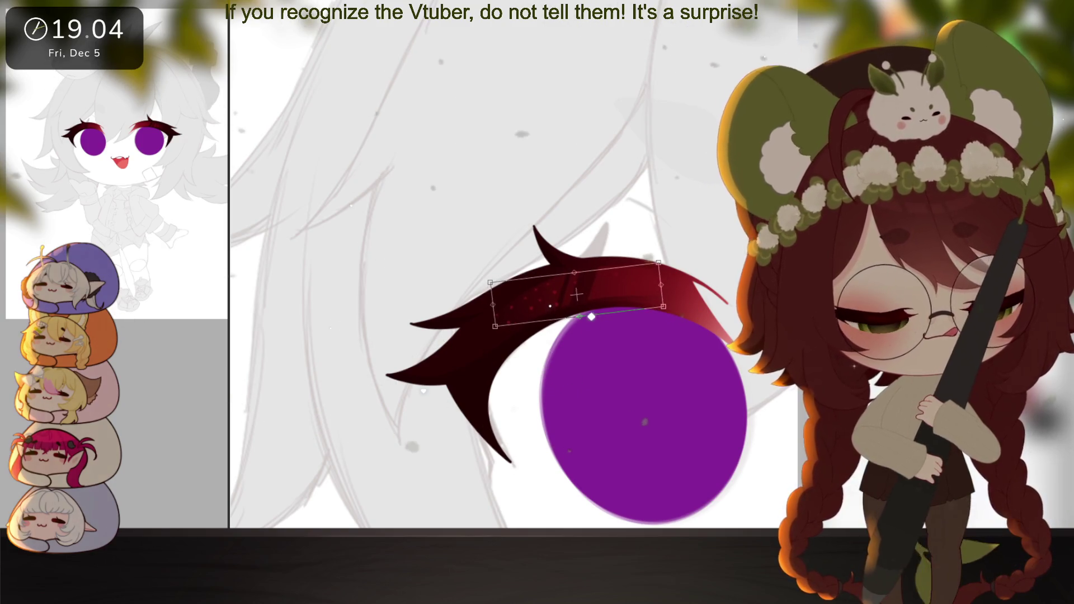
pyautogui.moveTo(693, 264); pyautogui.dragTo(686, 241)
pyautogui.moveTo(616, 285); pyautogui.dragTo(619, 285)
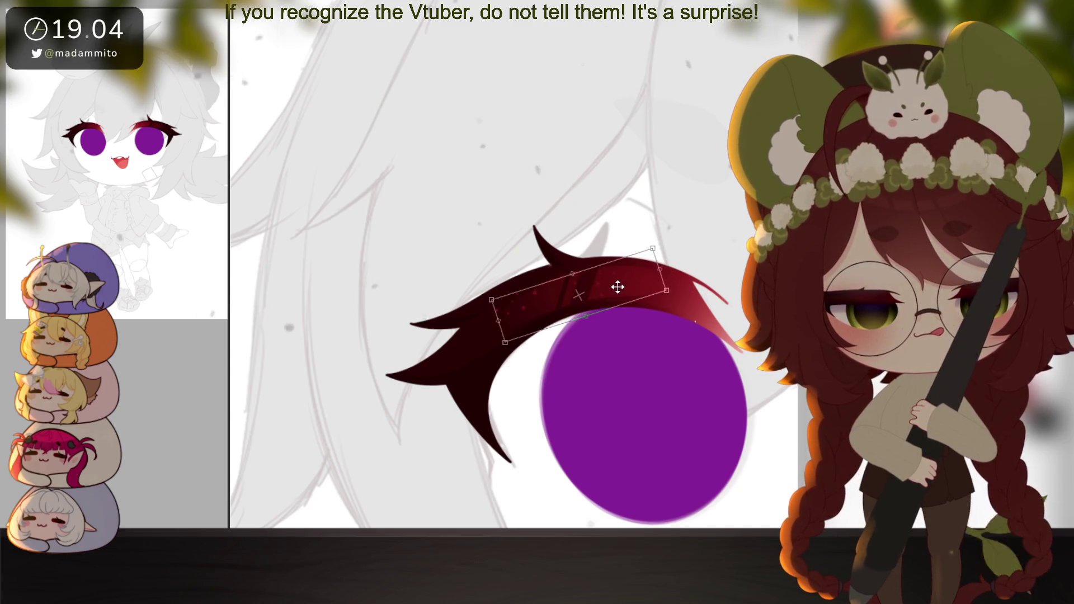
pyautogui.press('Return')
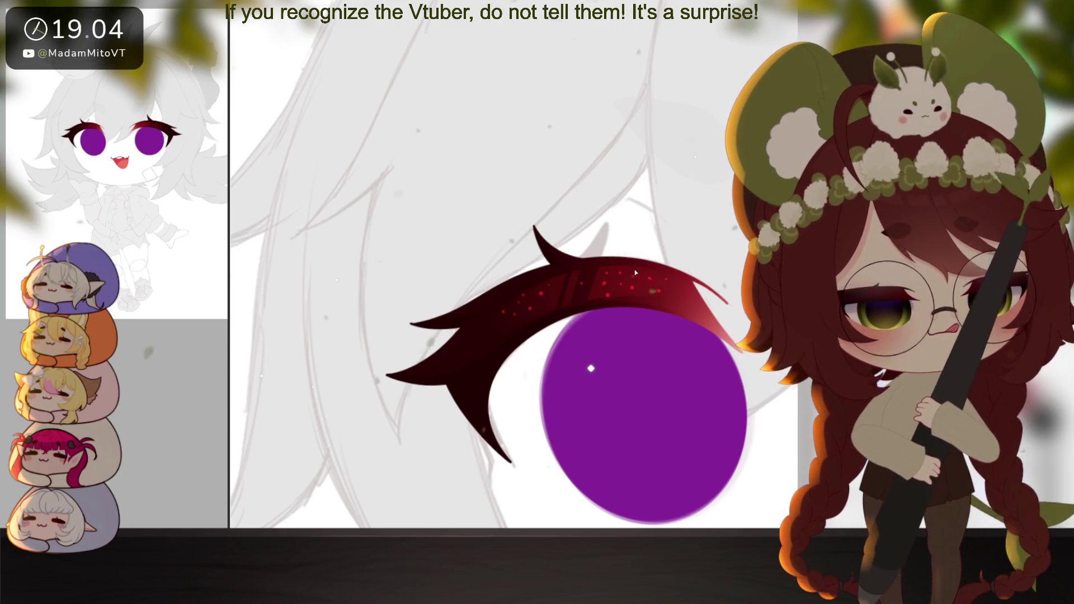
# Select one group of speckles and tilt it slightly clockwise
pyautogui.moveTo(584, 313)
pyautogui.mouseDown()
pyautogui.moveTo(693, 338)
pyautogui.moveTo(585, 302)
pyautogui.mouseUp()
pyautogui.hotkey('ctrl', 't')
pyautogui.moveTo(690, 287); pyautogui.dragTo(689, 294)
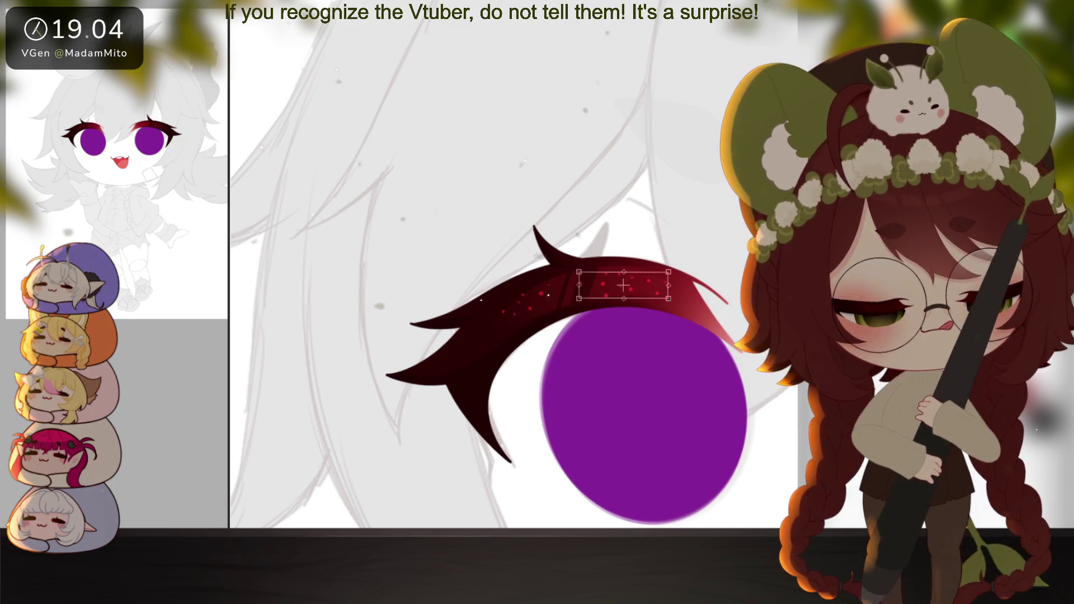
pyautogui.scroll(-5, 694, 348)
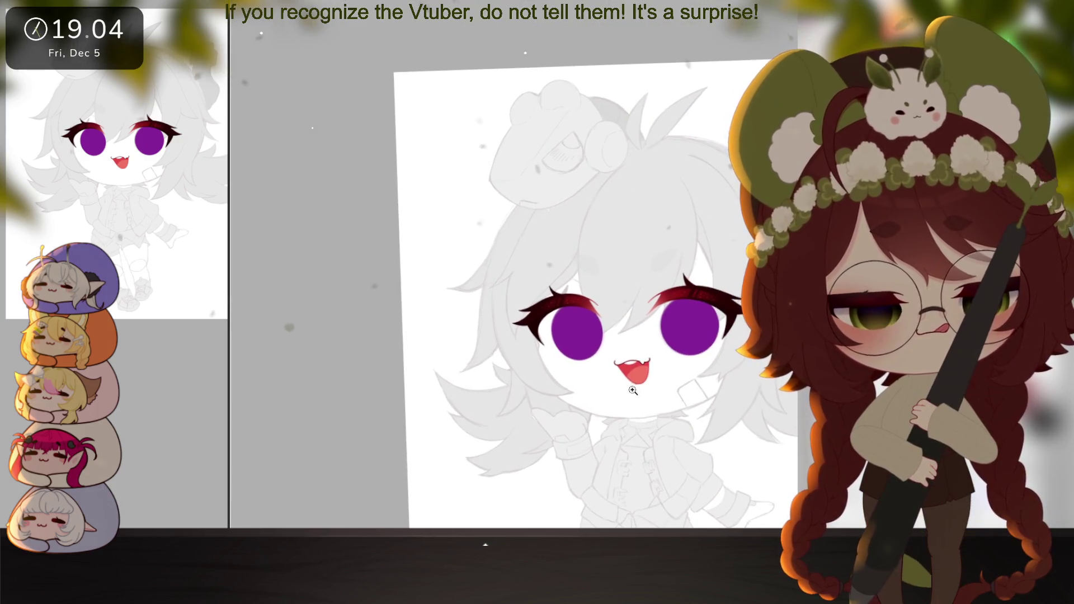
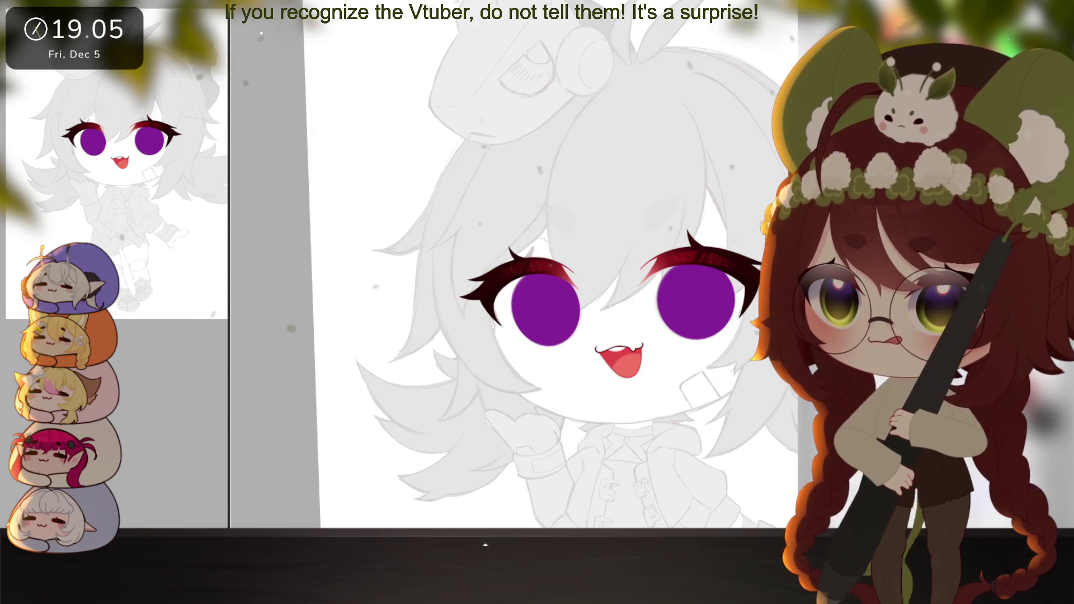
# Make the Navigator preview taller and move it out of the way of the canvas
pyautogui.moveTo(27, 129); pyautogui.dragTo(28, 190)
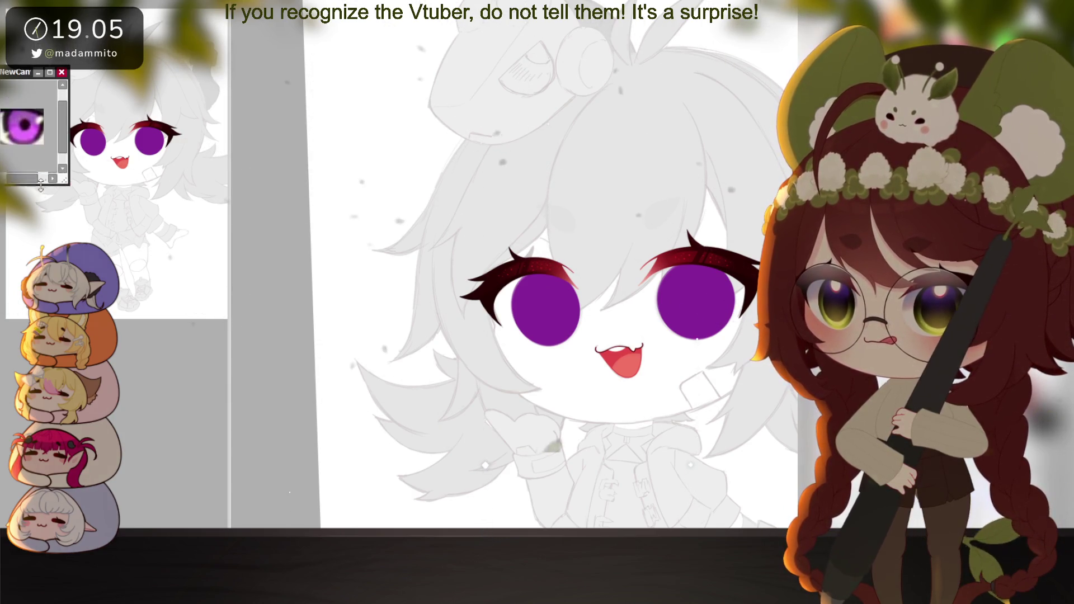
pyautogui.moveTo(15, 78); pyautogui.dragTo(101, 406)
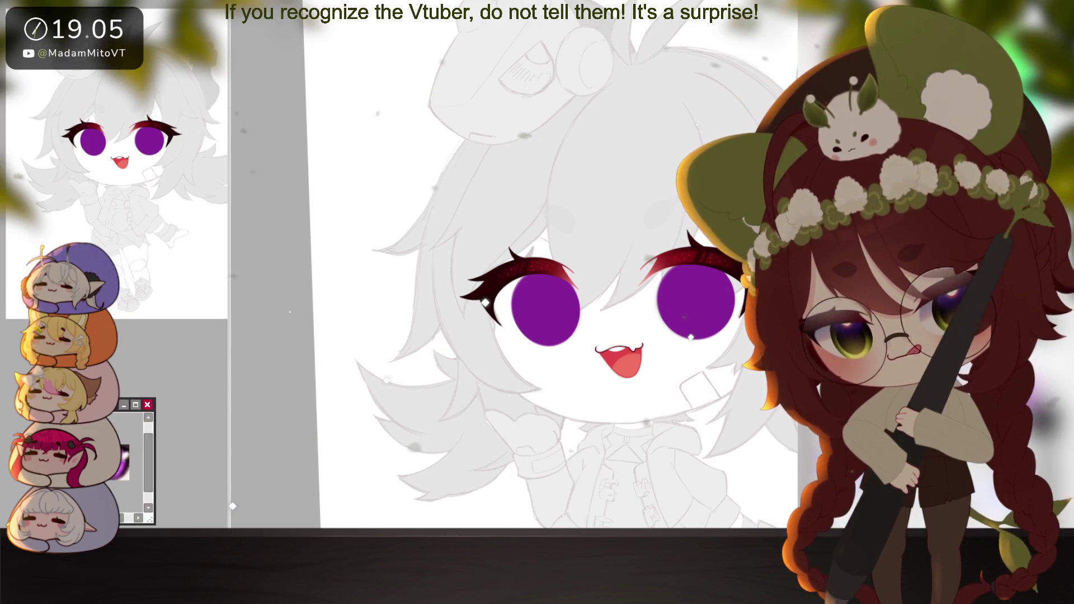
pyautogui.click(557, 506)
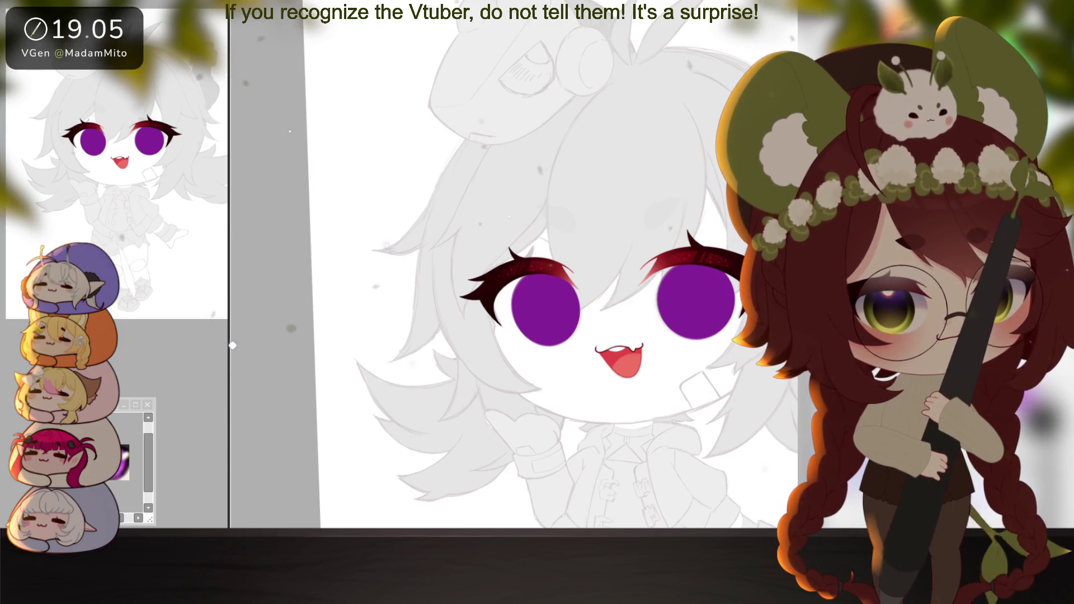
# Zoom in and airbrush darker violet shading over the left iris's upper-left
pyautogui.scroll(3, 591, 332)
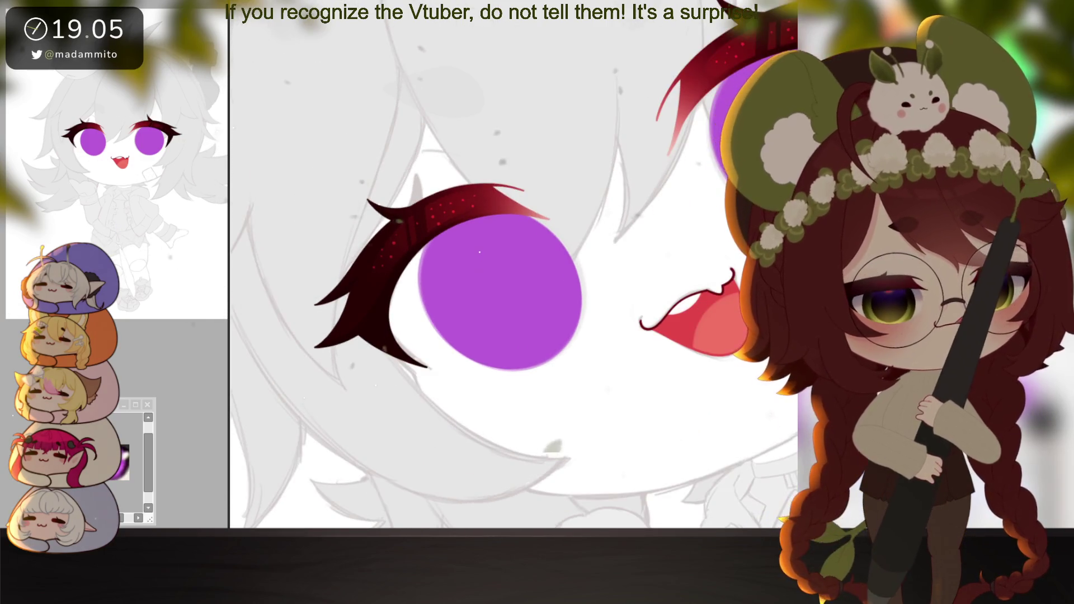
pyautogui.moveTo(612, 391)
pyautogui.mouseDown()
pyautogui.moveTo(515, 317)
pyautogui.moveTo(516, 238)
pyautogui.moveTo(580, 204)
pyautogui.moveTo(545, 206)
pyautogui.moveTo(515, 227)
pyautogui.mouseUp()
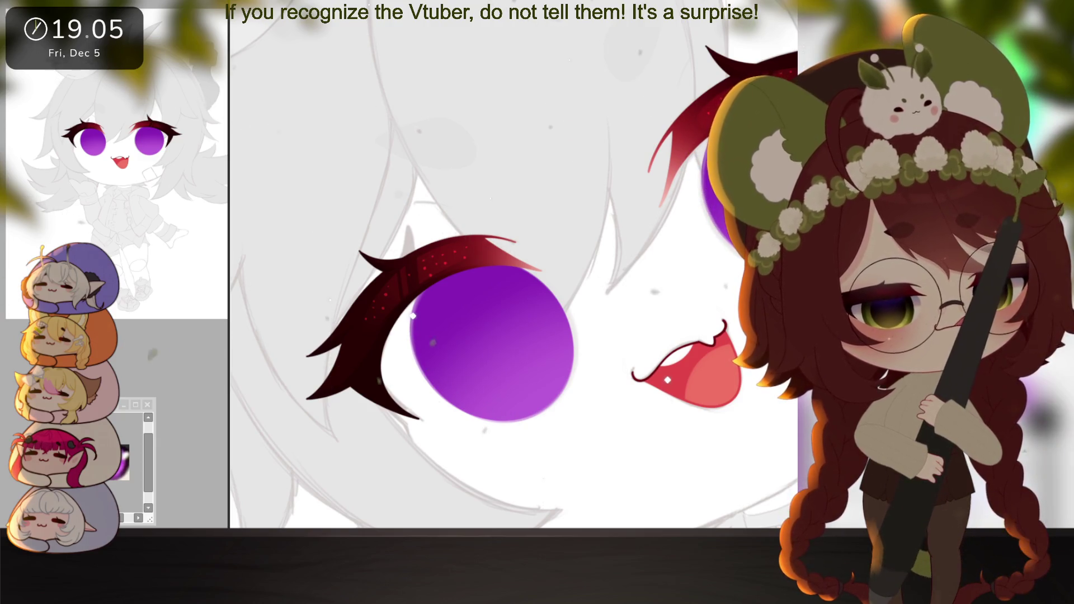
pyautogui.moveTo(345, 387); pyautogui.dragTo(430, 277)
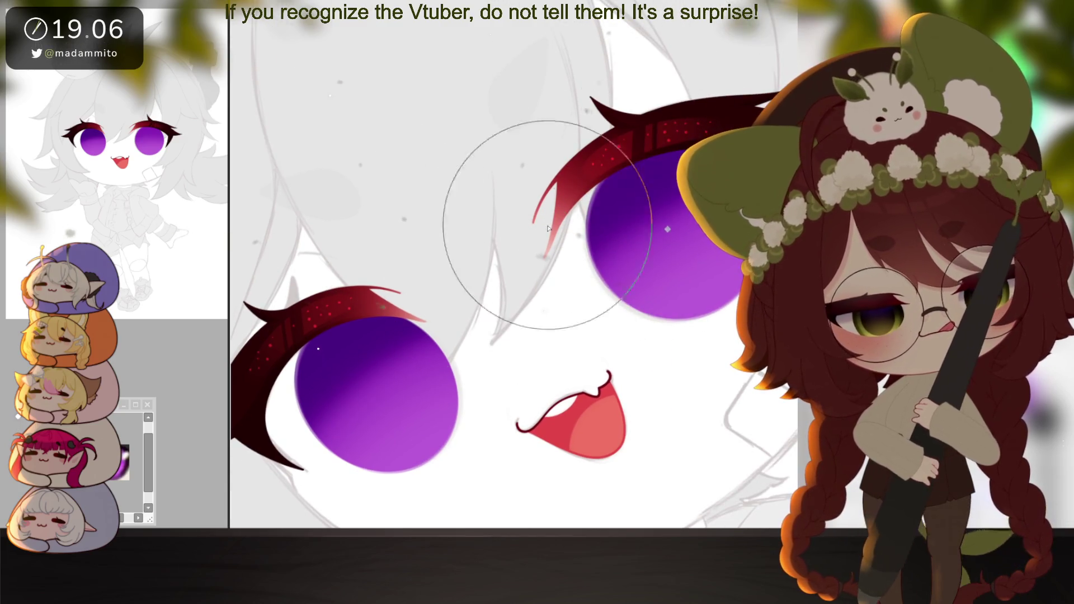
# Darken the tops of both irises to near-black purple with the Airbrush
pyautogui.moveTo(611, 228)
pyautogui.mouseDown()
pyautogui.moveTo(641, 257)
pyautogui.moveTo(576, 269)
pyautogui.mouseUp()
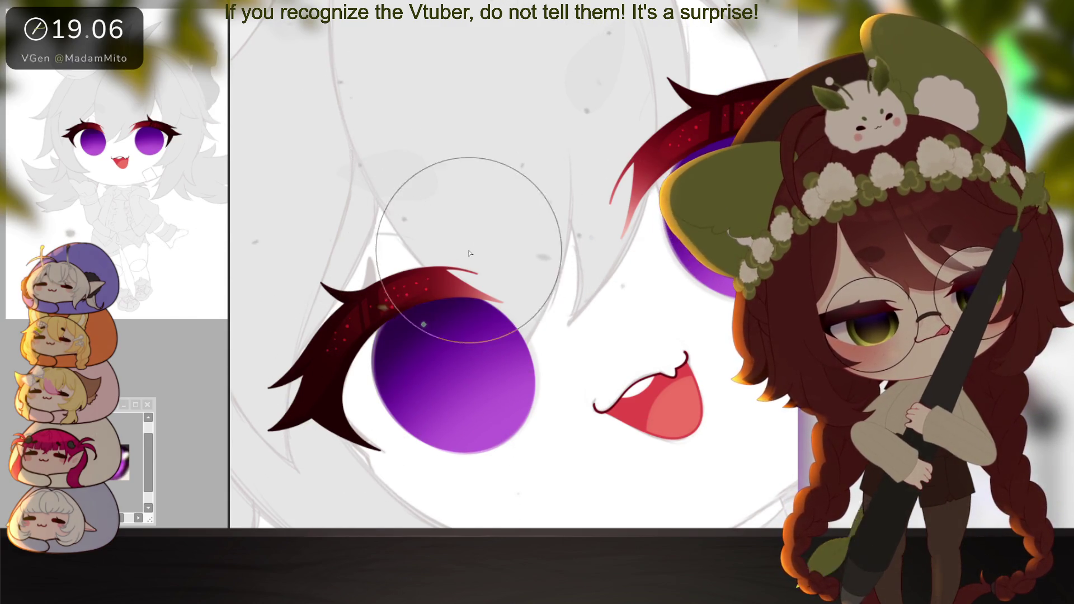
pyautogui.moveTo(606, 317); pyautogui.dragTo(546, 343)
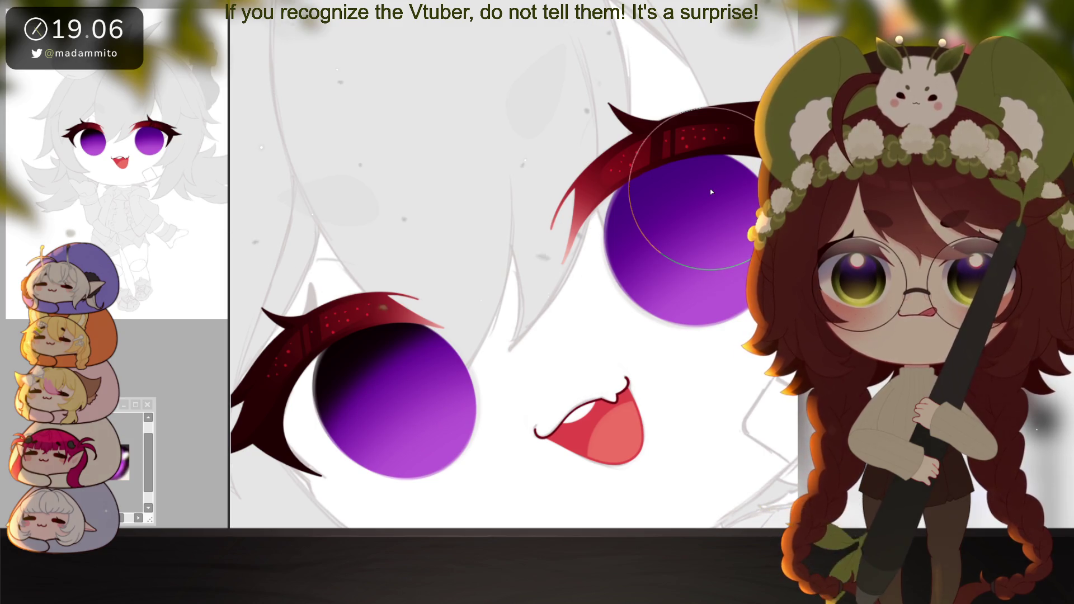
pyautogui.moveTo(653, 210); pyautogui.dragTo(549, 251)
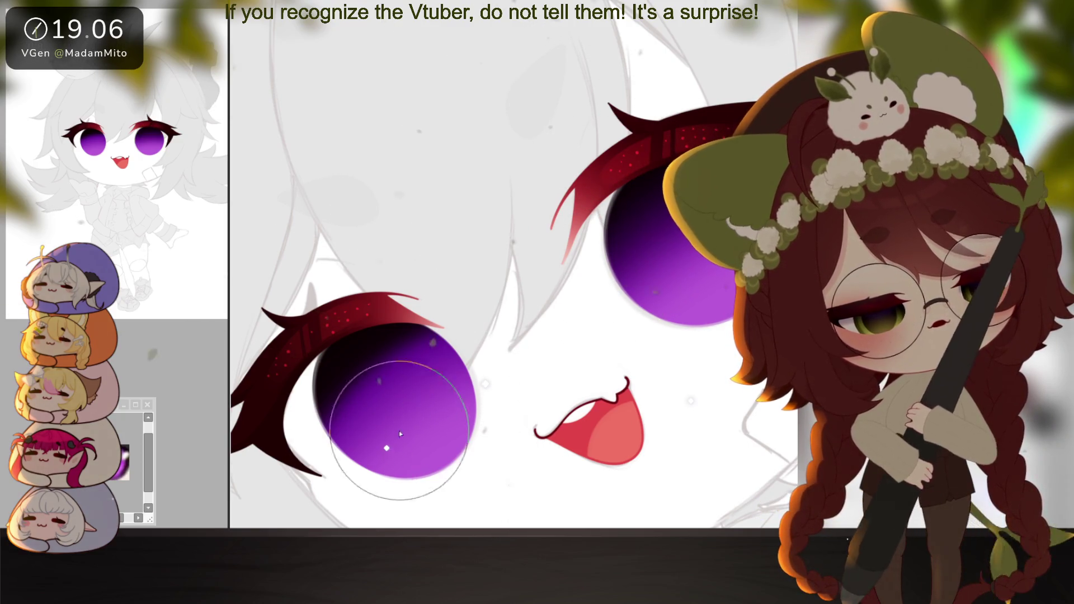
pyautogui.moveTo(444, 431); pyautogui.dragTo(519, 393)
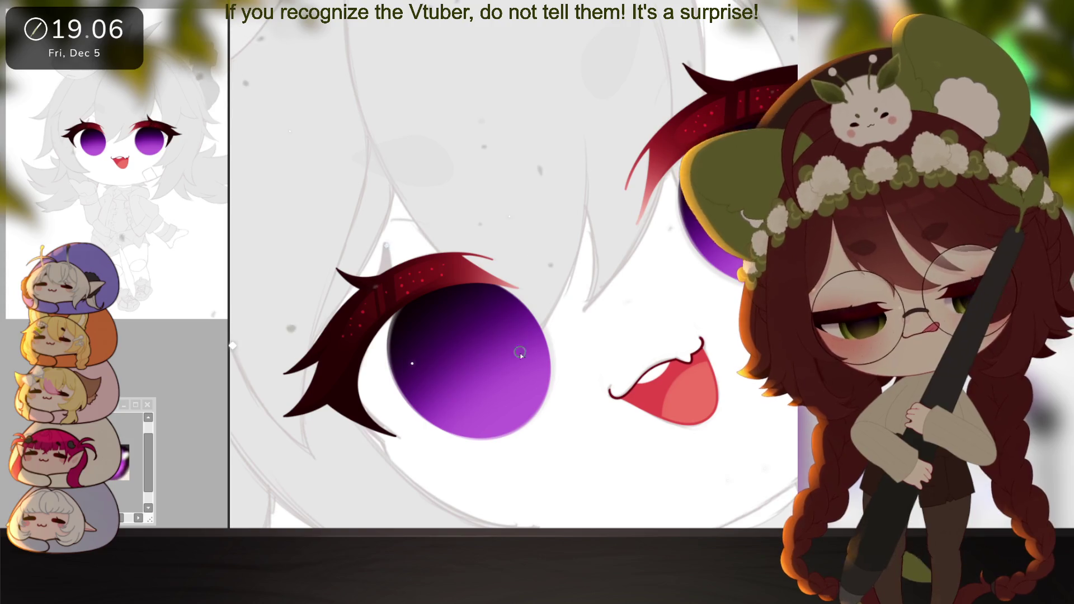
pyautogui.moveTo(455, 355)
pyautogui.mouseDown()
pyautogui.moveTo(447, 361)
pyautogui.moveTo(480, 280)
pyautogui.moveTo(332, 217)
pyautogui.mouseUp()
pyautogui.moveTo(647, 324)
pyautogui.mouseDown()
pyautogui.moveTo(666, 363)
pyautogui.moveTo(692, 348)
pyautogui.moveTo(654, 346)
pyautogui.mouseUp()
# Enlarge the brush and blend vivid purple back into the lower irises
pyautogui.press(']')
pyautogui.press(']')
pyautogui.press(']')
pyautogui.moveTo(316, 330)
pyautogui.mouseDown()
pyautogui.moveTo(440, 335)
pyautogui.moveTo(437, 309)
pyautogui.moveTo(440, 325)
pyautogui.moveTo(425, 310)
pyautogui.mouseUp()
pyautogui.hotkey('ctrl', 'z')
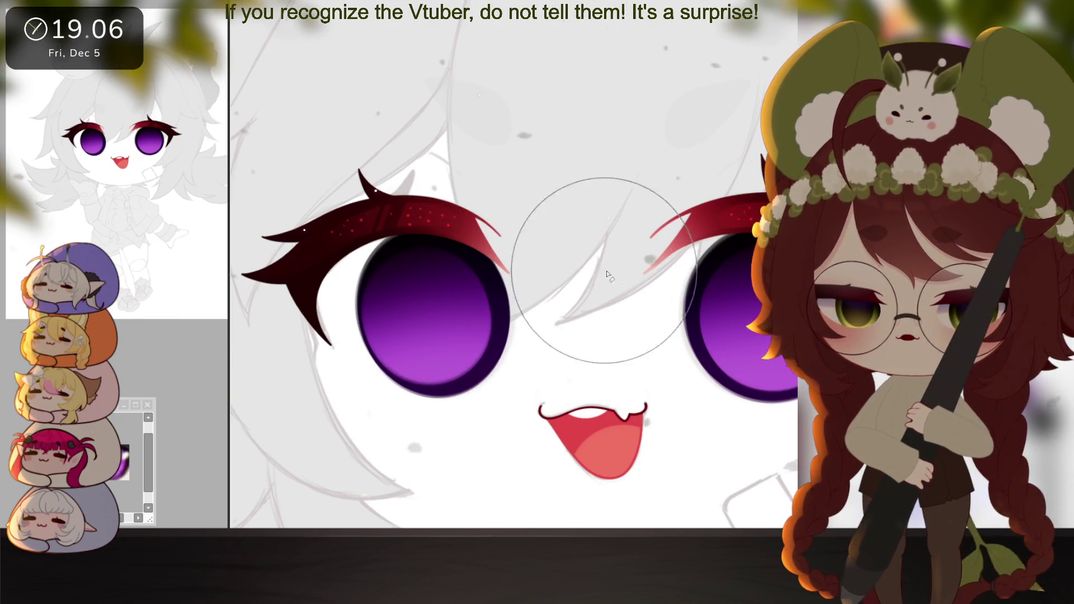
pyautogui.moveTo(461, 321); pyautogui.dragTo(439, 316)
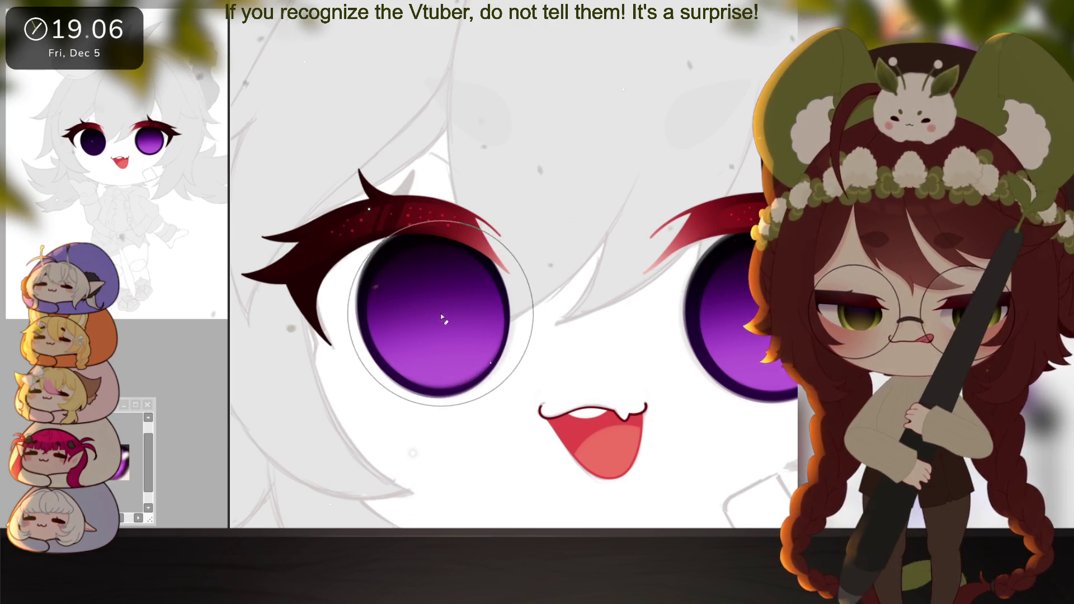
pyautogui.scroll(-3, 648, 420)
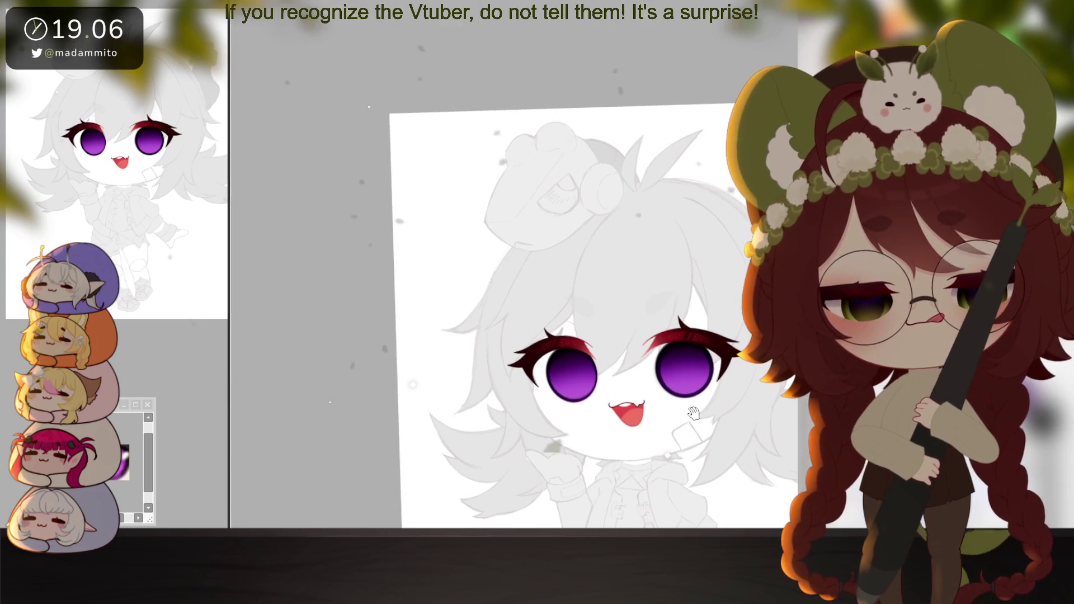
# Airbrush a pink-purple glow into both irises' lower halves, halve the brush, and zoom out
pyautogui.scroll(3, 646, 428)
pyautogui.moveTo(473, 327)
pyautogui.mouseDown()
pyautogui.moveTo(488, 340)
pyautogui.moveTo(482, 327)
pyautogui.mouseUp()
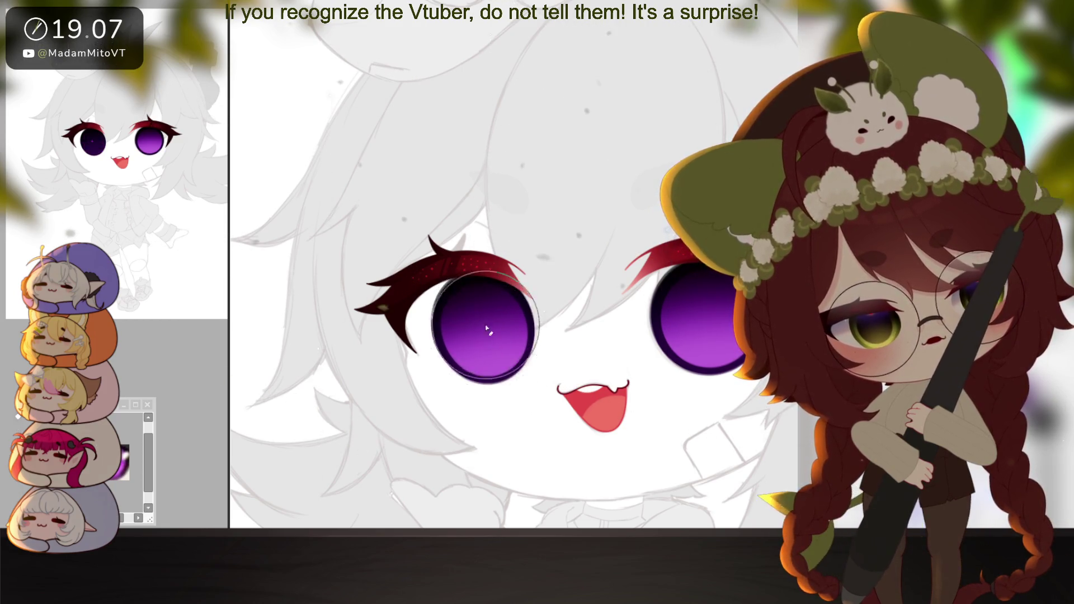
pyautogui.moveTo(665, 453); pyautogui.dragTo(607, 440)
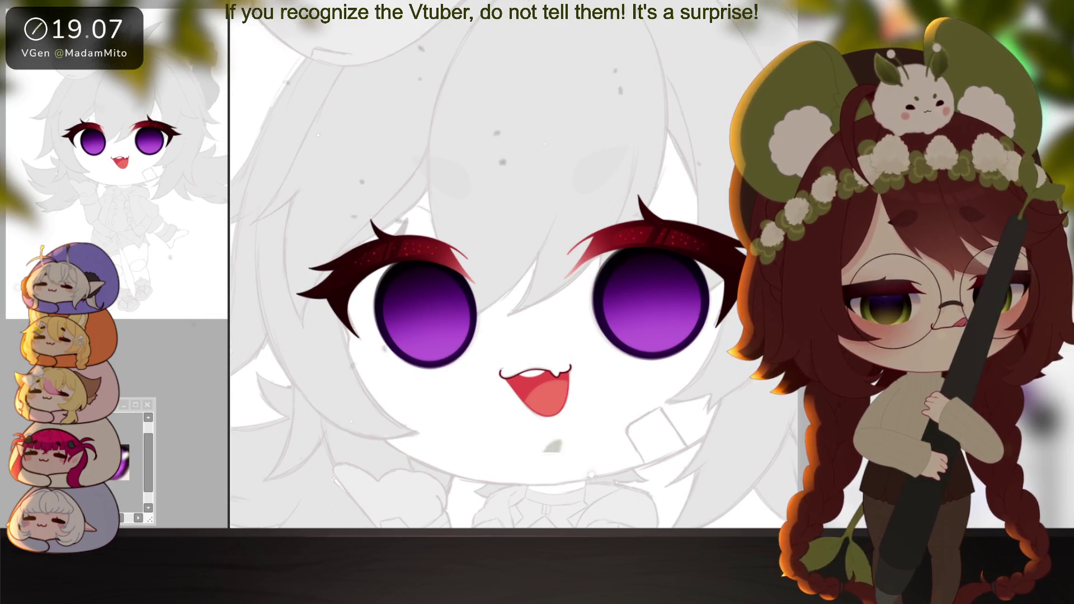
pyautogui.moveTo(666, 336)
pyautogui.mouseDown()
pyautogui.moveTo(643, 350)
pyautogui.moveTo(646, 384)
pyautogui.mouseUp()
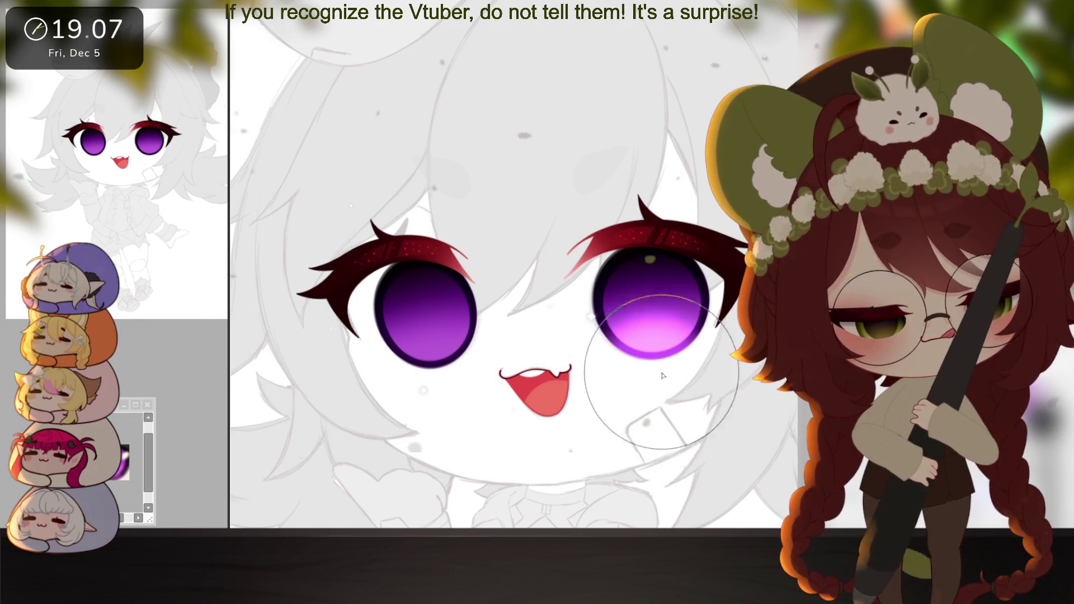
pyautogui.moveTo(391, 403)
pyautogui.mouseDown()
pyautogui.moveTo(417, 408)
pyautogui.moveTo(407, 411)
pyautogui.mouseUp()
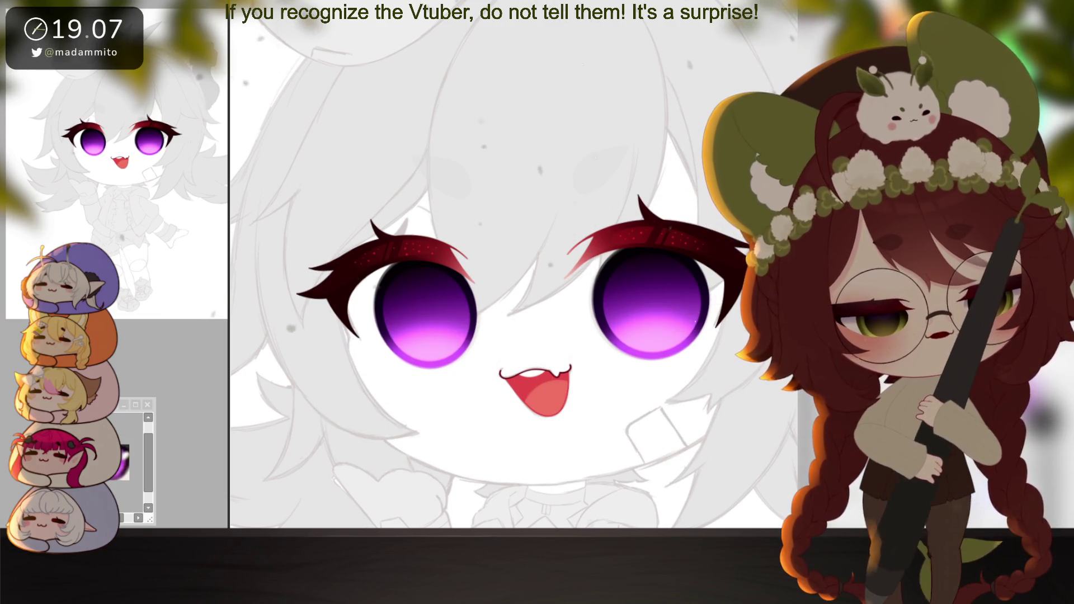
pyautogui.press('[')
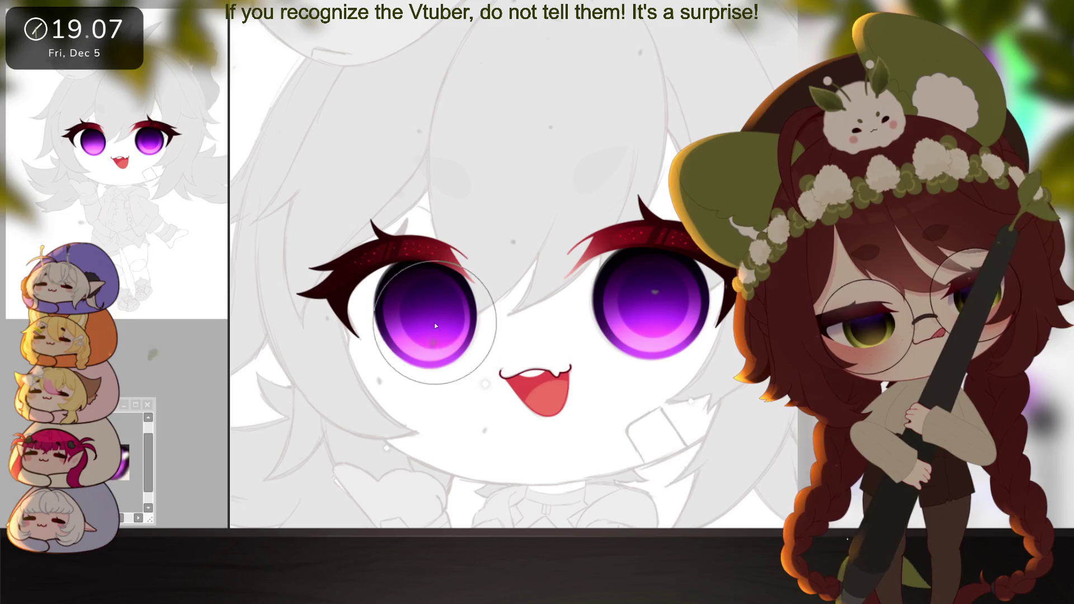
pyautogui.keyDown('alt'); pyautogui.click(724, 419); pyautogui.keyUp('alt')
pyautogui.scroll(-3, 725, 419)
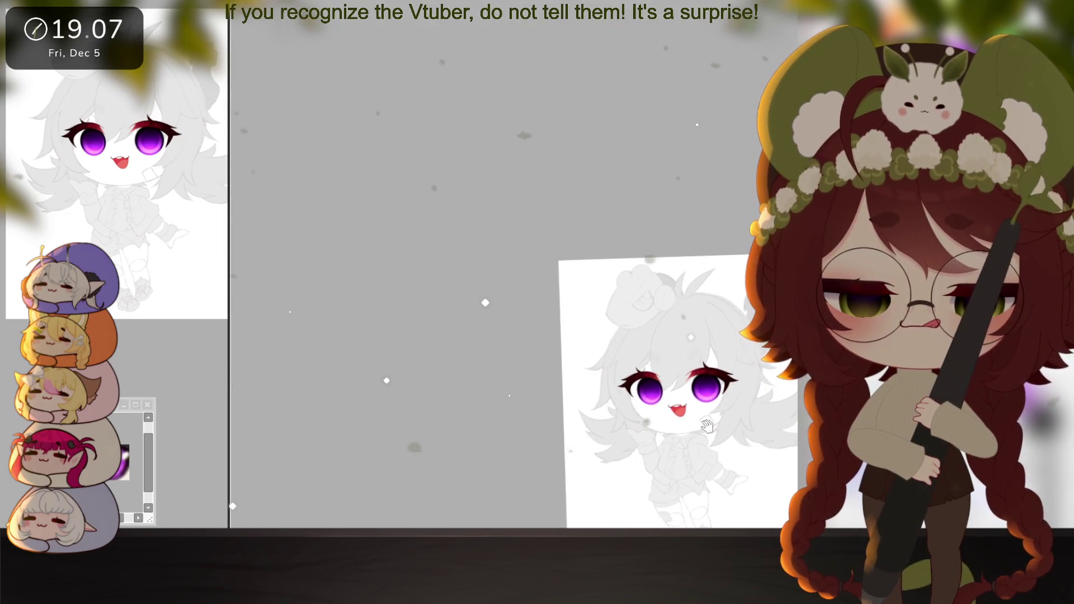
# Tilt the view and paint a lavender highlight in the left iris's upper-left
pyautogui.scroll(5, 704, 430)
pyautogui.moveTo(703, 431); pyautogui.dragTo(696, 425)
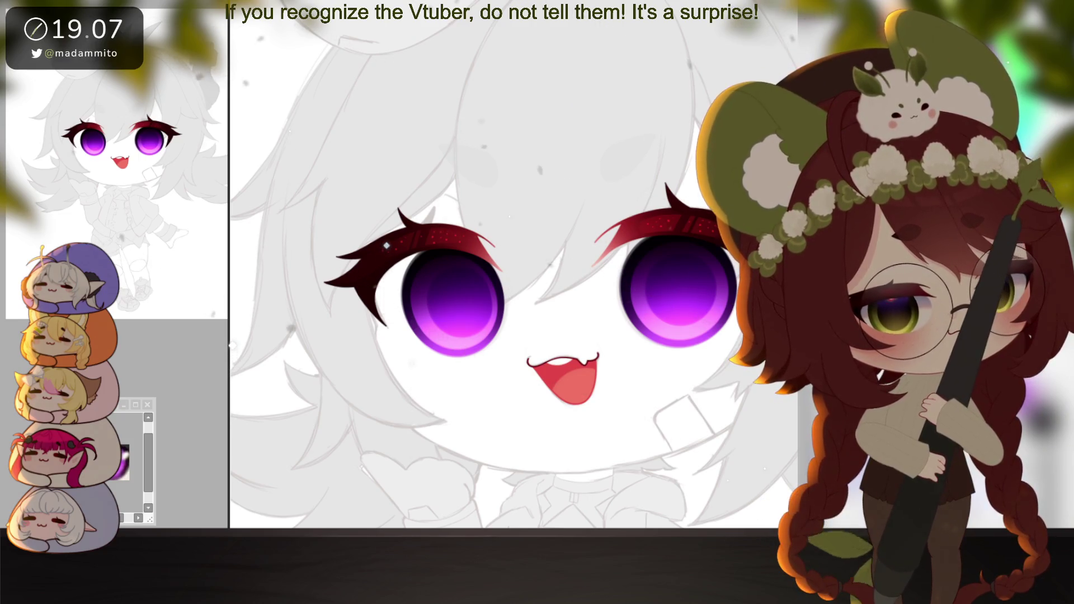
pyautogui.press('Delete')
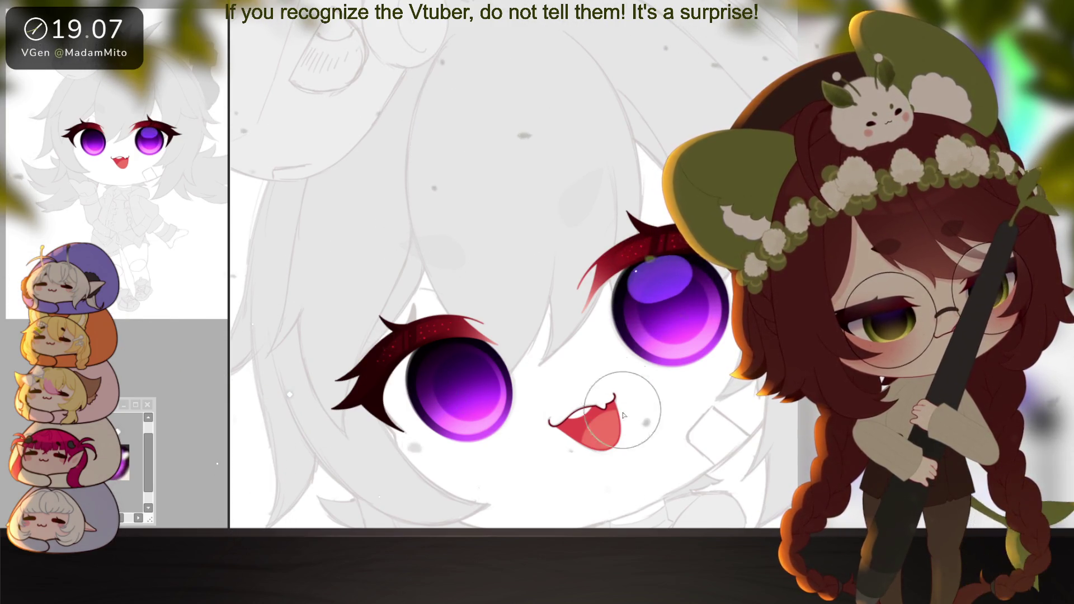
pyautogui.moveTo(662, 280); pyautogui.dragTo(641, 355)
pyautogui.moveTo(470, 381); pyautogui.dragTo(483, 387)
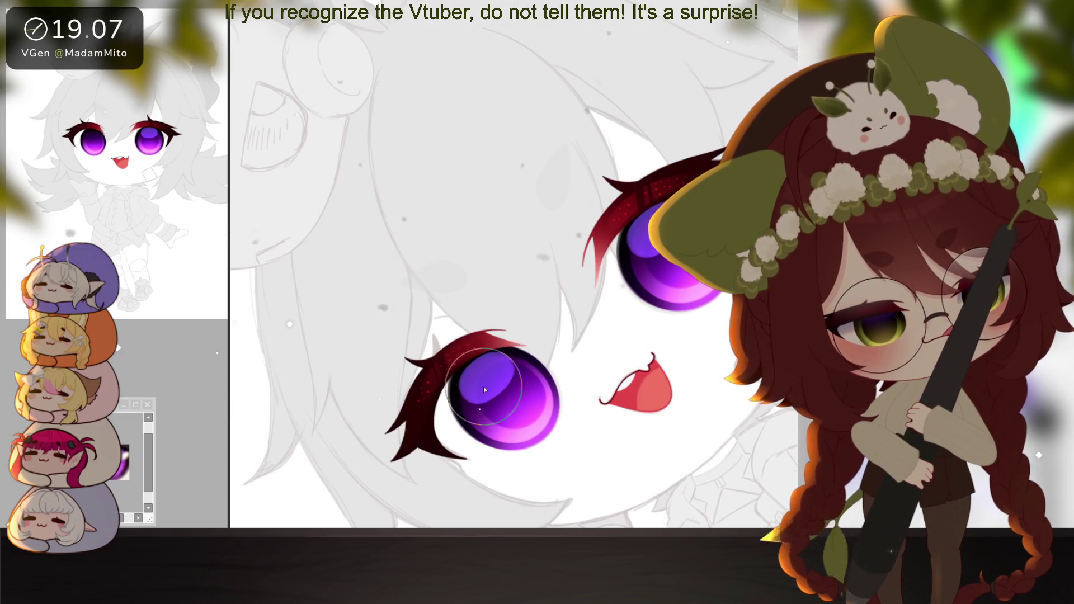
# Straighten the view and paint a small white highlight dot in the right iris
pyautogui.moveTo(663, 329); pyautogui.dragTo(643, 302)
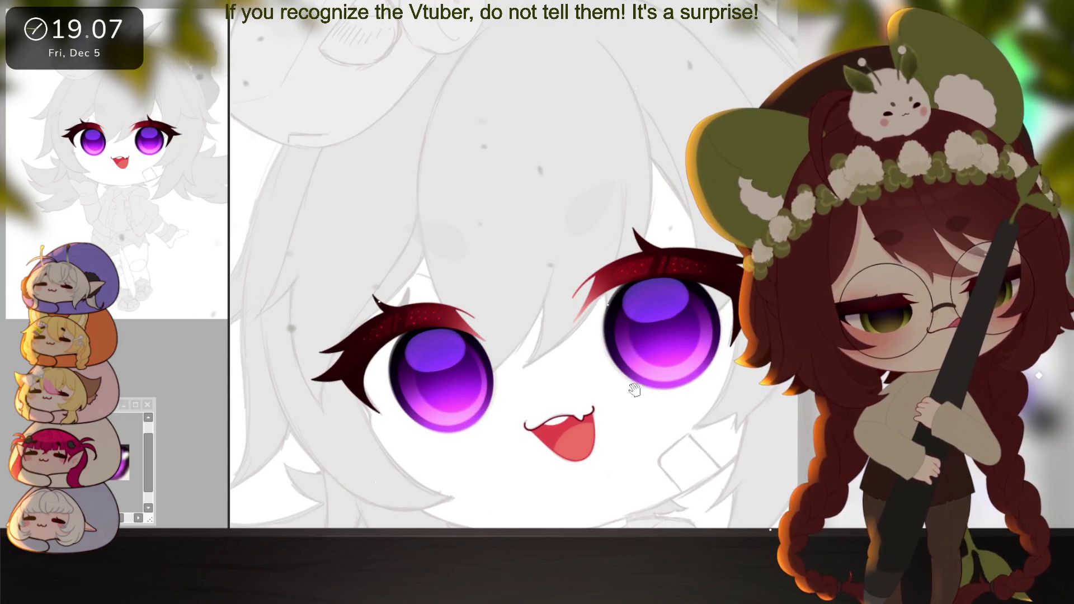
pyautogui.moveTo(671, 335); pyautogui.dragTo(693, 309)
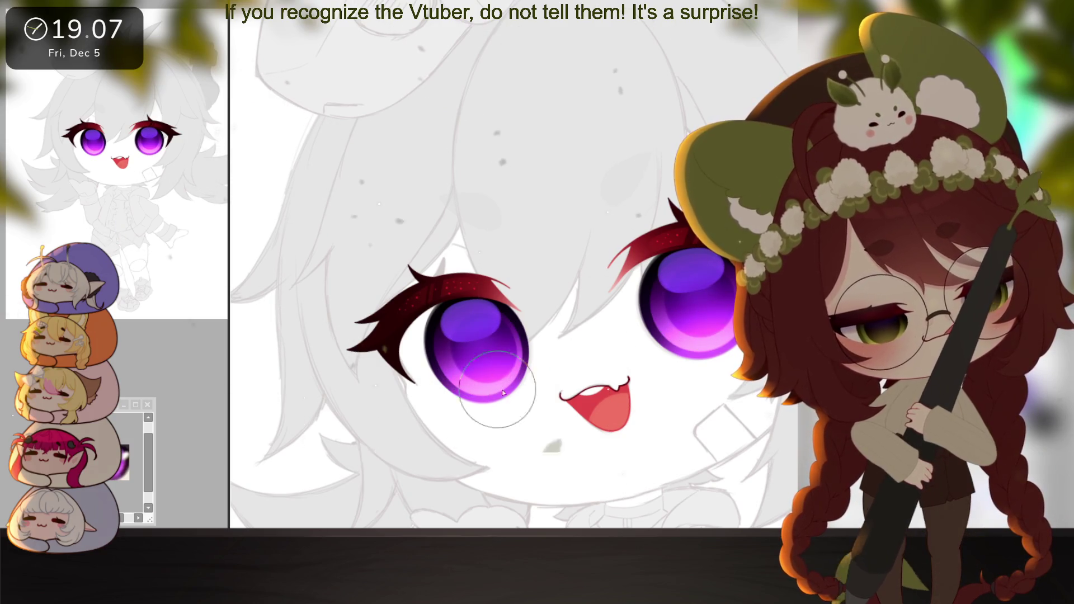
pyautogui.moveTo(649, 412)
pyautogui.mouseDown()
pyautogui.moveTo(660, 441)
pyautogui.moveTo(699, 432)
pyautogui.mouseUp()
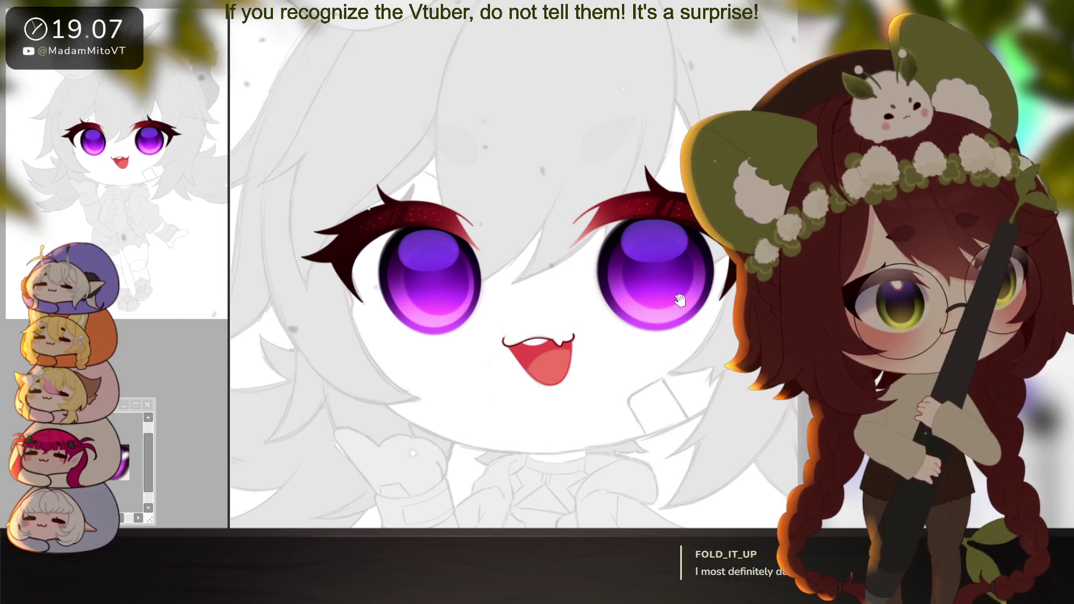
pyautogui.moveTo(690, 309); pyautogui.dragTo(711, 311)
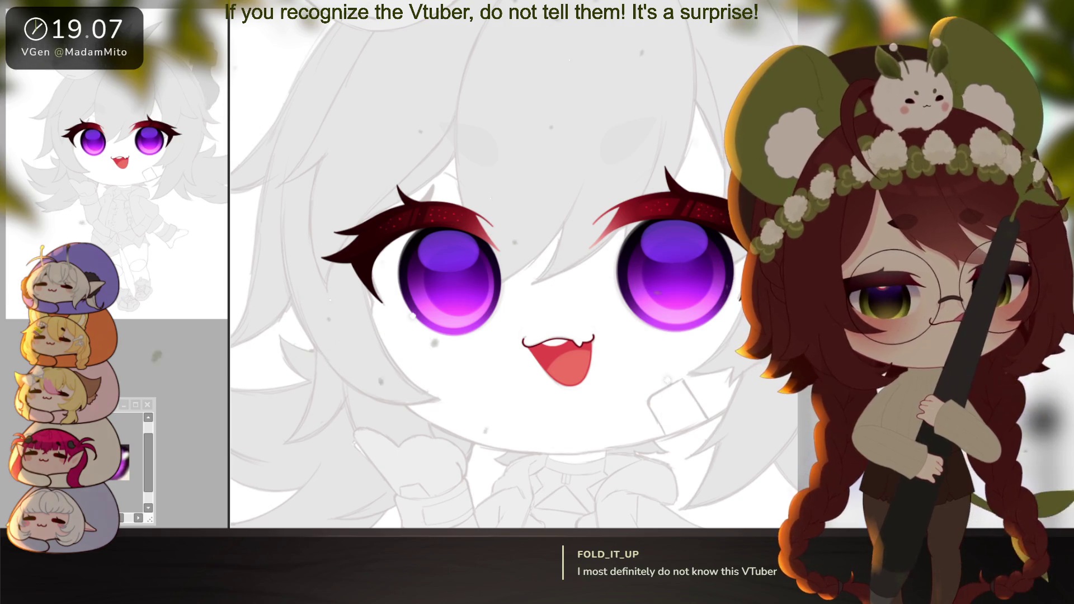
pyautogui.moveTo(691, 379); pyautogui.dragTo(693, 381)
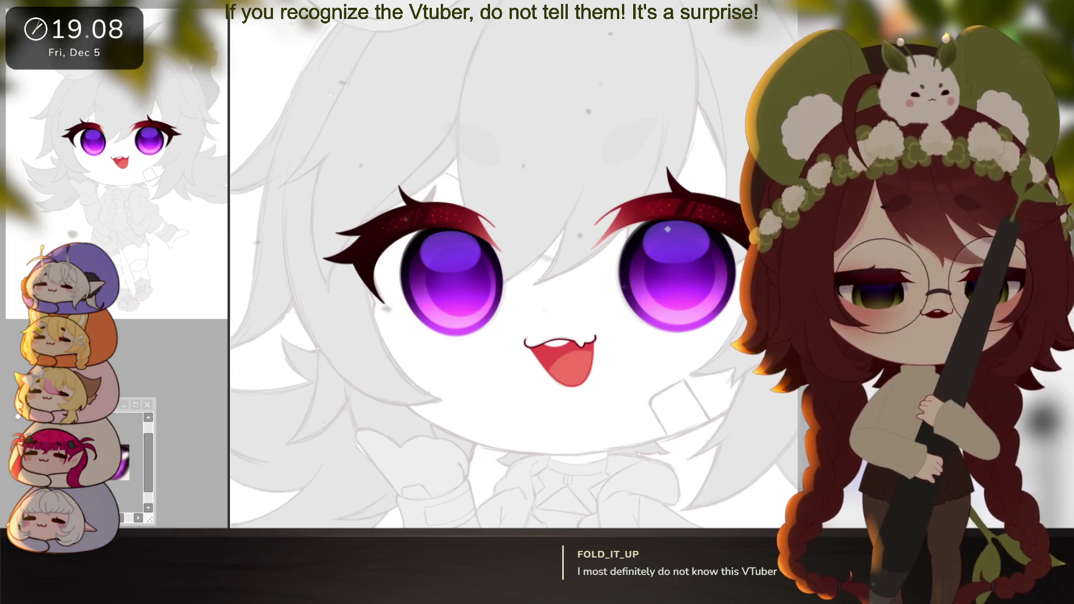
pyautogui.press('[')
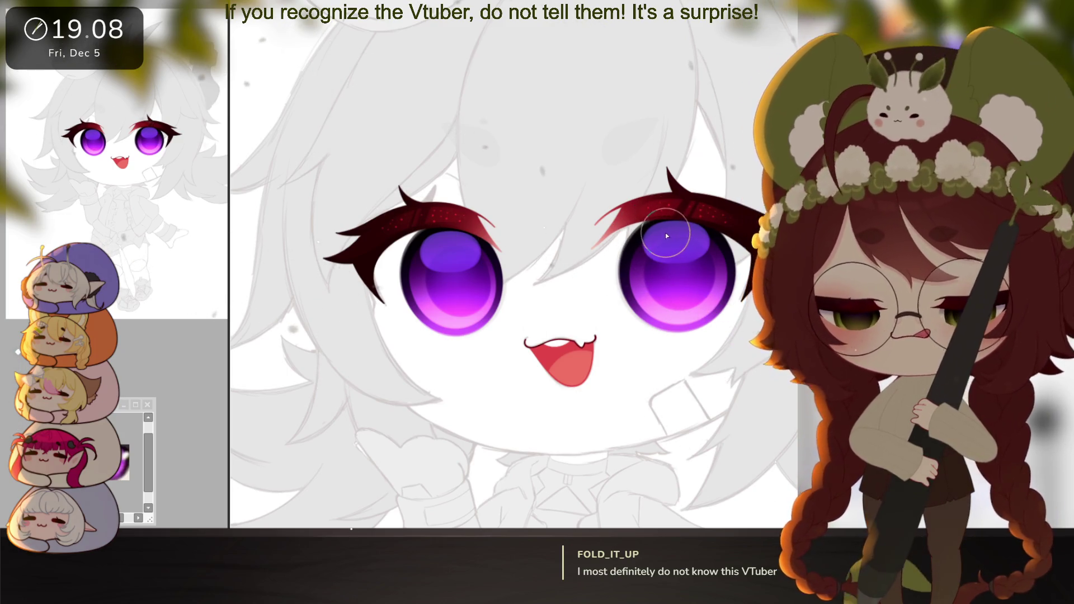
pyautogui.moveTo(664, 235); pyautogui.dragTo(670, 238)
pyautogui.press('[')
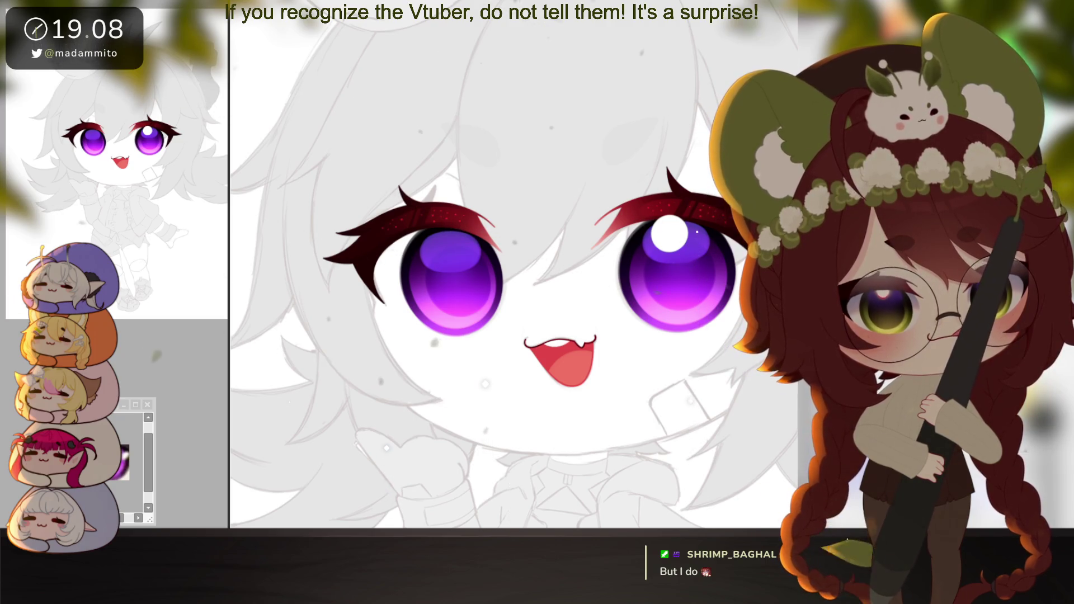
# Transform the white highlight with Ctrl+T, nudging it slightly right and down
pyautogui.scroll(2, 690, 236)
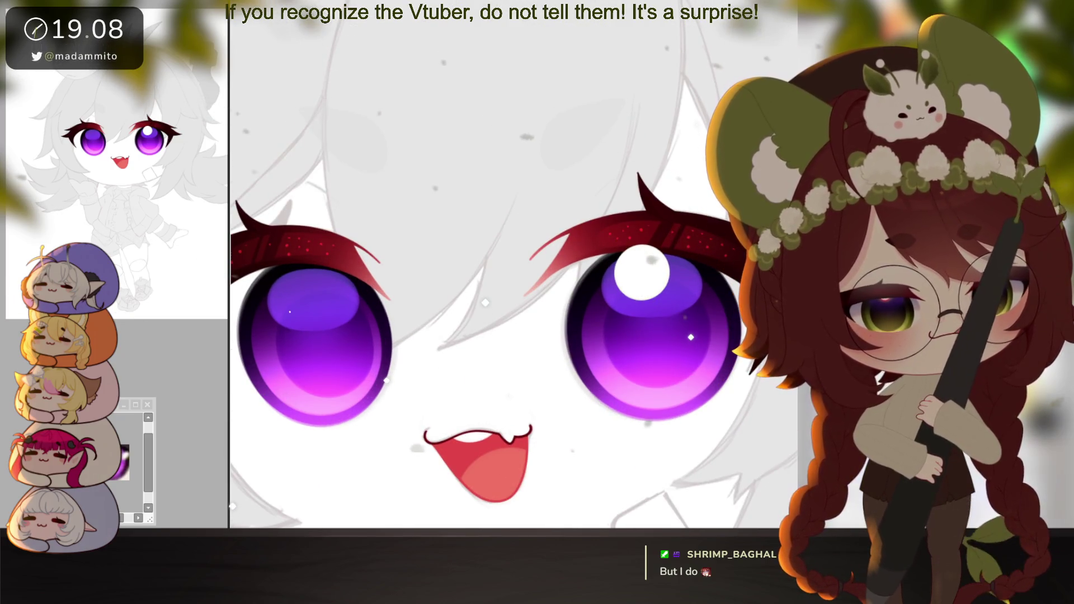
pyautogui.hotkey('ctrl', 't')
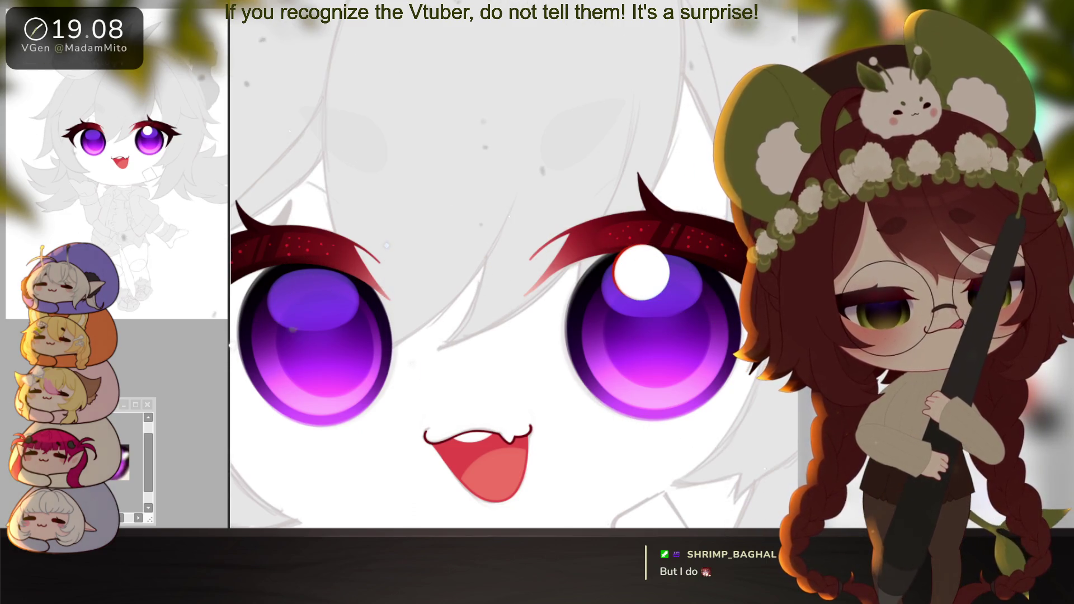
pyautogui.moveTo(651, 272); pyautogui.dragTo(653, 274)
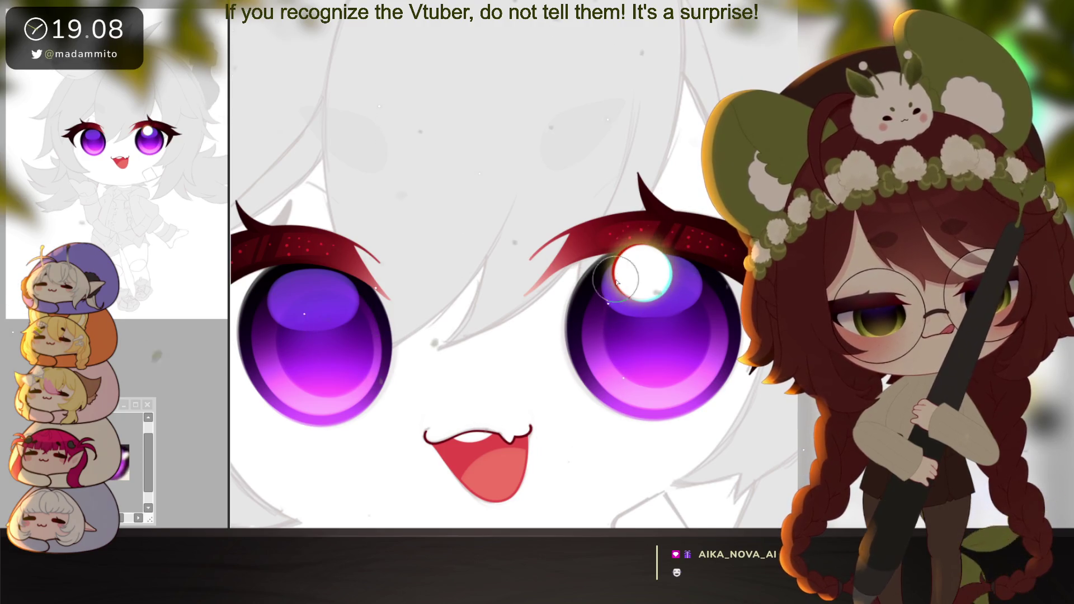
pyautogui.scroll(-3, 703, 390)
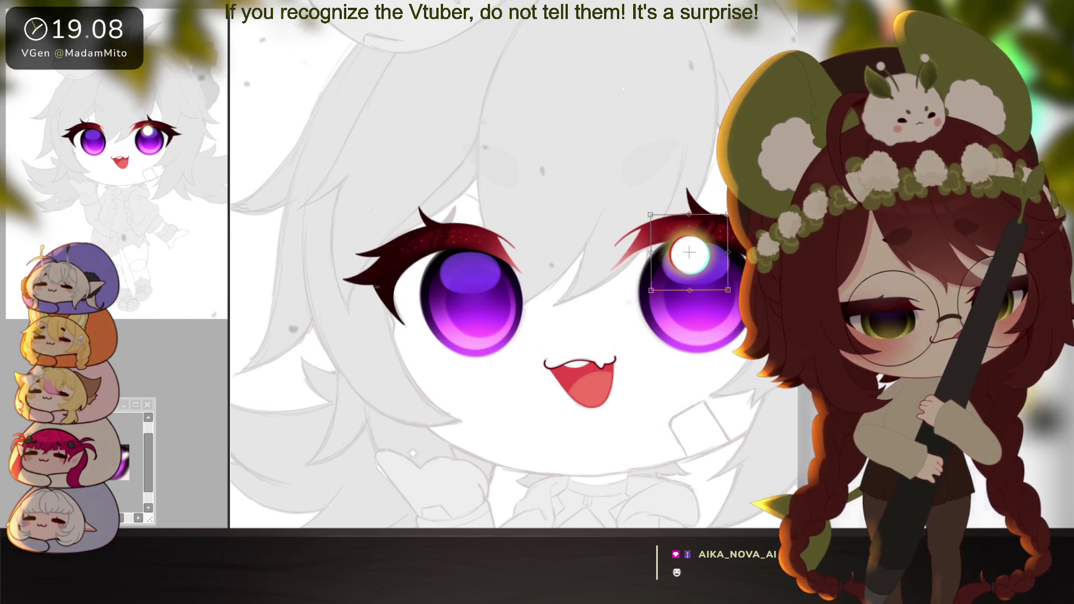
# Place a copy of the highlight on the left eye and zoom out
pyautogui.moveTo(697, 250); pyautogui.dragTo(473, 248)
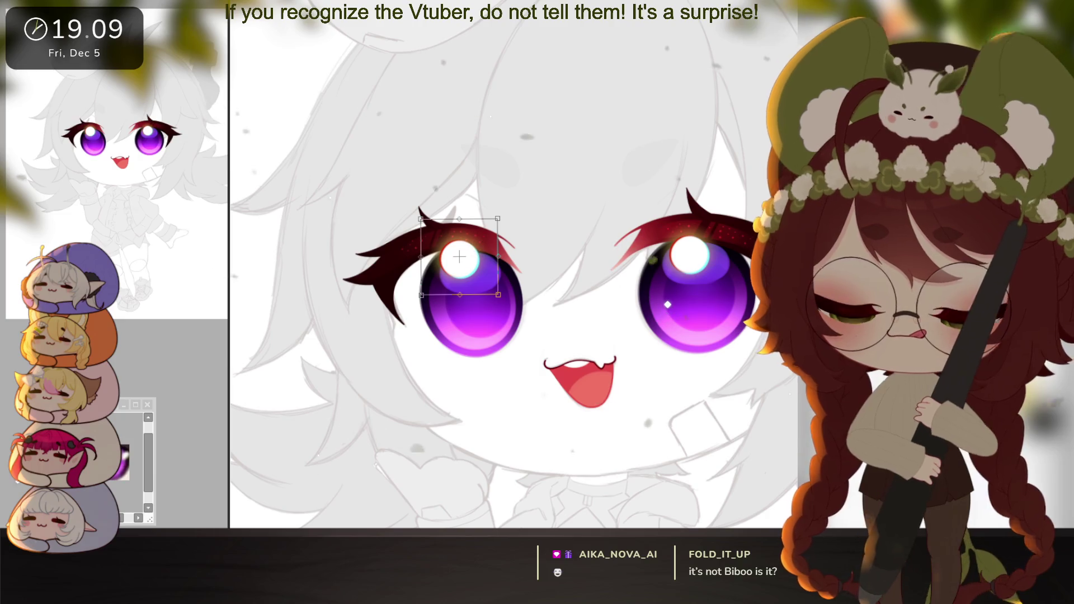
pyautogui.moveTo(686, 378); pyautogui.dragTo(674, 376)
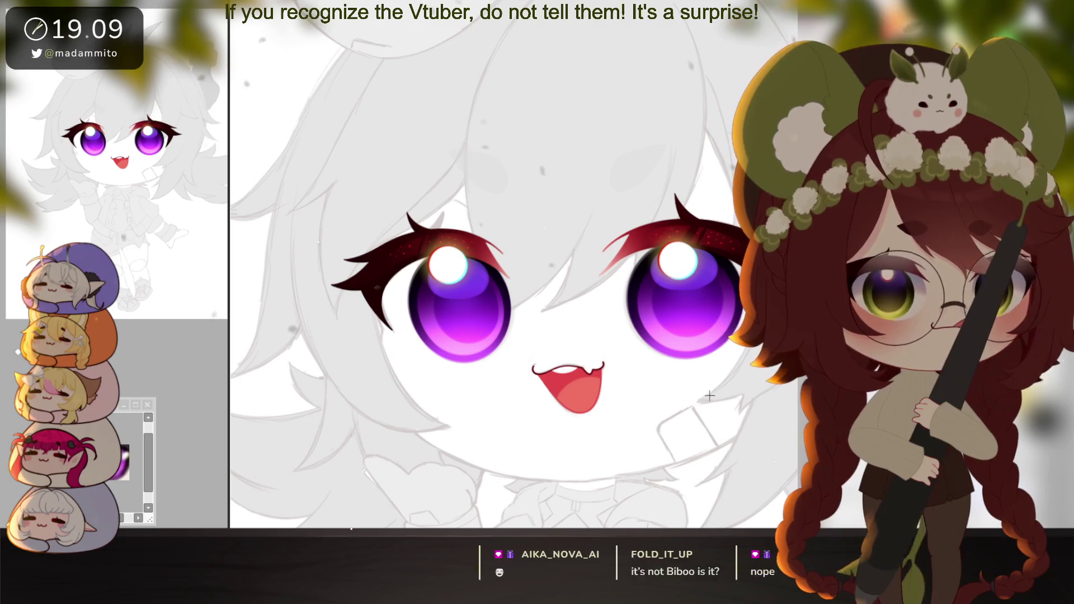
pyautogui.scroll(-2, 713, 409)
pyautogui.scroll(-3, 720, 415)
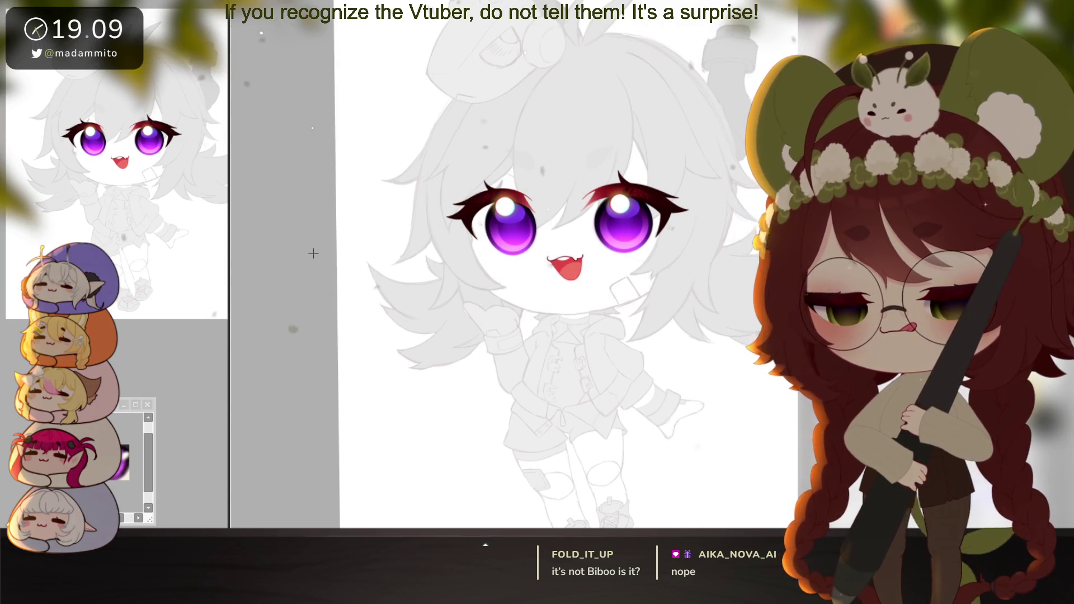
# Close the floating panel, zoom in, and paint yellow down the left eye's outer edge
pyautogui.click(147, 404)
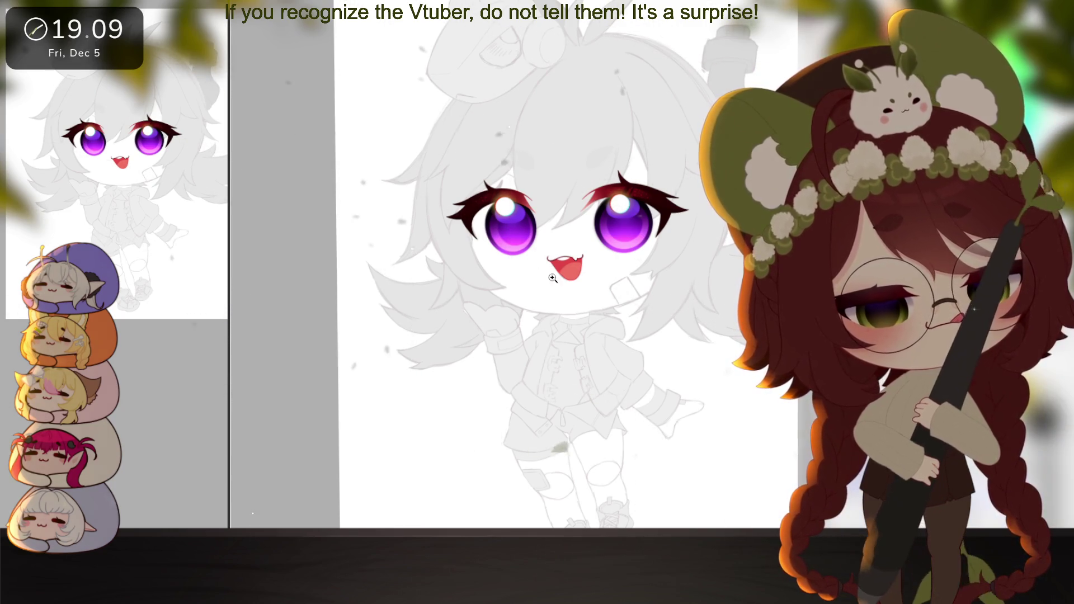
pyautogui.scroll(5, 552, 278)
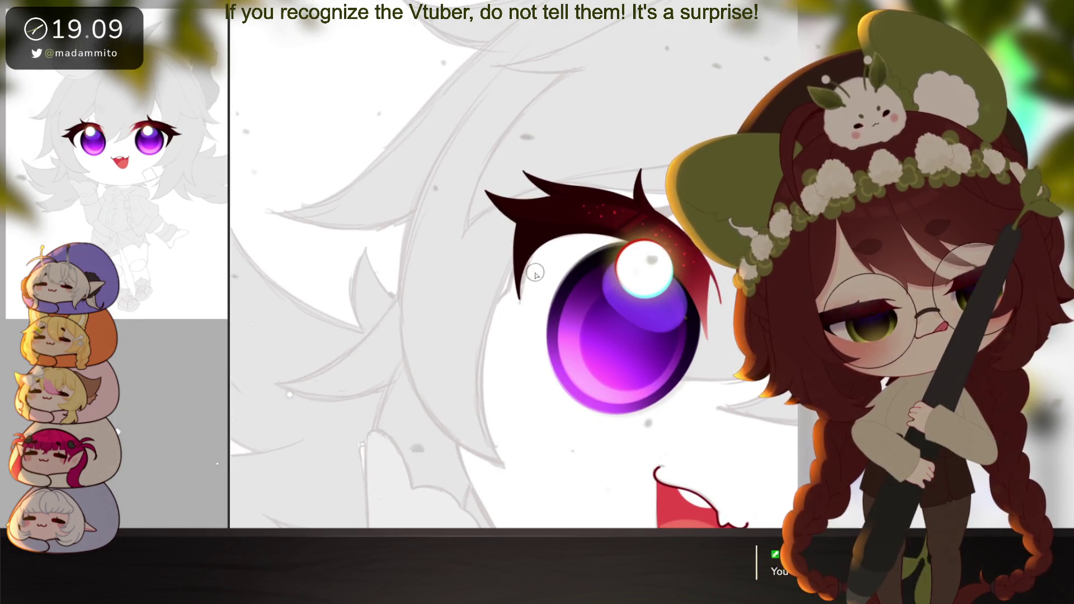
pyautogui.press('-')
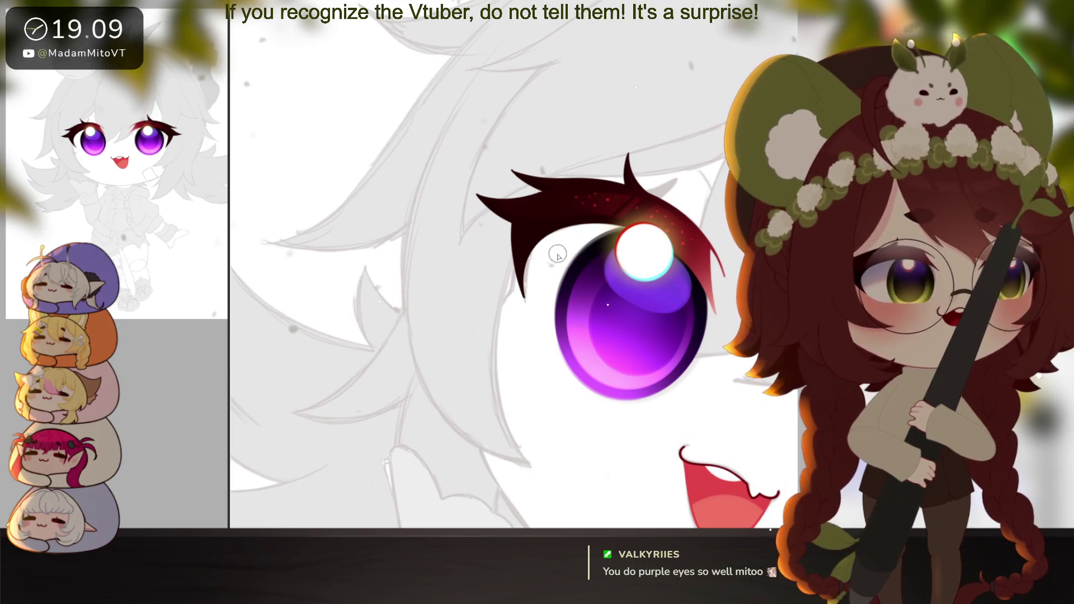
pyautogui.moveTo(536, 225); pyautogui.dragTo(531, 320)
pyautogui.moveTo(532, 265)
pyautogui.mouseDown()
pyautogui.moveTo(541, 343)
pyautogui.moveTo(568, 374)
pyautogui.mouseUp()
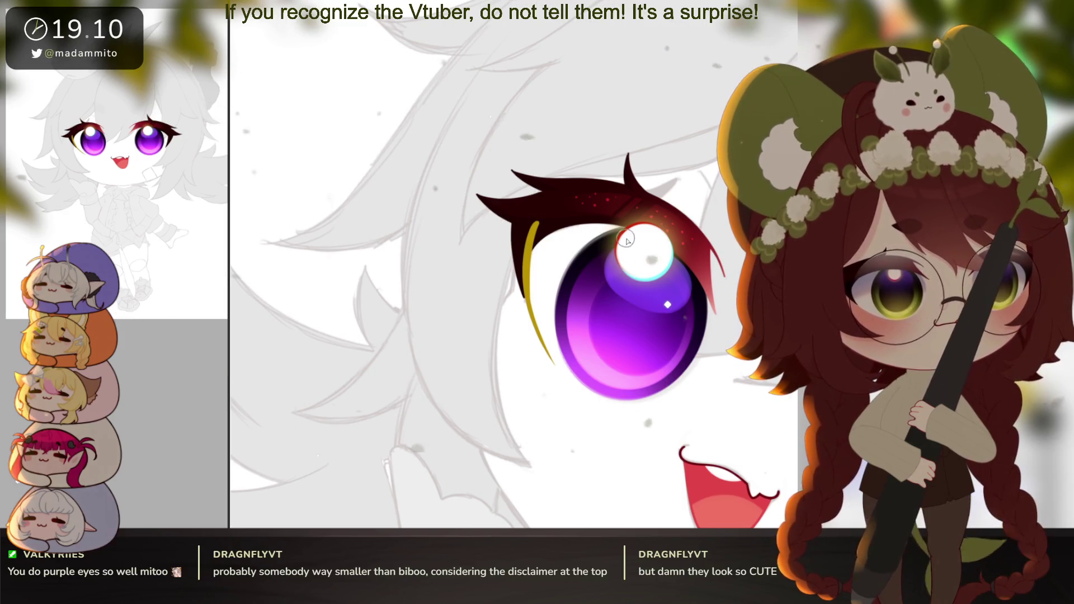
# Extend the gold rim over the left eye's top and fill its inside gold
pyautogui.moveTo(655, 364)
pyautogui.mouseDown()
pyautogui.moveTo(607, 386)
pyautogui.moveTo(555, 369)
pyautogui.mouseUp()
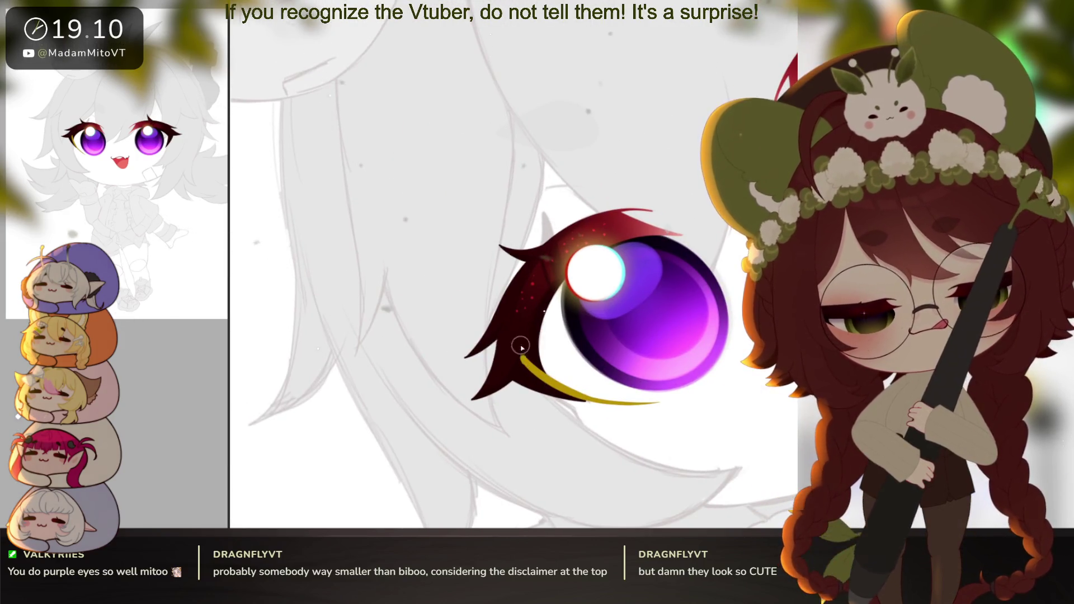
pyautogui.moveTo(532, 315); pyautogui.dragTo(651, 367)
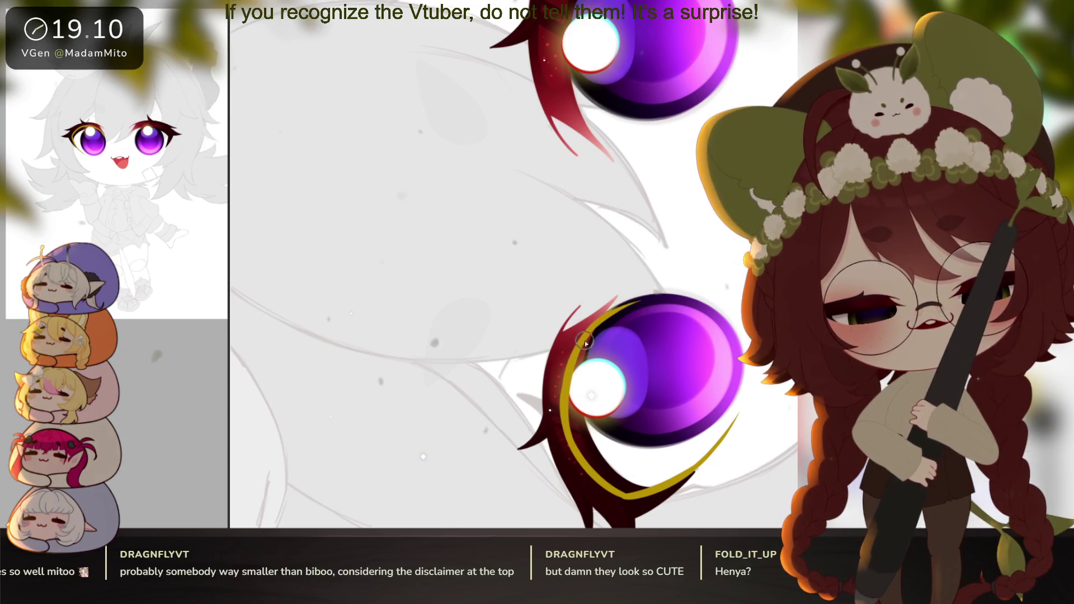
pyautogui.moveTo(584, 335)
pyautogui.mouseDown()
pyautogui.moveTo(691, 298)
pyautogui.moveTo(702, 325)
pyautogui.moveTo(683, 325)
pyautogui.mouseUp()
pyautogui.moveTo(636, 314); pyautogui.dragTo(635, 407)
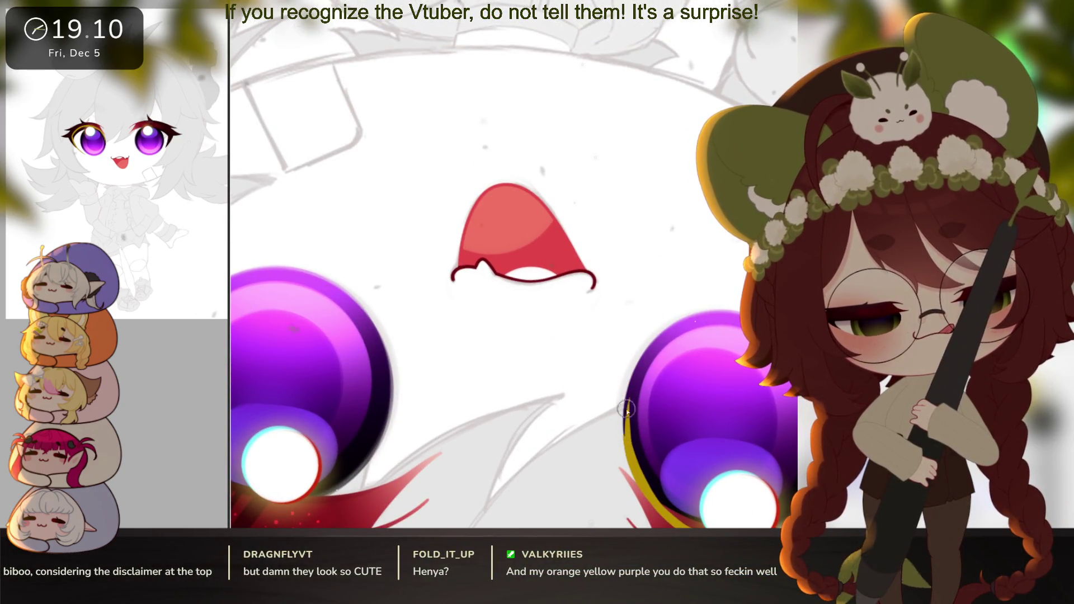
pyautogui.moveTo(664, 333)
pyautogui.mouseDown()
pyautogui.moveTo(711, 369)
pyautogui.moveTo(682, 310)
pyautogui.moveTo(643, 369)
pyautogui.moveTo(659, 401)
pyautogui.moveTo(666, 372)
pyautogui.moveTo(662, 394)
pyautogui.mouseUp()
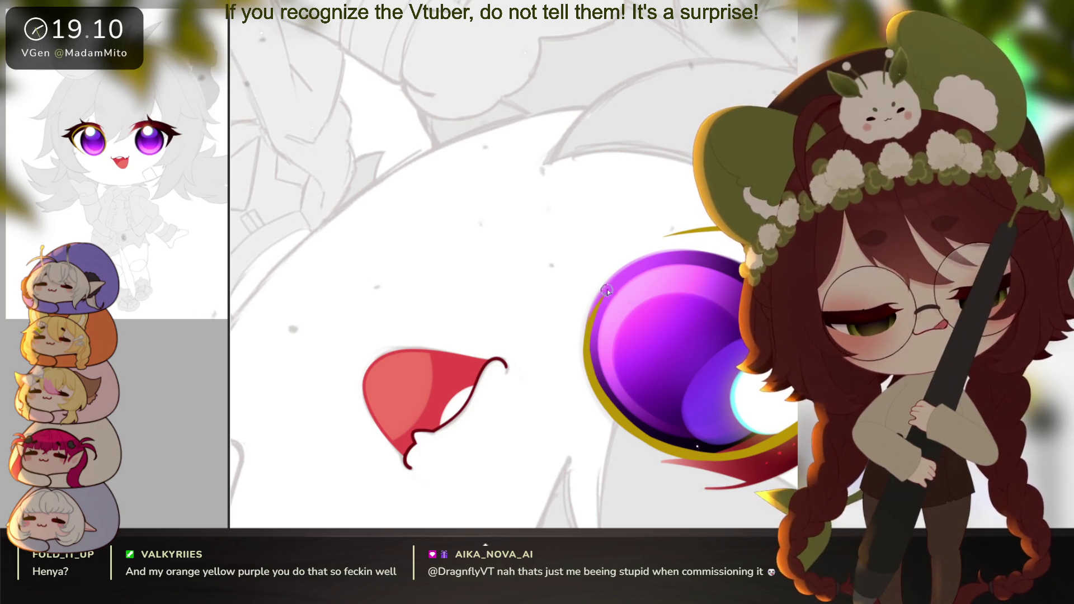
pyautogui.moveTo(585, 351)
pyautogui.mouseDown()
pyautogui.moveTo(649, 255)
pyautogui.moveTo(684, 239)
pyautogui.mouseUp()
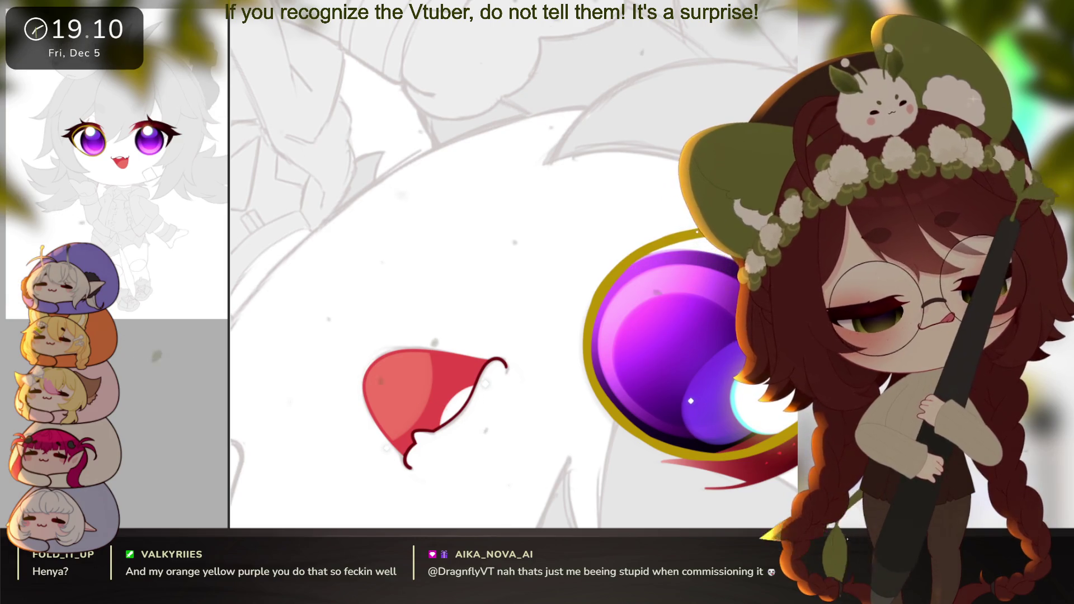
pyautogui.click(713, 320)
# Outline the right eye's purple iris with a complete gold rim
pyautogui.moveTo(712, 320); pyautogui.dragTo(643, 291)
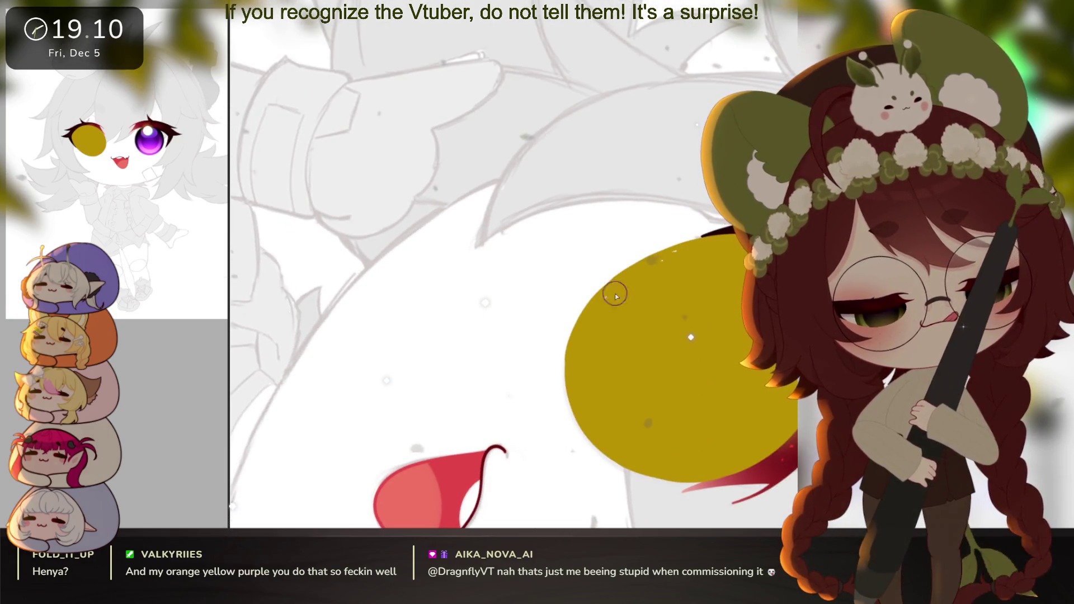
pyautogui.moveTo(718, 277)
pyautogui.mouseDown()
pyautogui.moveTo(654, 386)
pyautogui.moveTo(674, 255)
pyautogui.moveTo(671, 407)
pyautogui.moveTo(680, 398)
pyautogui.moveTo(666, 369)
pyautogui.moveTo(620, 331)
pyautogui.mouseUp()
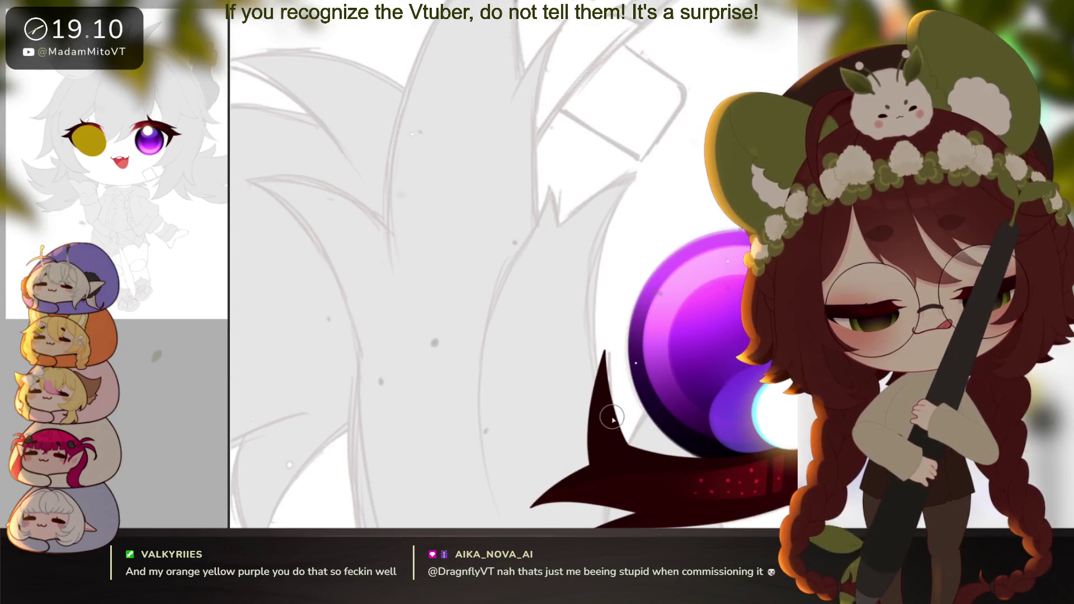
pyautogui.moveTo(609, 442)
pyautogui.mouseDown()
pyautogui.moveTo(616, 335)
pyautogui.moveTo(660, 268)
pyautogui.moveTo(722, 235)
pyautogui.mouseUp()
pyautogui.moveTo(627, 341); pyautogui.dragTo(671, 319)
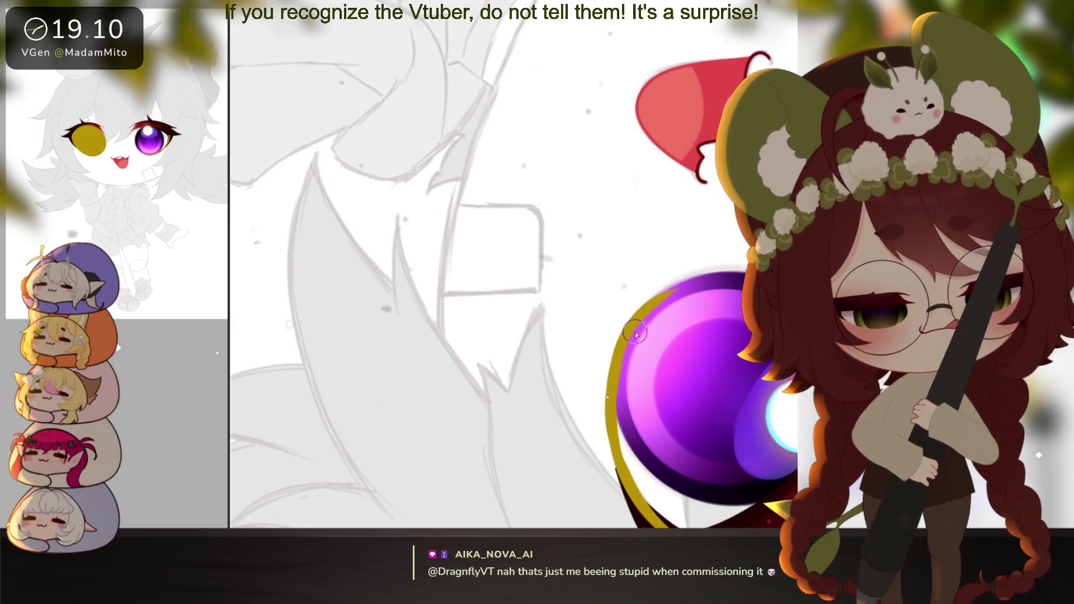
pyautogui.moveTo(722, 274)
pyautogui.mouseDown()
pyautogui.moveTo(647, 315)
pyautogui.moveTo(667, 314)
pyautogui.mouseUp()
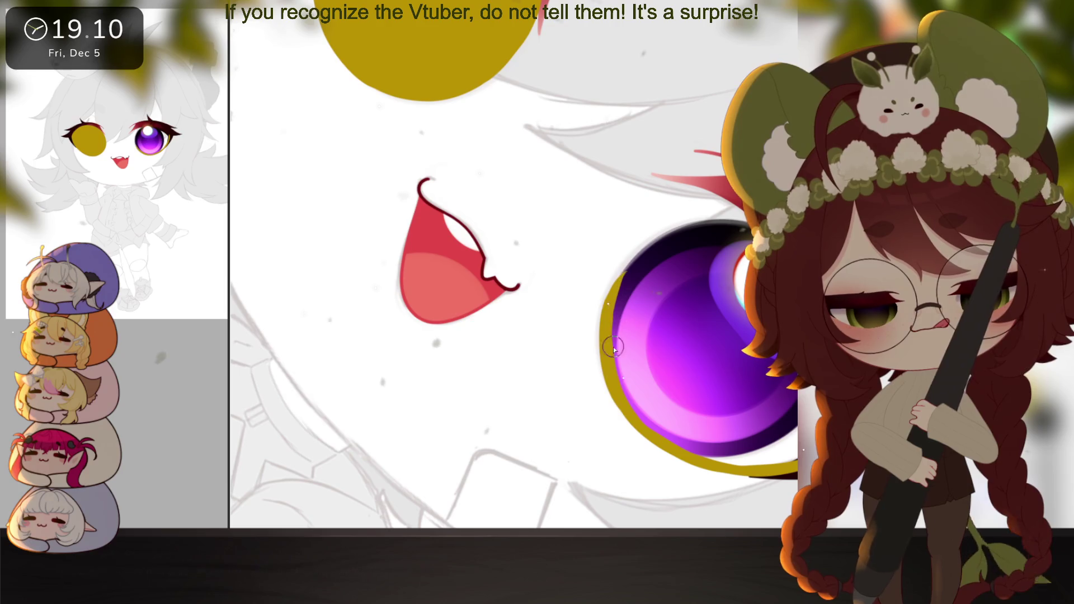
pyautogui.moveTo(628, 280)
pyautogui.mouseDown()
pyautogui.moveTo(653, 230)
pyautogui.moveTo(670, 222)
pyautogui.mouseUp()
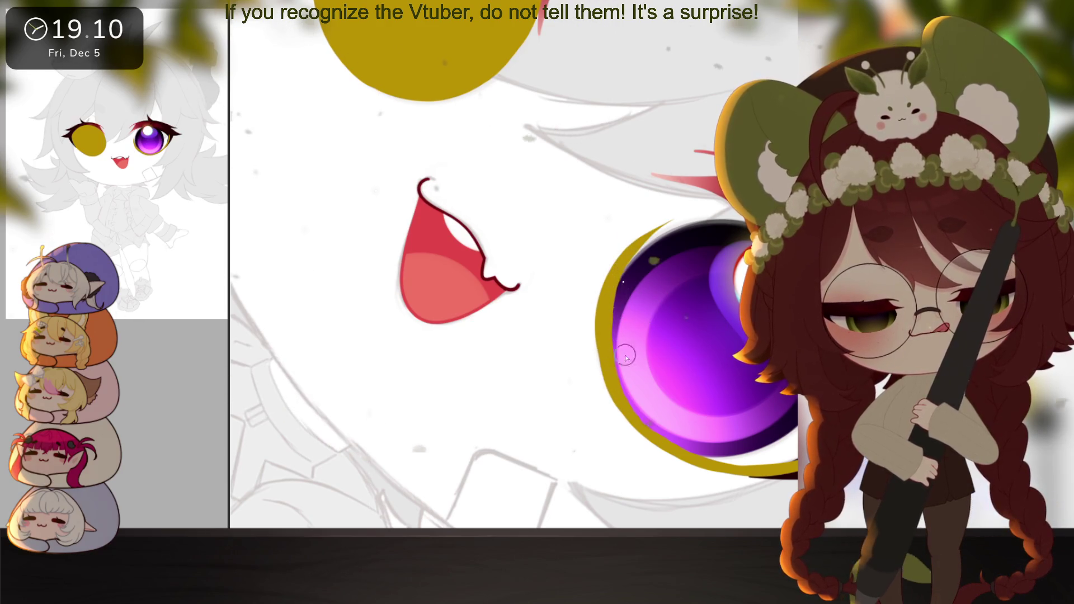
pyautogui.moveTo(656, 442); pyautogui.dragTo(679, 389)
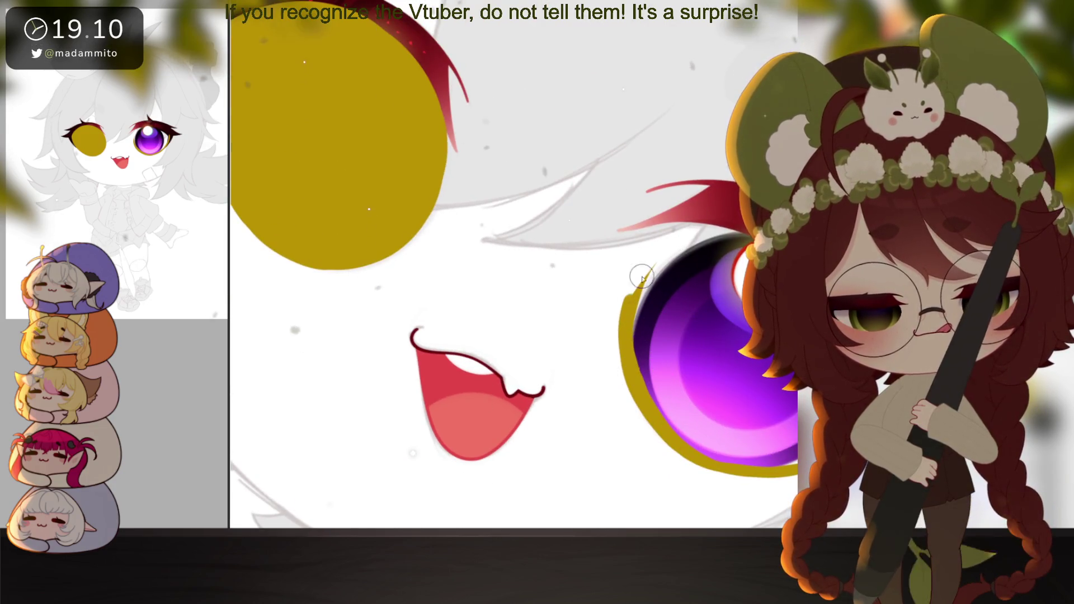
pyautogui.moveTo(629, 364); pyautogui.dragTo(727, 217)
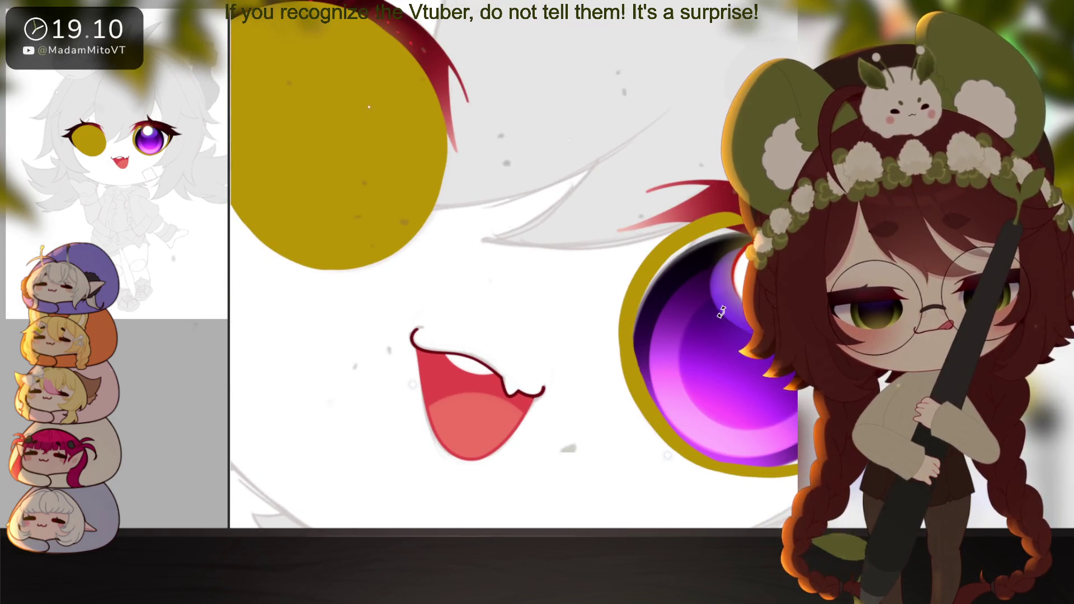
pyautogui.moveTo(722, 312); pyautogui.dragTo(574, 378)
pyautogui.moveTo(572, 281); pyautogui.dragTo(572, 297)
pyautogui.moveTo(506, 336)
pyautogui.mouseDown()
pyautogui.moveTo(560, 251)
pyautogui.moveTo(704, 205)
pyautogui.mouseUp()
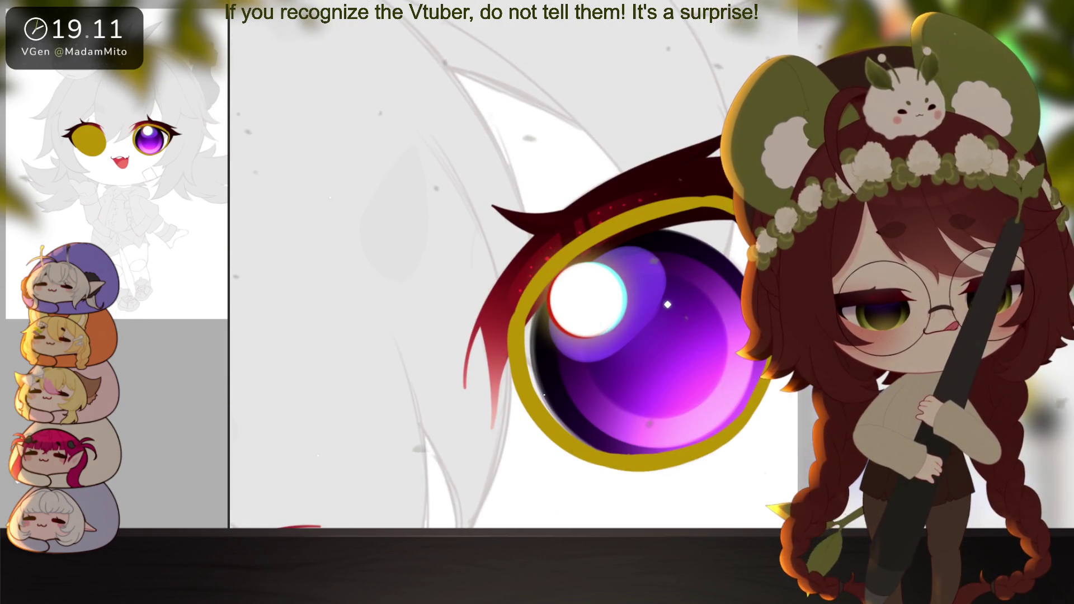
# Fill the ringed iris solid gold, shrink the brush, and zoom out to the face
pyautogui.press('g')
pyautogui.click(754, 392)
pyautogui.moveTo(755, 393)
pyautogui.mouseDown()
pyautogui.moveTo(666, 434)
pyautogui.moveTo(530, 437)
pyautogui.mouseUp()
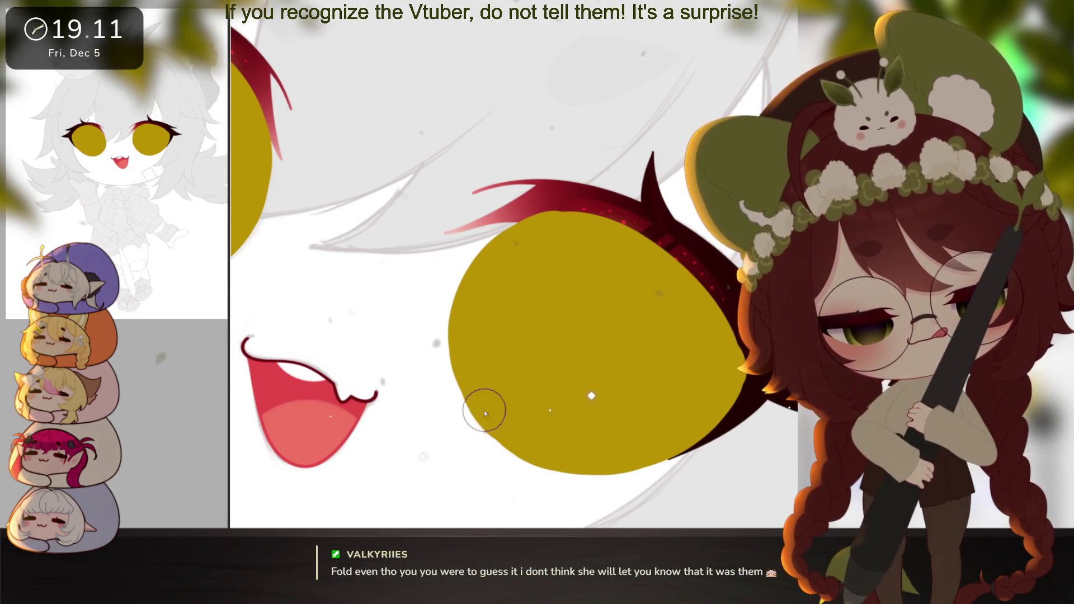
pyautogui.moveTo(529, 443); pyautogui.dragTo(519, 463)
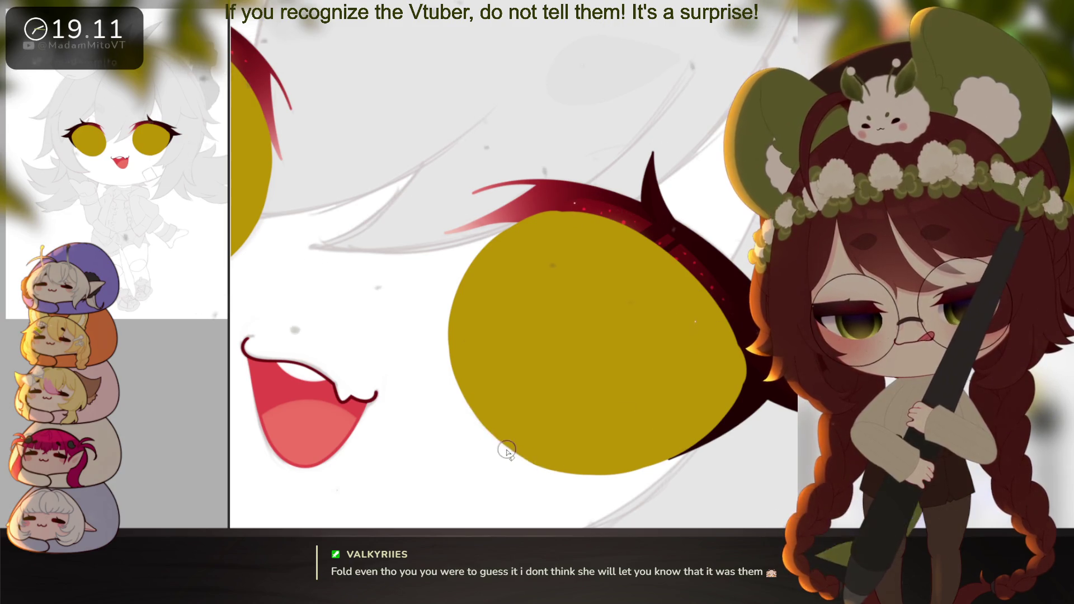
pyautogui.hotkey('ctrl', '-')
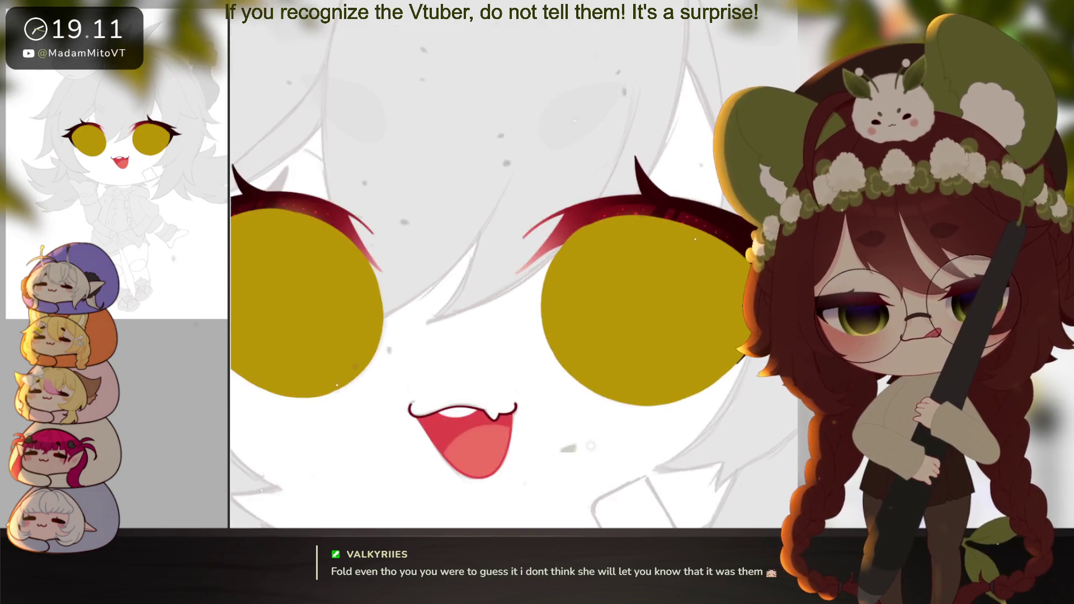
# Hide the gold fills and restore the purple irises with their white highlights
pyautogui.hotkey('ctrl', 'z')
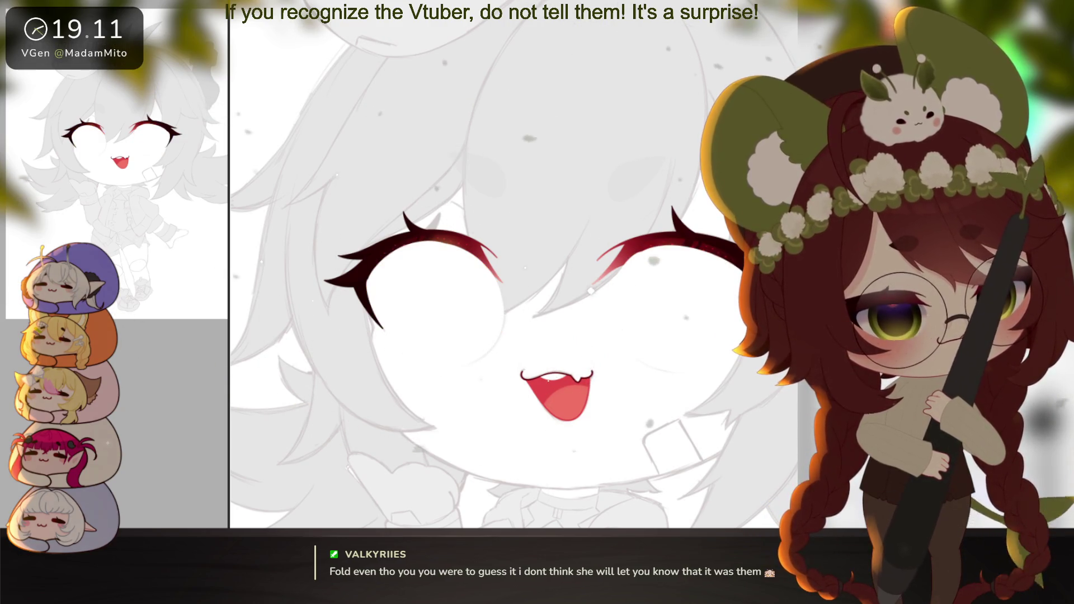
pyautogui.hotkey('ctrl', 'z')
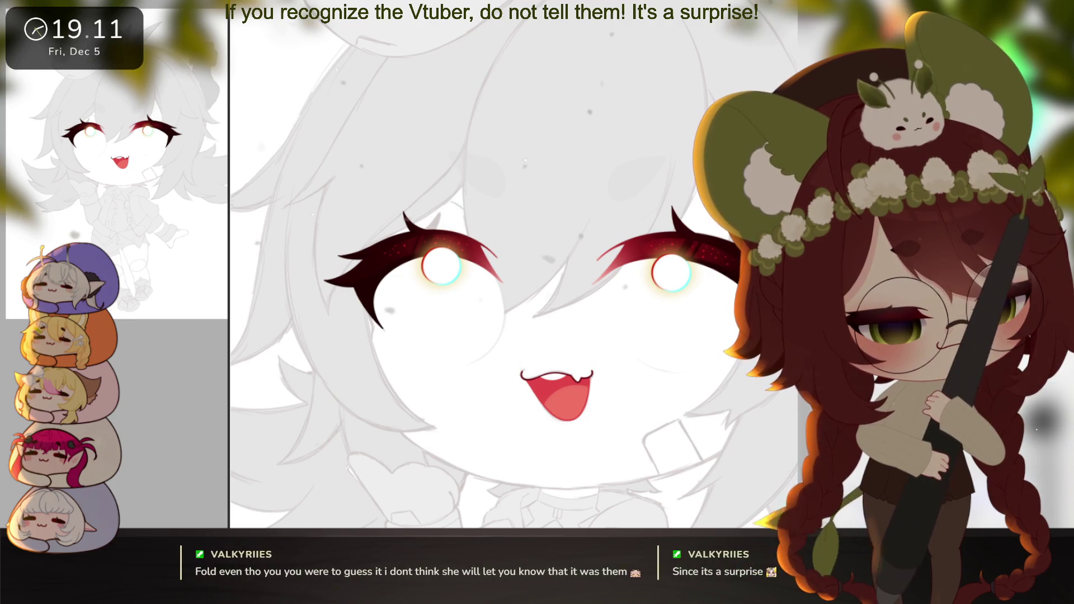
pyautogui.hotkey('ctrl', 'z')
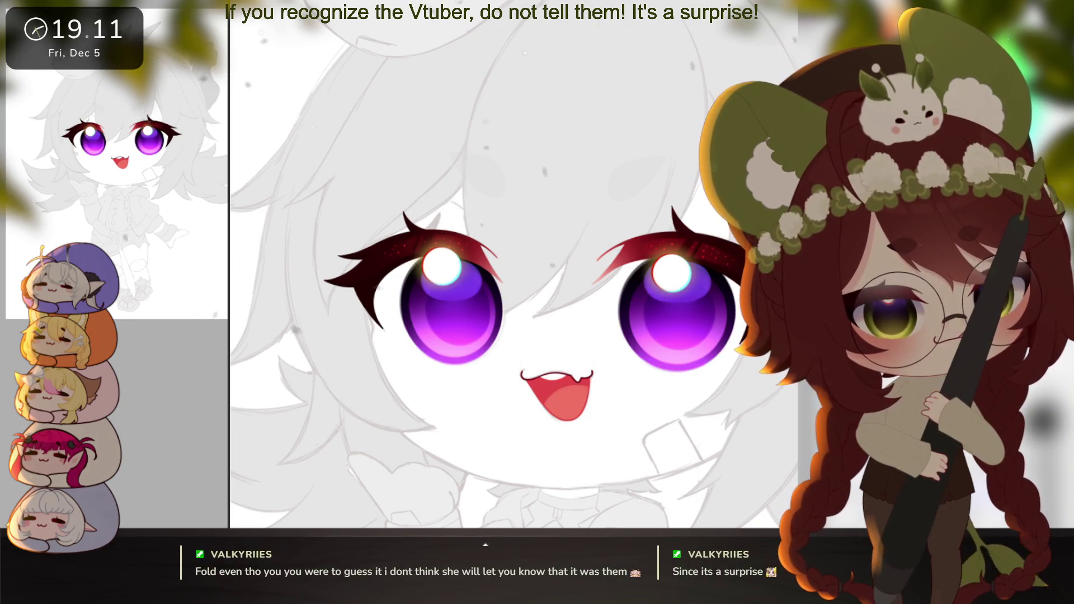
pyautogui.hotkey('ctrl', 'z')
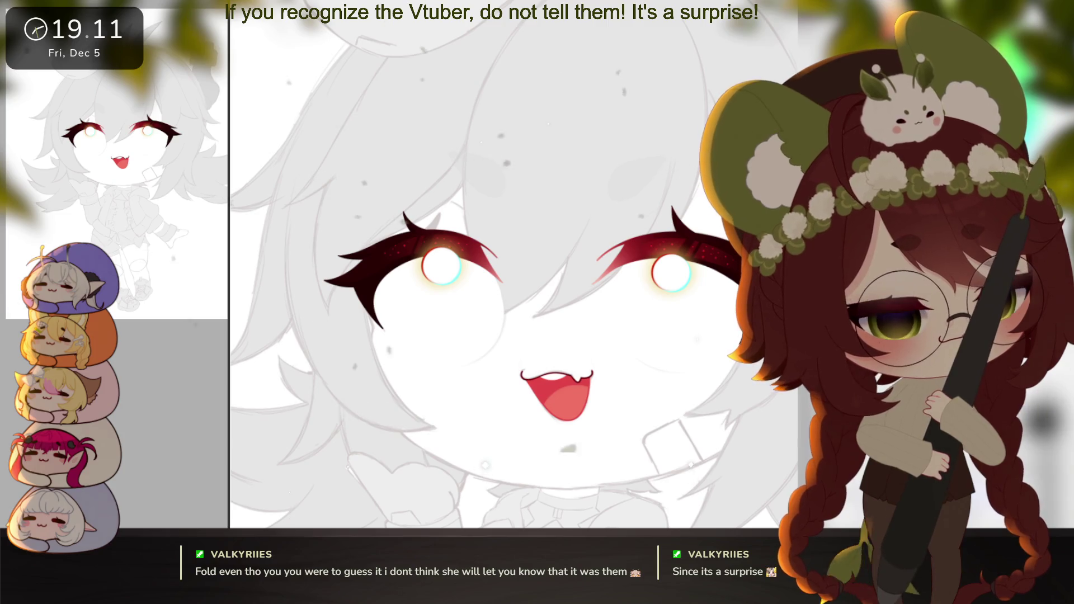
pyautogui.hotkey('ctrl', 'y')
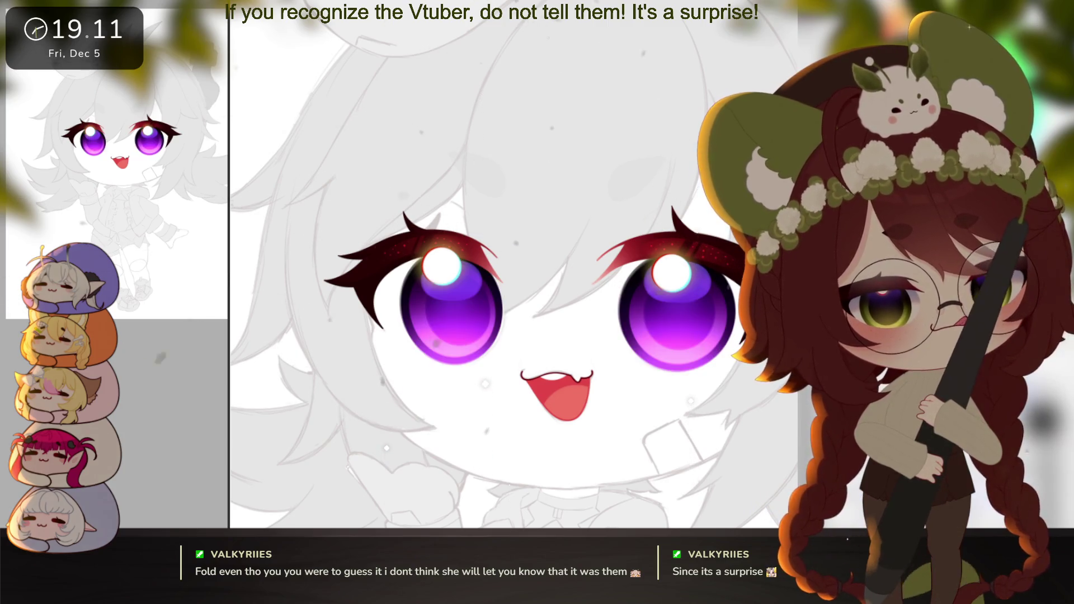
pyautogui.moveTo(694, 369); pyautogui.dragTo(719, 363)
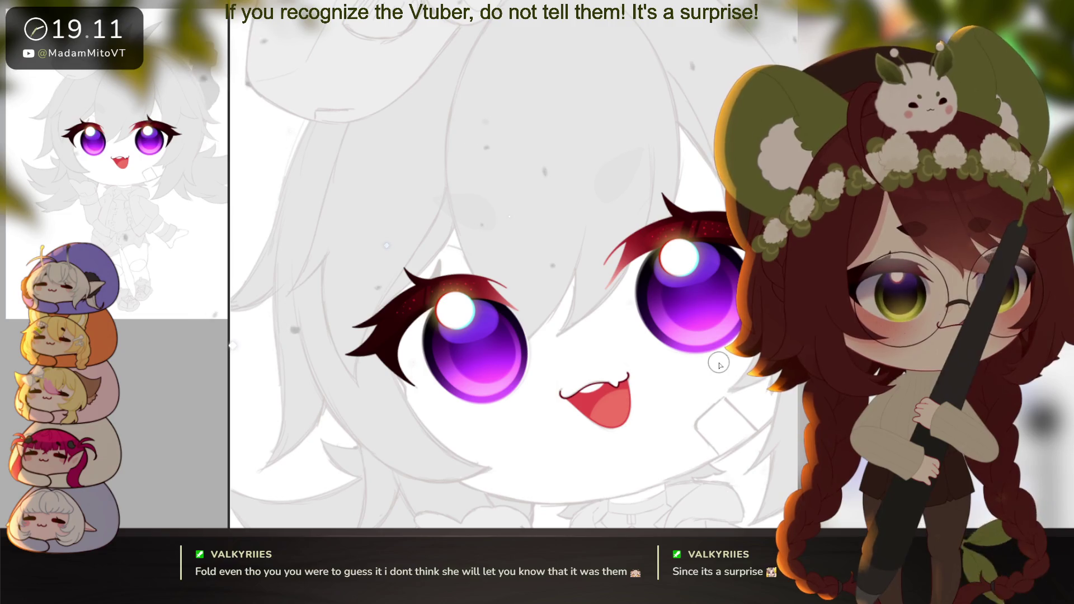
# Shade the left eye white with lavender and a peach tone along its lower part
pyautogui.moveTo(719, 364); pyautogui.dragTo(672, 412)
pyautogui.press(']')
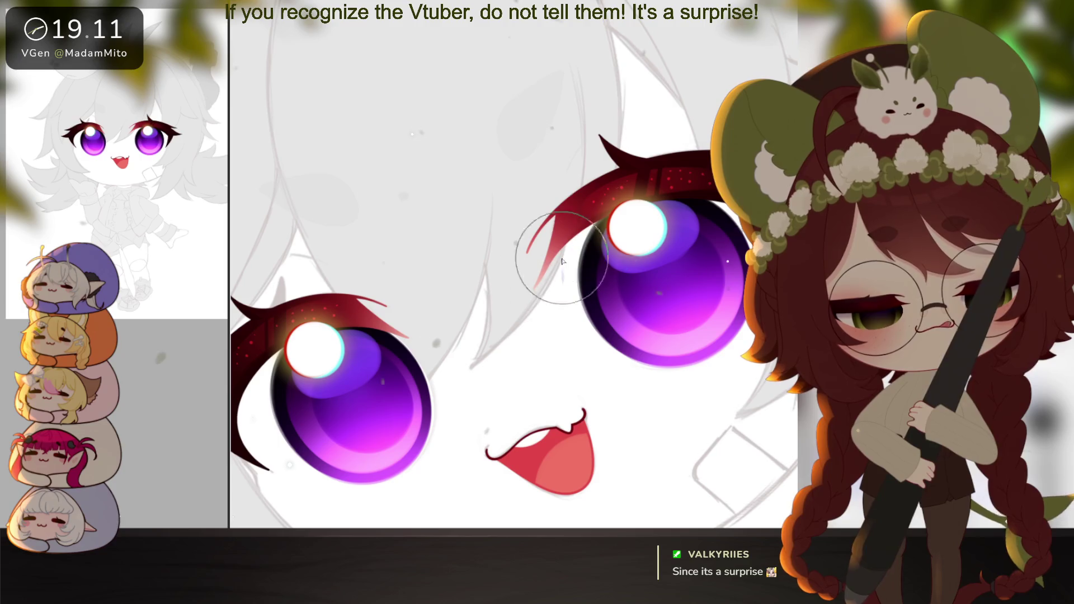
pyautogui.press('[')
pyautogui.press('[')
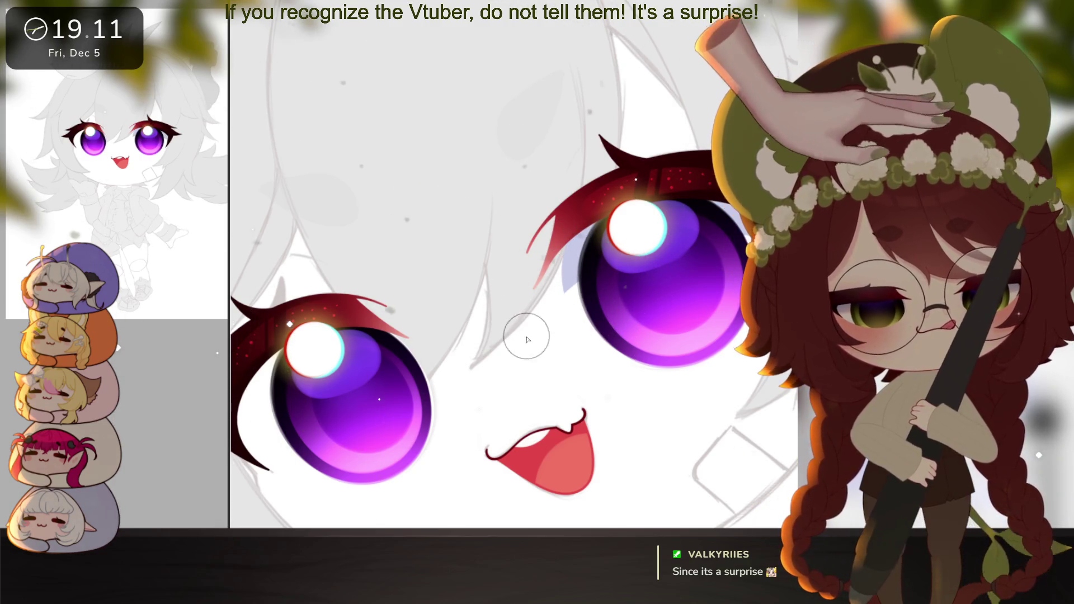
pyautogui.moveTo(530, 348); pyautogui.dragTo(543, 344)
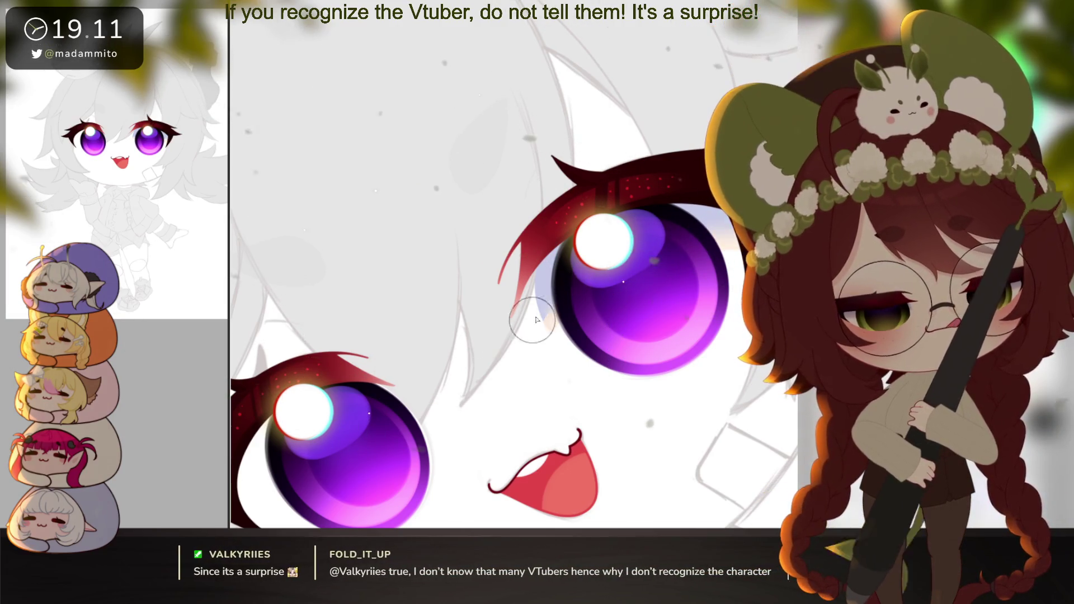
pyautogui.moveTo(518, 493)
pyautogui.mouseDown()
pyautogui.moveTo(602, 397)
pyautogui.moveTo(674, 424)
pyautogui.mouseUp()
pyautogui.moveTo(406, 414)
pyautogui.mouseDown()
pyautogui.moveTo(417, 347)
pyautogui.moveTo(408, 392)
pyautogui.moveTo(423, 473)
pyautogui.mouseUp()
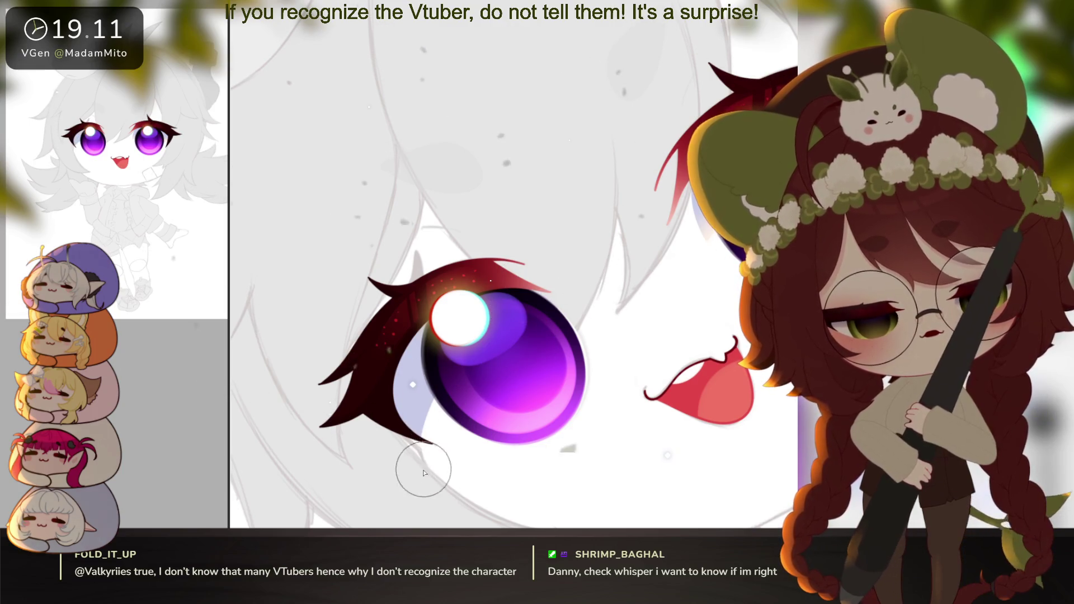
pyautogui.moveTo(442, 403)
pyautogui.mouseDown()
pyautogui.moveTo(428, 447)
pyautogui.moveTo(437, 420)
pyautogui.moveTo(439, 430)
pyautogui.mouseUp()
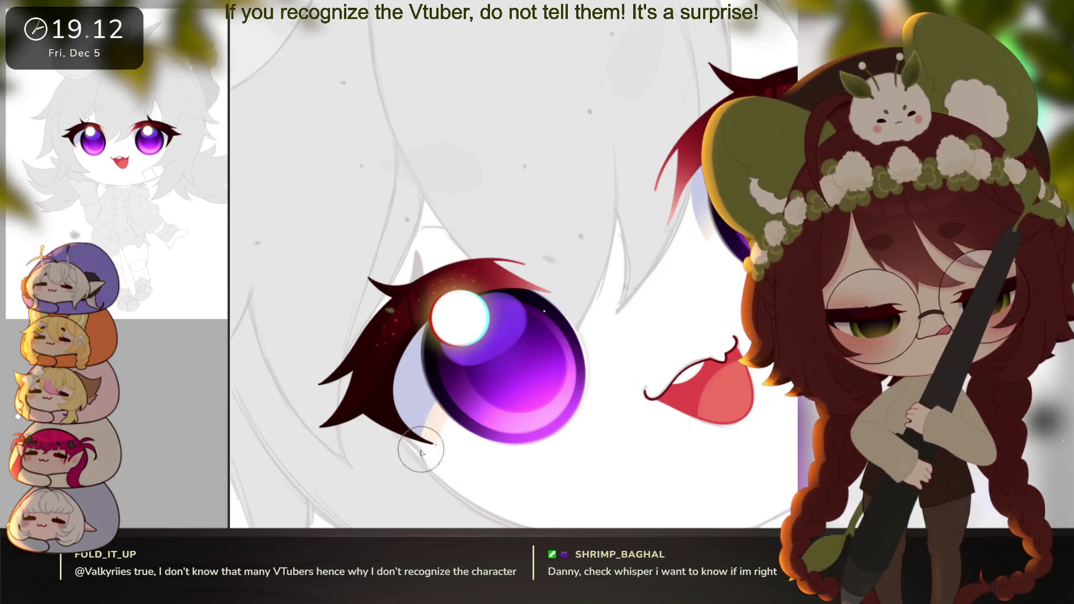
pyautogui.moveTo(617, 277); pyautogui.dragTo(665, 413)
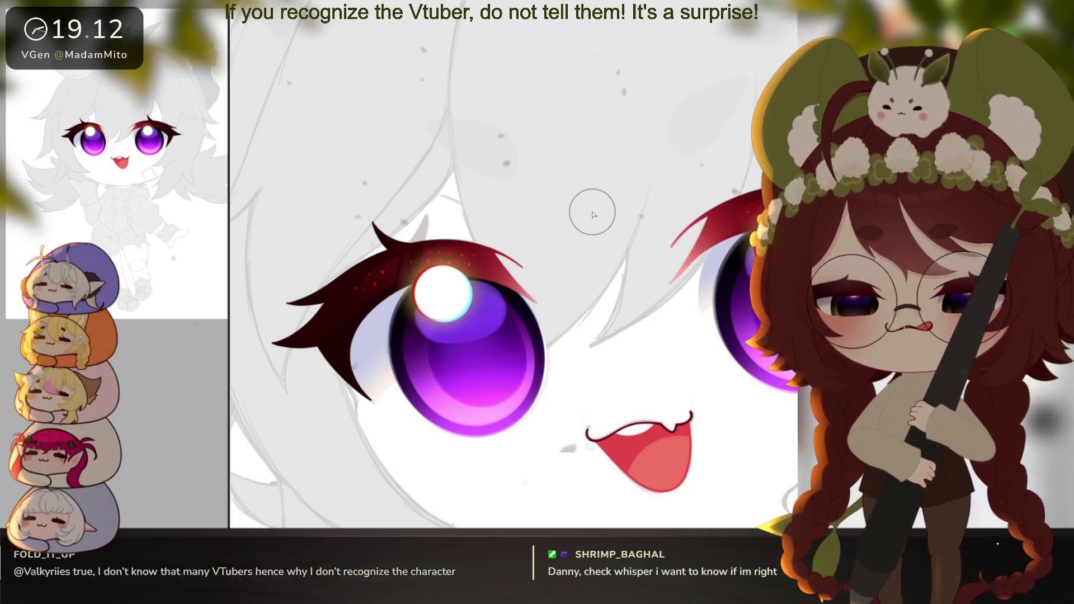
pyautogui.scroll(-2, 690, 389)
pyautogui.scroll(3, 691, 389)
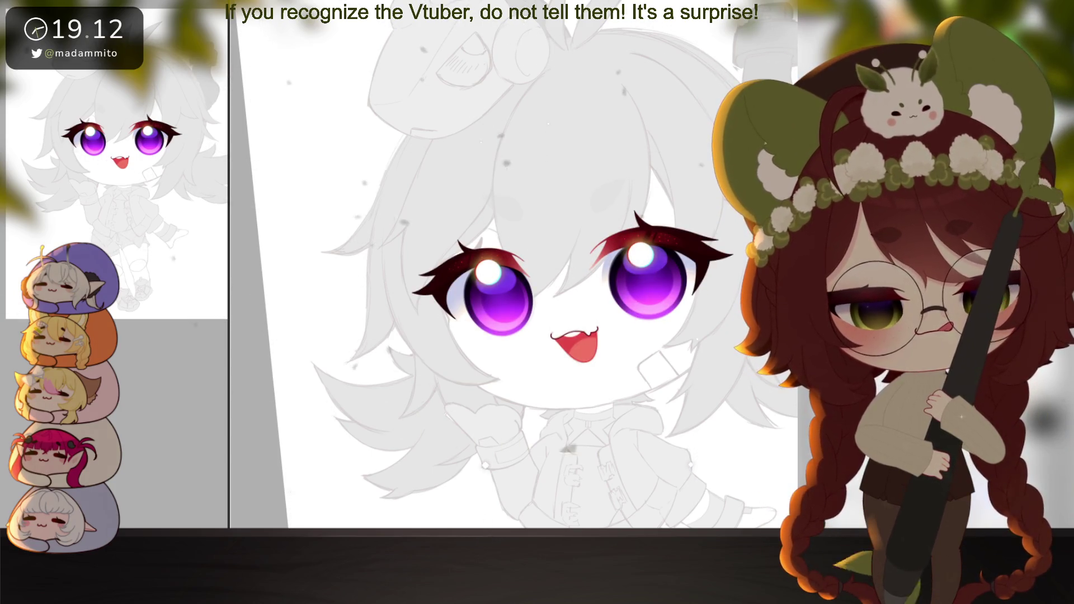
# Centre and zoom in on the face, then draw a thin curved line down the cheek
pyautogui.moveTo(757, 482); pyautogui.dragTo(726, 463)
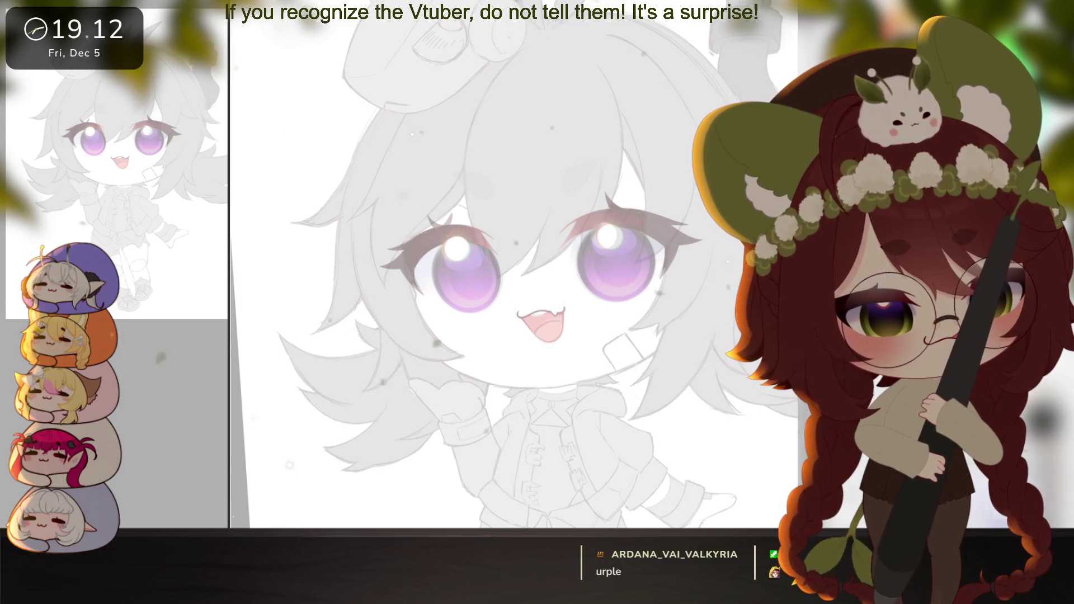
pyautogui.scroll(2, 686, 433)
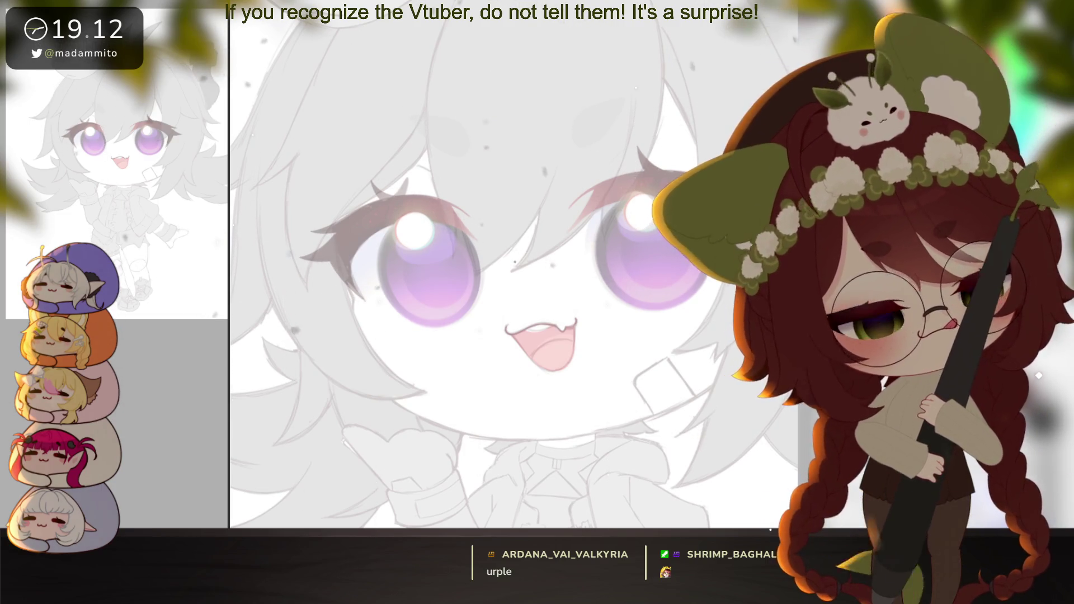
pyautogui.moveTo(352, 300); pyautogui.dragTo(352, 99)
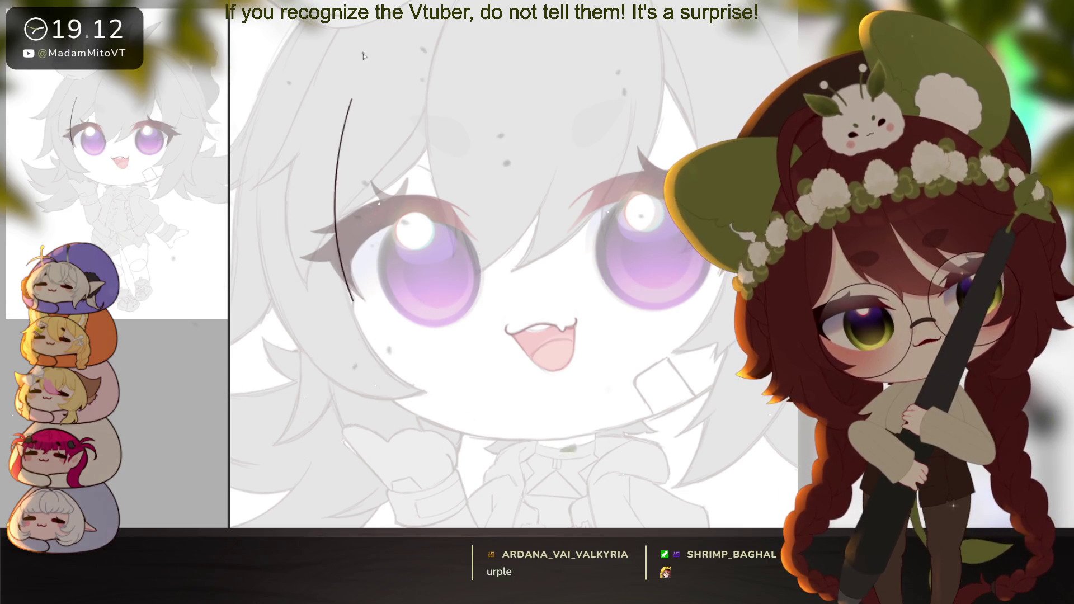
# Redraw the cheek line down toward the jaw, undoing the unwanted jawline part
pyautogui.hotkey('ctrl', 'z')
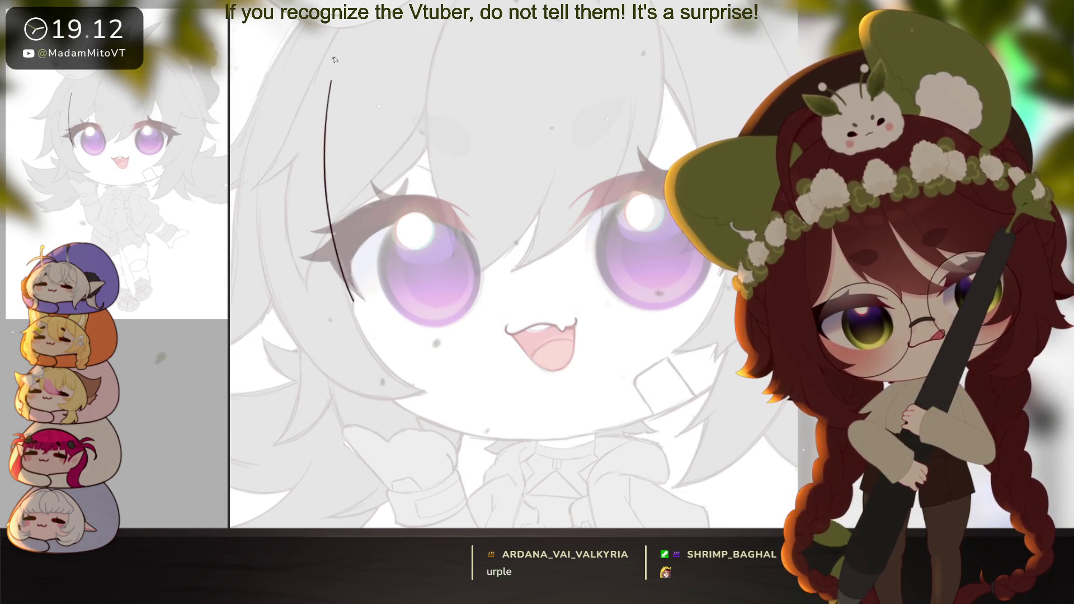
pyautogui.moveTo(353, 302); pyautogui.dragTo(354, 321)
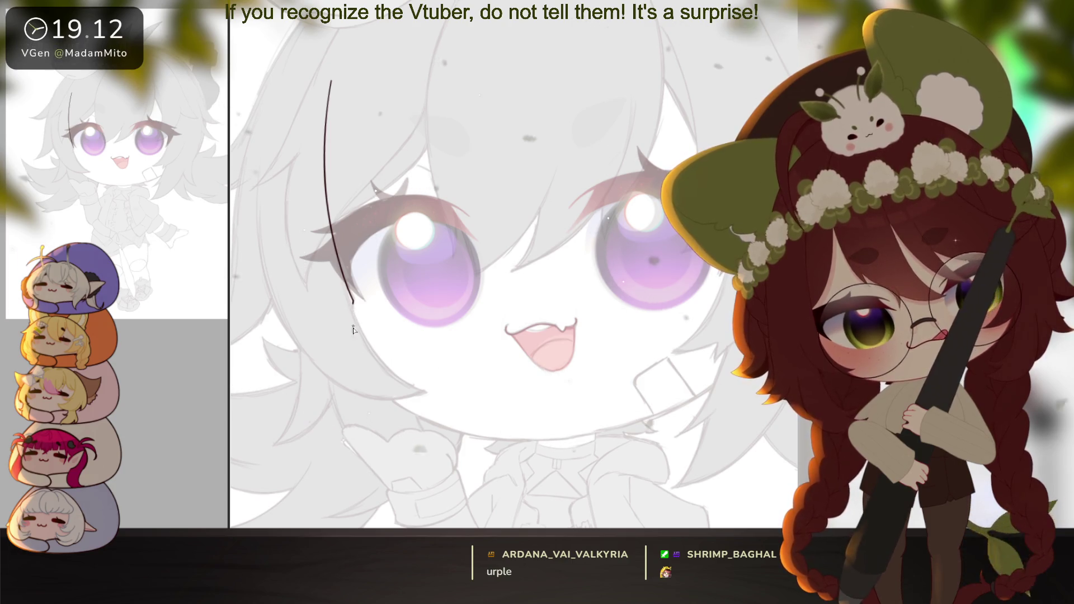
pyautogui.moveTo(392, 404)
pyautogui.mouseDown()
pyautogui.moveTo(503, 442)
pyautogui.moveTo(652, 426)
pyautogui.mouseUp()
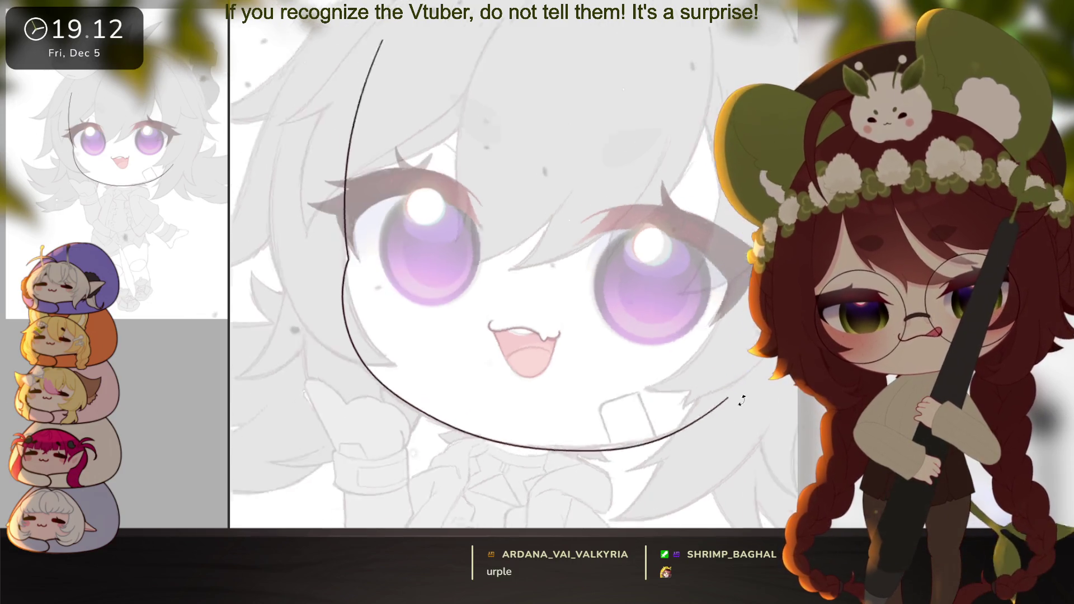
pyautogui.hotkey('ctrl', 'z')
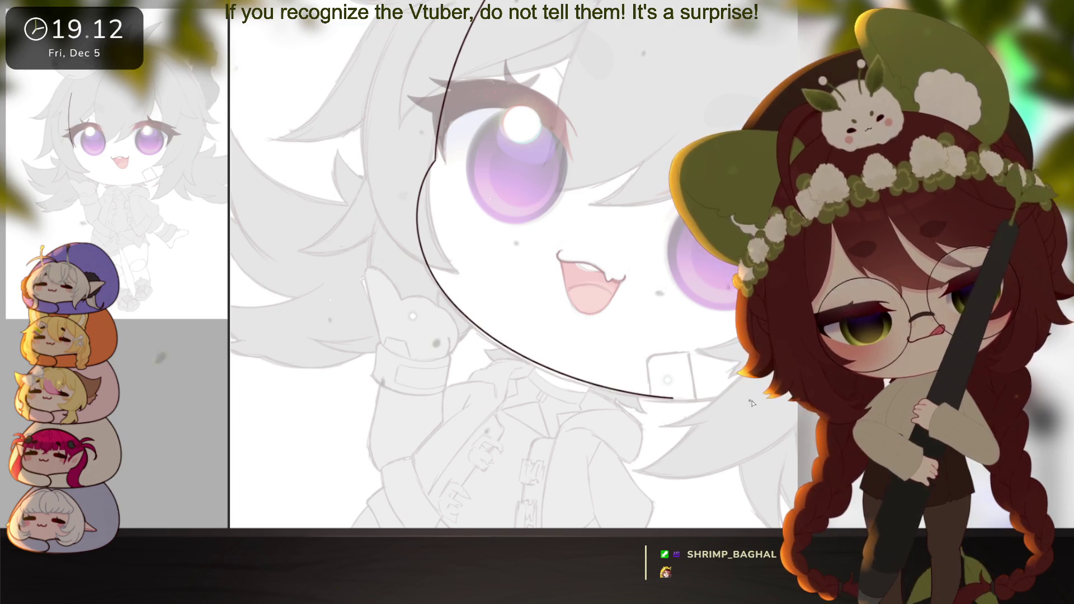
pyautogui.moveTo(752, 403); pyautogui.dragTo(727, 404)
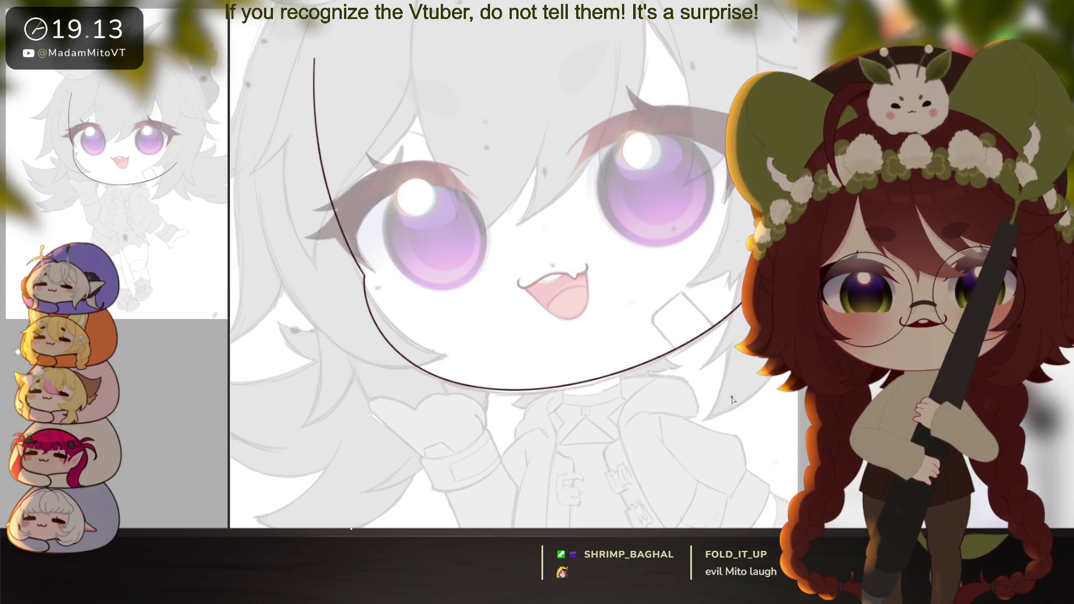
pyautogui.moveTo(705, 417); pyautogui.dragTo(544, 350)
# Redo the jaw stroke, curving the outline down from the top of the cheek
pyautogui.hotkey('ctrl', 'z')
pyautogui.moveTo(380, 2)
pyautogui.mouseDown()
pyautogui.moveTo(320, 215)
pyautogui.moveTo(549, 431)
pyautogui.moveTo(749, 446)
pyautogui.mouseUp()
pyautogui.keyDown('alt'); pyautogui.click(704, 428); pyautogui.keyUp('alt')
pyautogui.keyDown('ctrl'); pyautogui.click(703, 415); pyautogui.keyUp('ctrl')
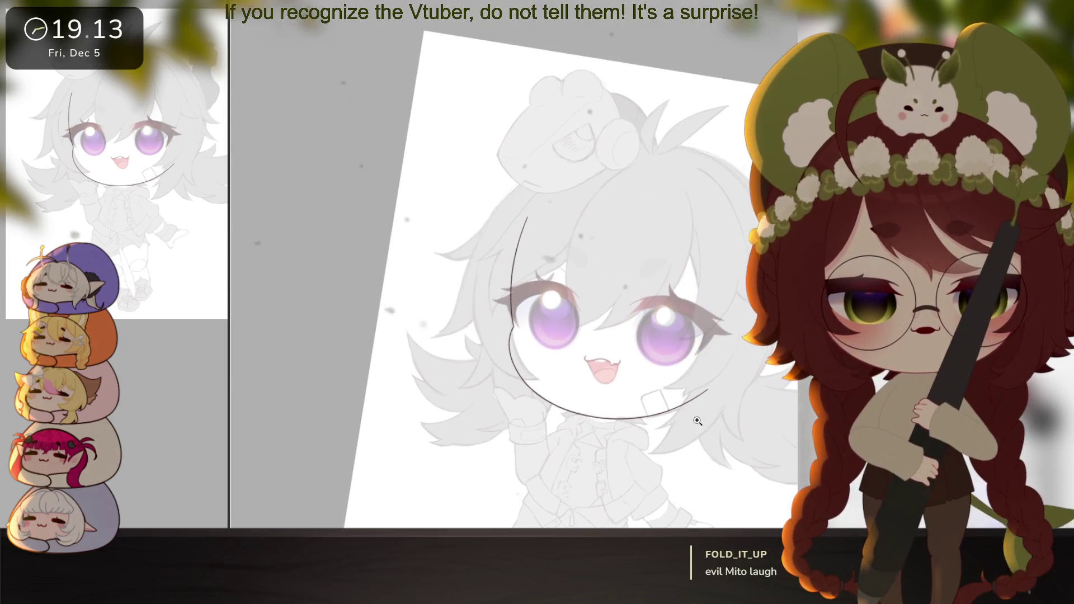
pyautogui.moveTo(725, 428)
pyautogui.mouseDown()
pyautogui.moveTo(739, 390)
pyautogui.moveTo(724, 386)
pyautogui.moveTo(703, 336)
pyautogui.mouseUp()
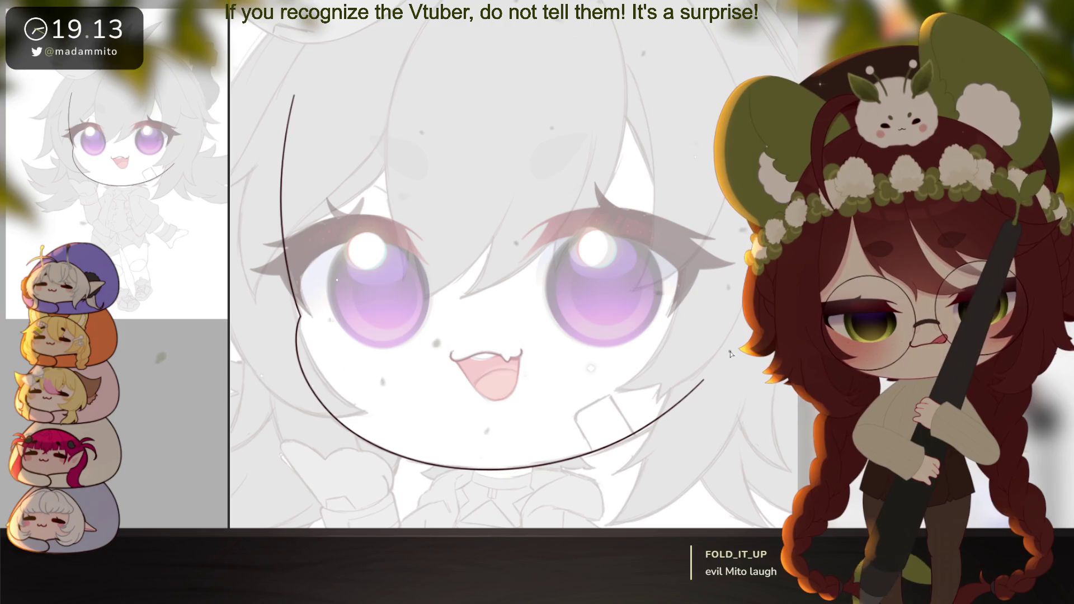
pyautogui.scroll(-5, 730, 354)
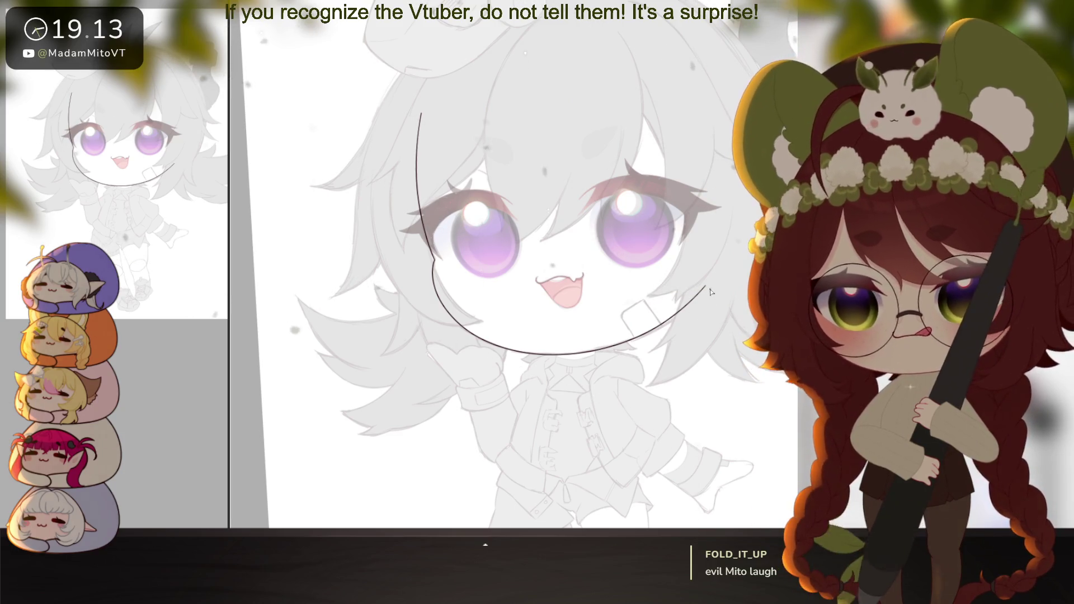
pyautogui.scroll(3, 711, 291)
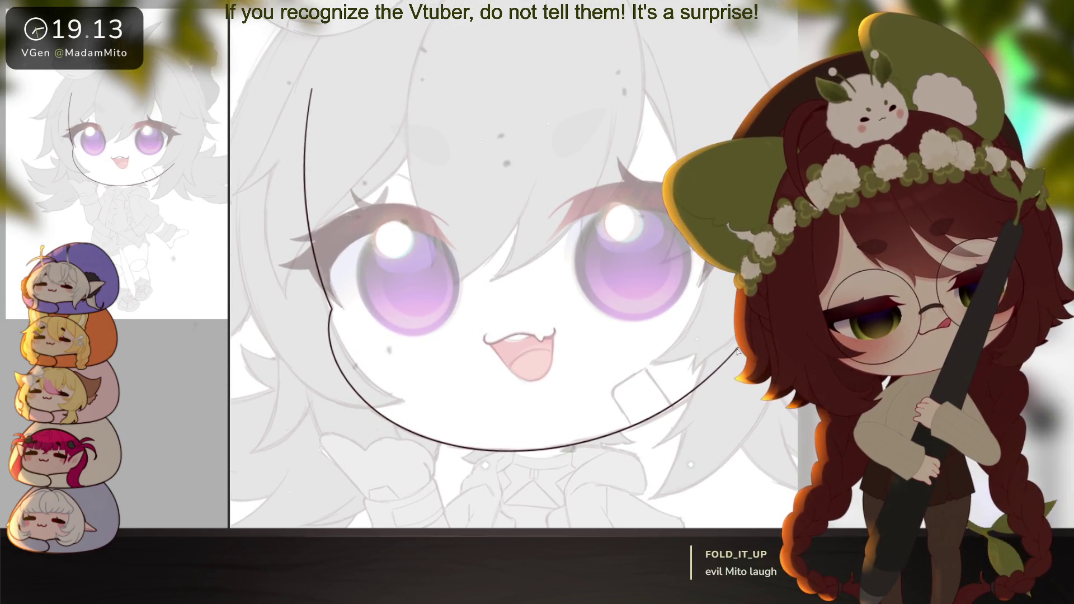
# Ink the outline across the top of the head, then select the area outside the face
pyautogui.moveTo(616, 14)
pyautogui.mouseDown()
pyautogui.moveTo(352, 66)
pyautogui.moveTo(312, 88)
pyautogui.mouseUp()
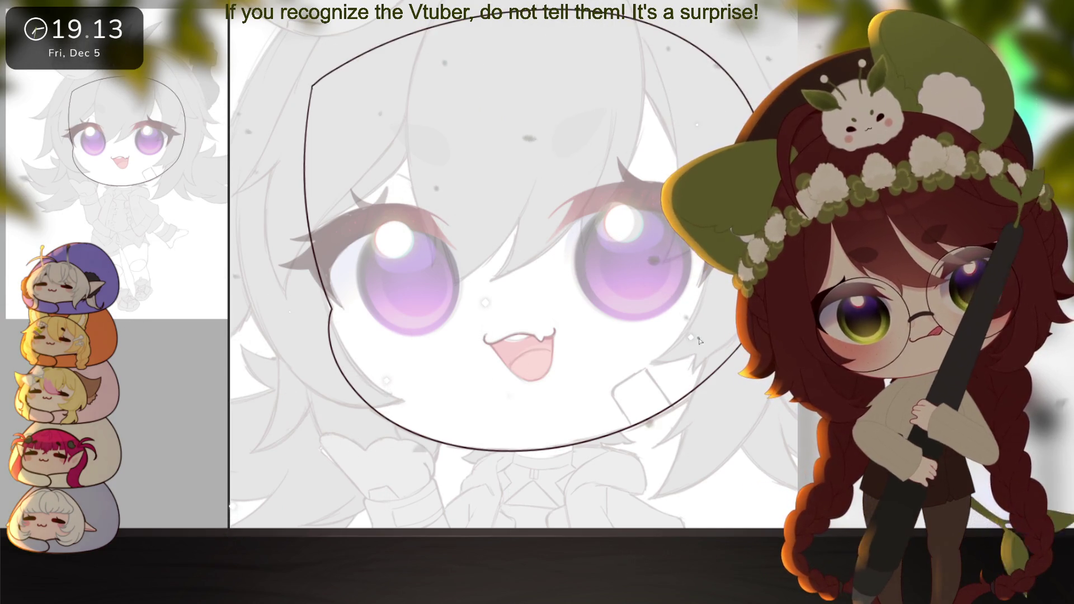
pyautogui.scroll(-1, 699, 341)
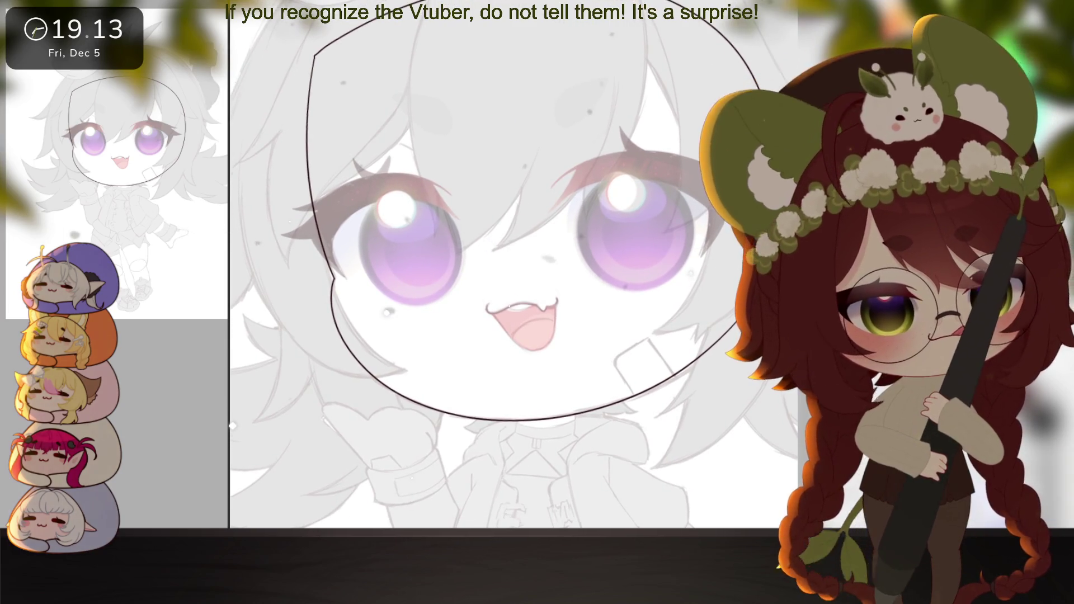
pyautogui.click(266, 318)
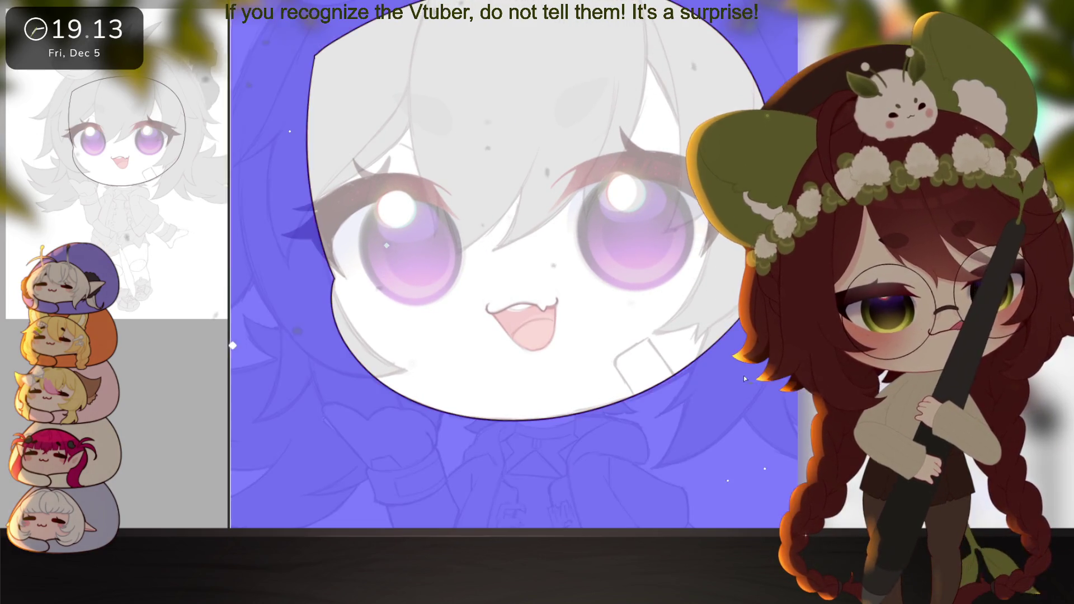
# Invert the selection to the face interior and fill it with cream skin colour
pyautogui.hotkey('ctrl', 'z')
pyautogui.click(412, 248)
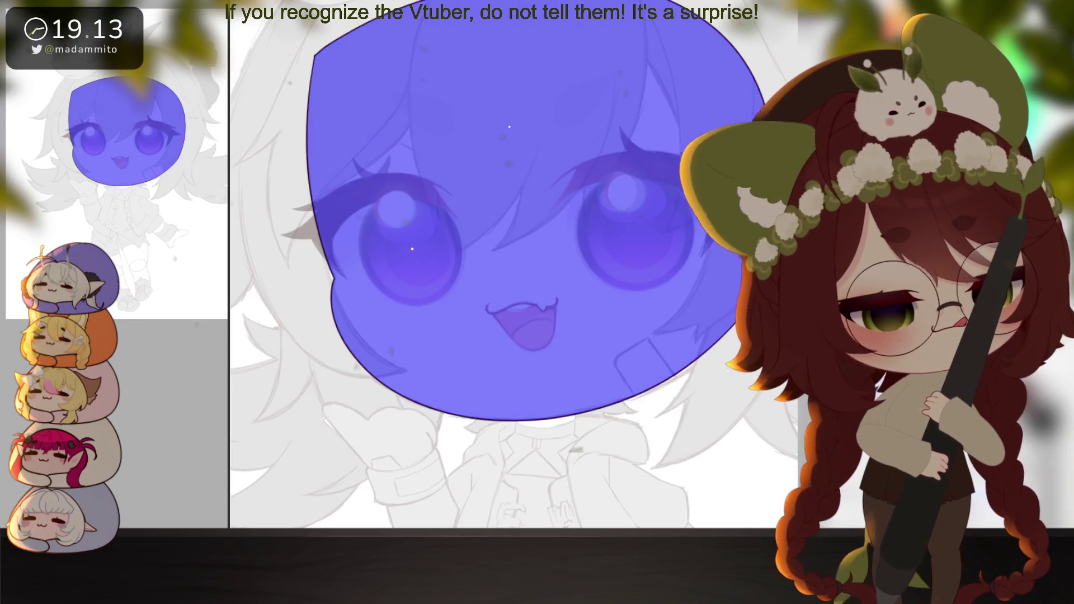
pyautogui.click(412, 192)
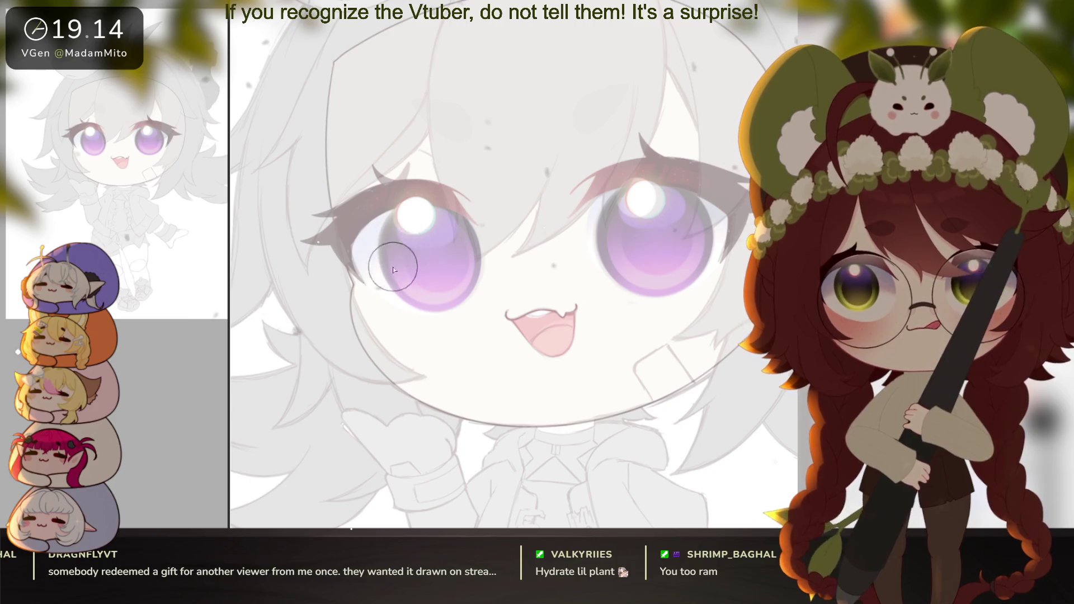
# Airbrush soft pink blush on both cheeks with an enlarged brush and tint the face outline reddish pink
pyautogui.press(']')
pyautogui.press(']')
pyautogui.press(']')
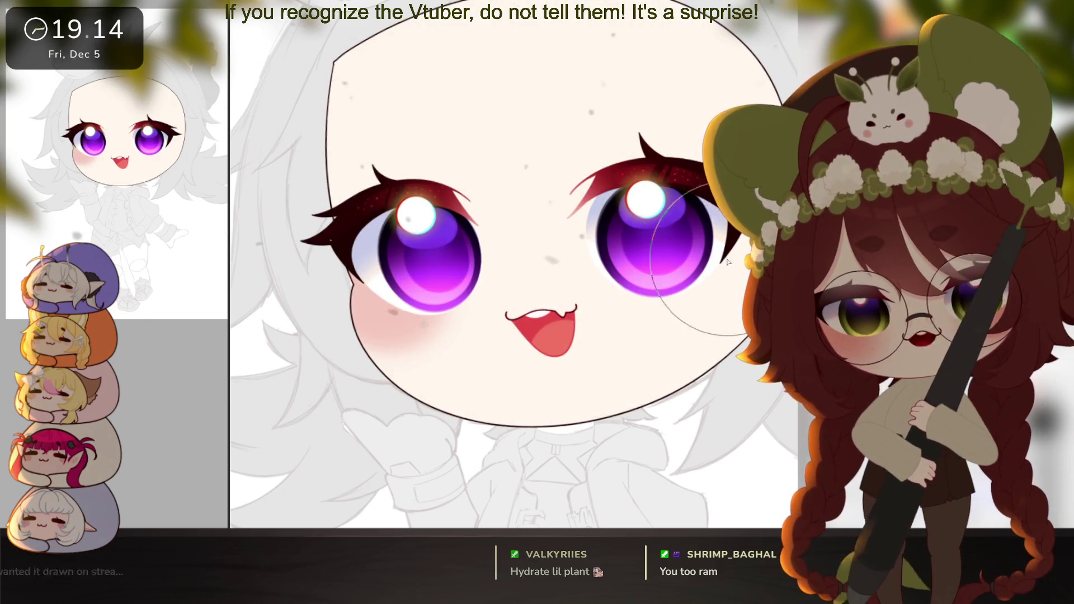
pyautogui.press('[')
pyautogui.press('[')
pyautogui.press('[')
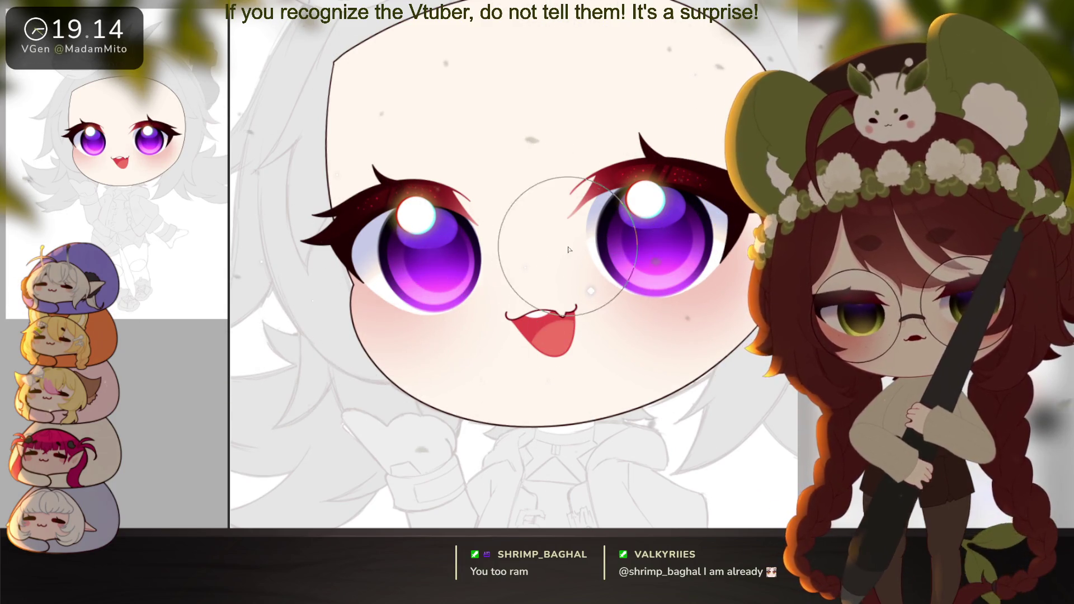
pyautogui.hscroll(1, 584, 409)
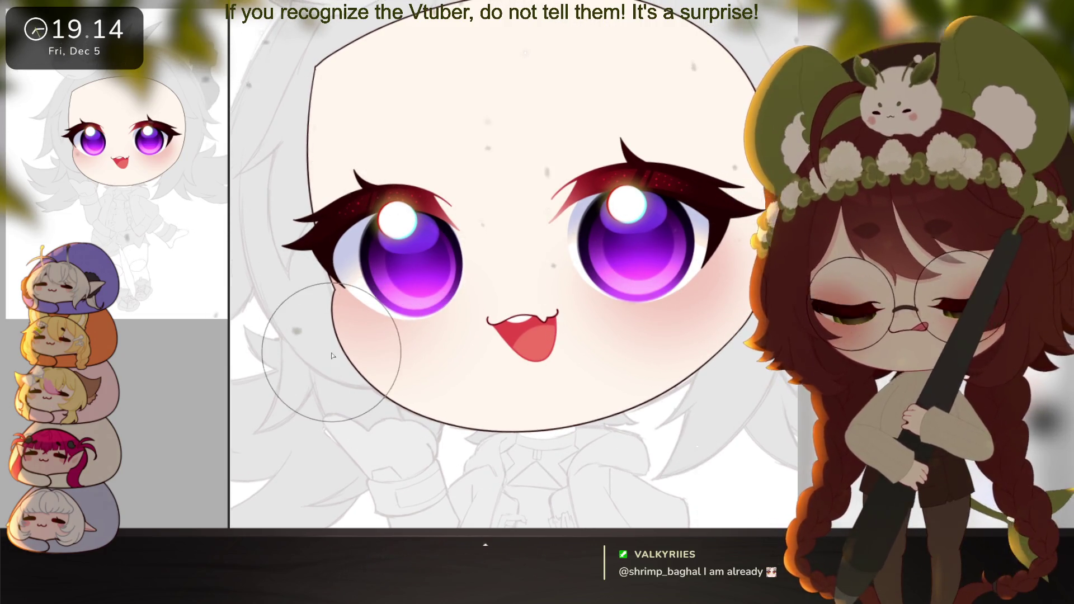
pyautogui.hotkey('alt', 'BackSpace')
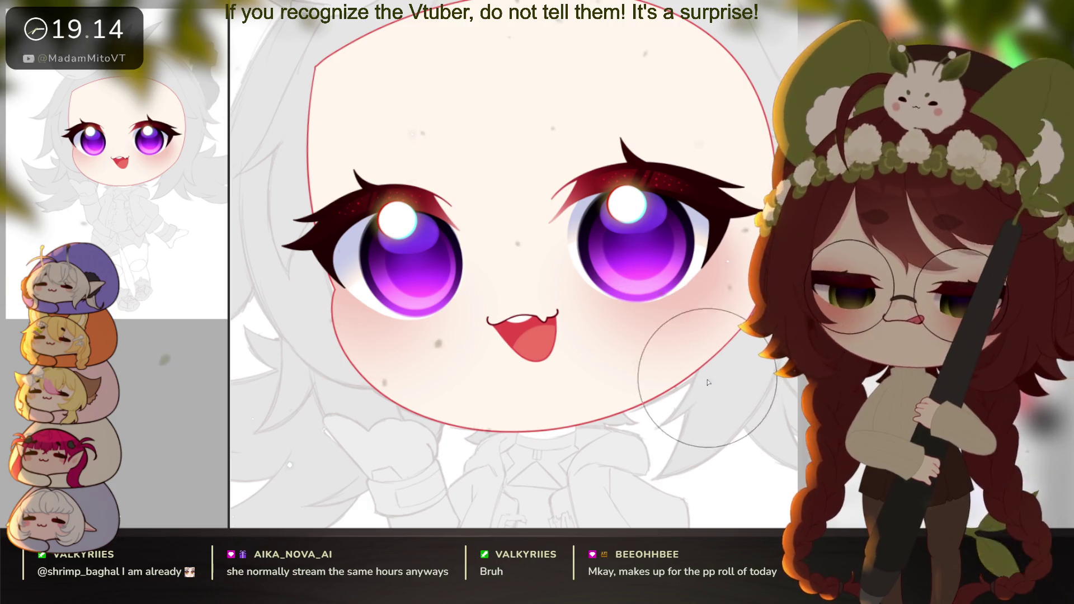
pyautogui.scroll(-3, 769, 389)
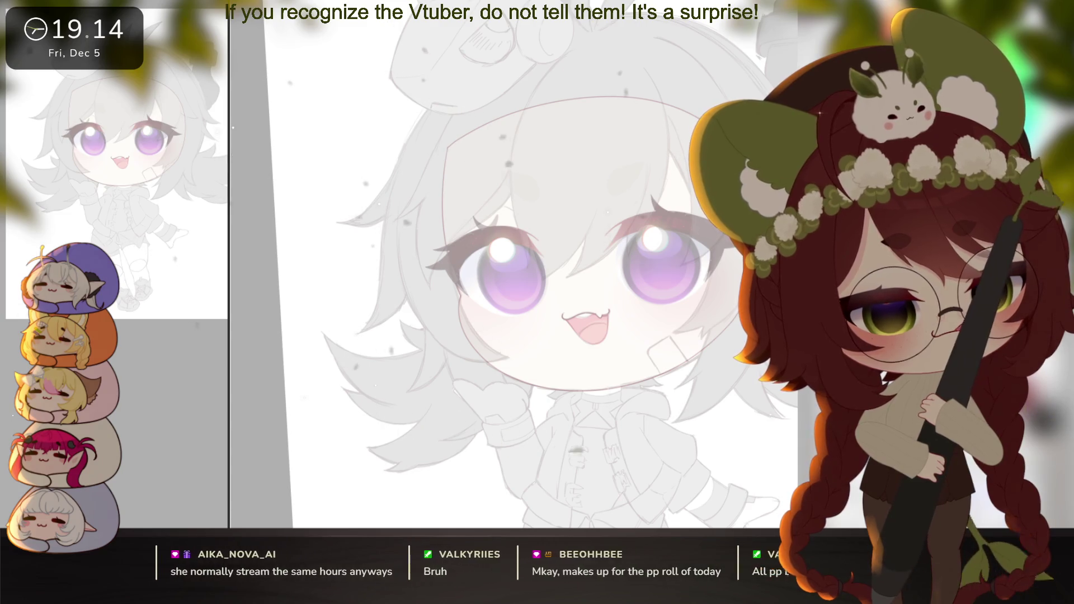
# Zoom out to review the whole chibi, then zoom back in on the mouth, eyes and hair
pyautogui.moveTo(725, 484); pyautogui.dragTo(689, 353)
pyautogui.click(576, 262)
pyautogui.click(576, 262)
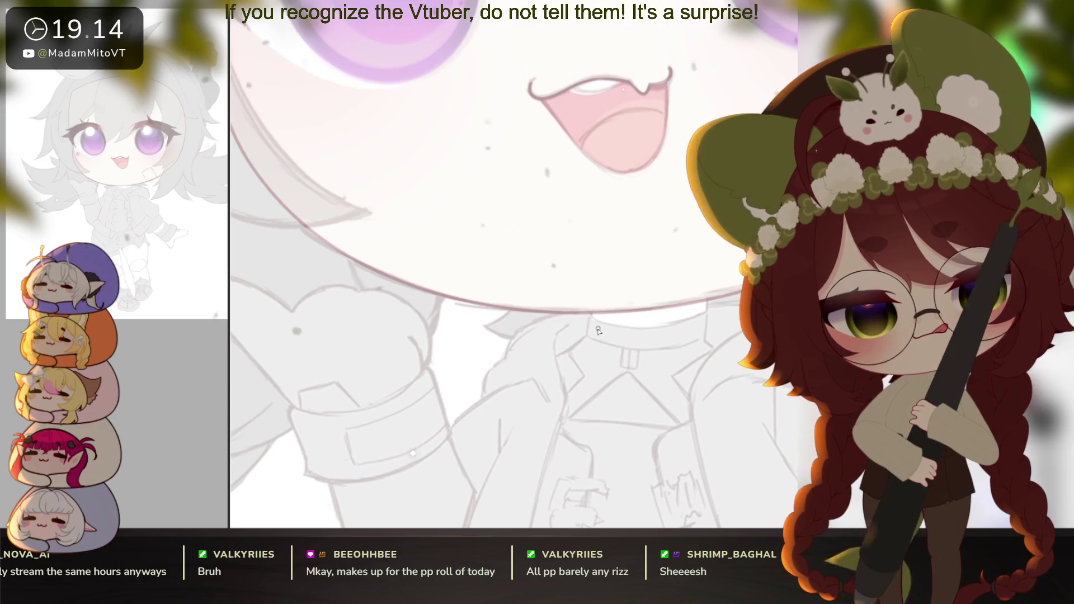
pyautogui.moveTo(537, 392); pyautogui.dragTo(536, 370)
pyautogui.scroll(-3, 535, 369)
pyautogui.moveTo(578, 319)
pyautogui.mouseDown()
pyautogui.moveTo(608, 366)
pyautogui.moveTo(625, 447)
pyautogui.mouseUp()
pyautogui.scroll(2, 624, 447)
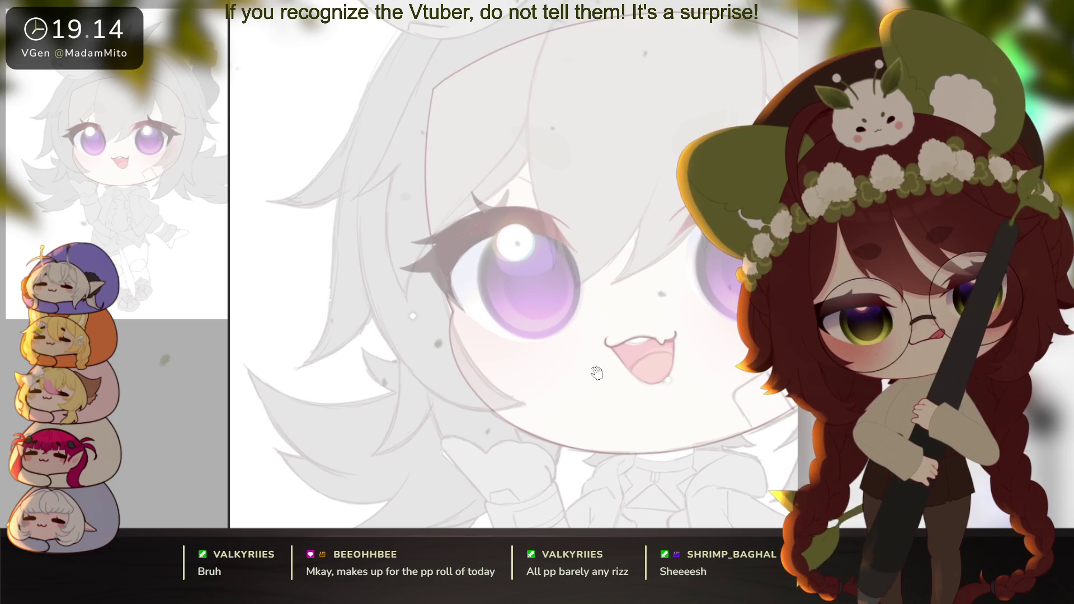
pyautogui.scroll(2, 540, 342)
pyautogui.scroll(-3, 609, 408)
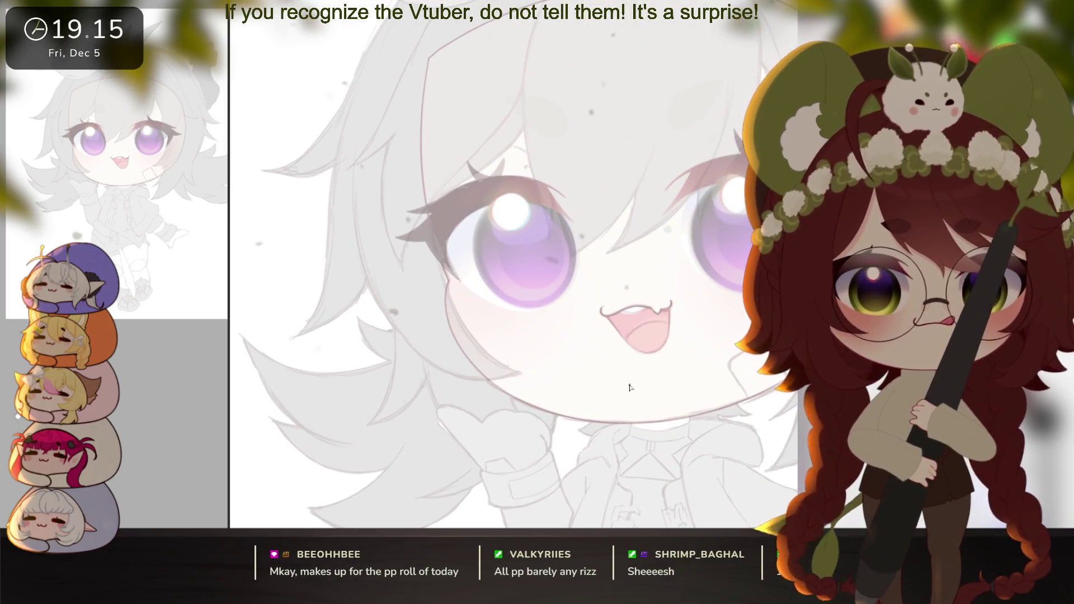
# Ink a long curved hair strand beside the left side of the face, redoing the first attempt
pyautogui.scroll(3, 358, 268)
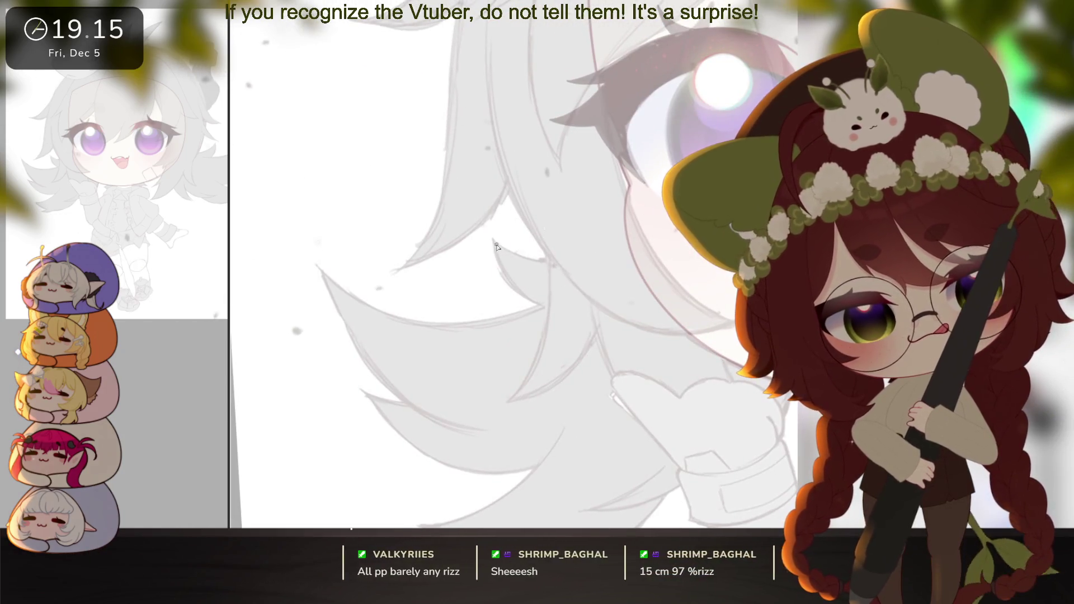
pyautogui.moveTo(532, 372)
pyautogui.mouseDown()
pyautogui.moveTo(507, 401)
pyautogui.moveTo(529, 165)
pyautogui.mouseUp()
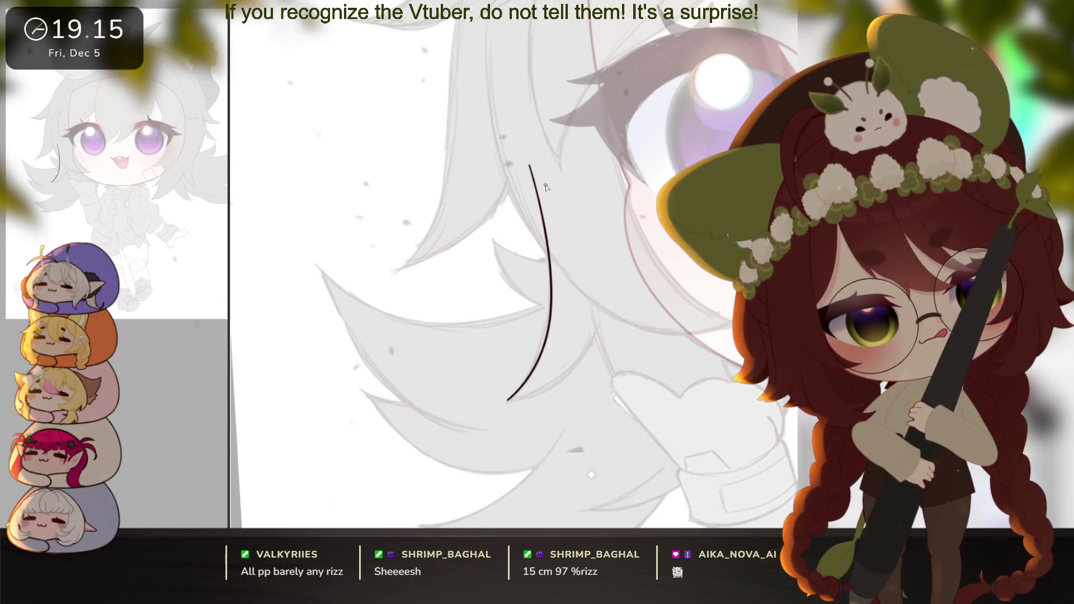
pyautogui.hotkey('ctrl', 'z')
pyautogui.hotkey('ctrl', 'z')
pyautogui.moveTo(505, 403)
pyautogui.mouseDown()
pyautogui.moveTo(550, 314)
pyautogui.moveTo(534, 137)
pyautogui.mouseUp()
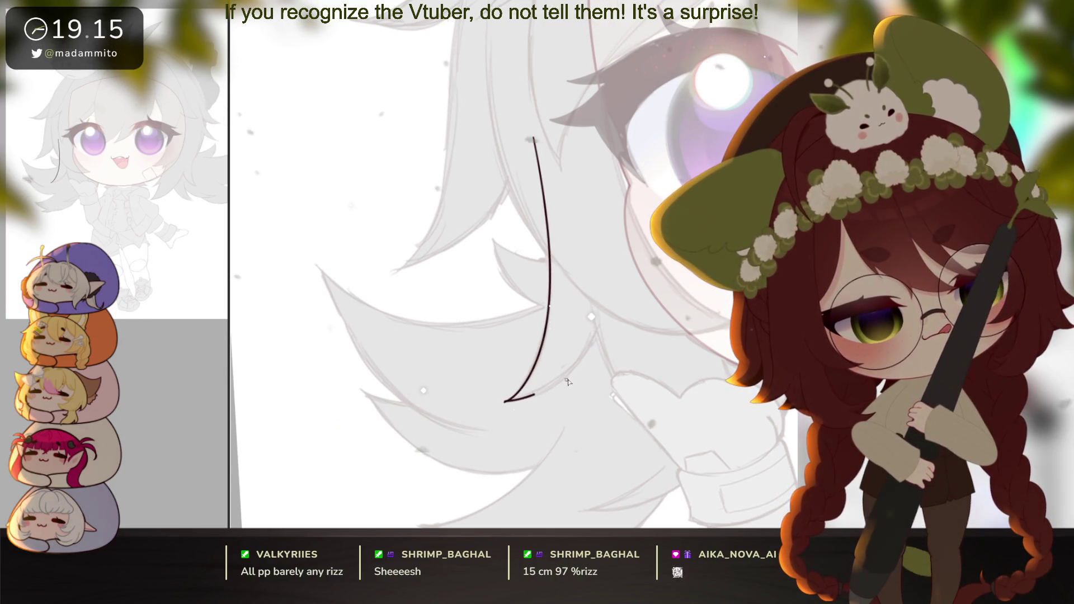
pyautogui.moveTo(617, 330); pyautogui.dragTo(538, 278)
pyautogui.scroll(2, 566, 296)
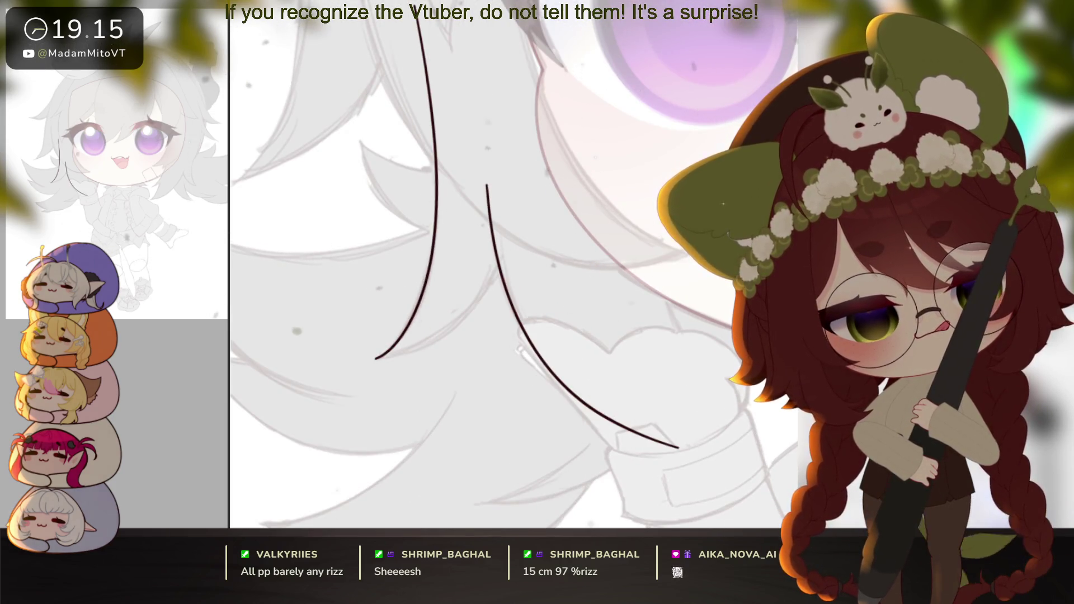
# Add a second strand hooking left and a strand arching over the eye, removing a stray curve
pyautogui.moveTo(661, 210)
pyautogui.mouseDown()
pyautogui.moveTo(694, 386)
pyautogui.moveTo(739, 442)
pyautogui.moveTo(663, 436)
pyautogui.moveTo(703, 456)
pyautogui.moveTo(722, 438)
pyautogui.moveTo(682, 417)
pyautogui.mouseUp()
pyautogui.moveTo(345, 384)
pyautogui.mouseDown()
pyautogui.moveTo(423, 391)
pyautogui.moveTo(446, 366)
pyautogui.mouseUp()
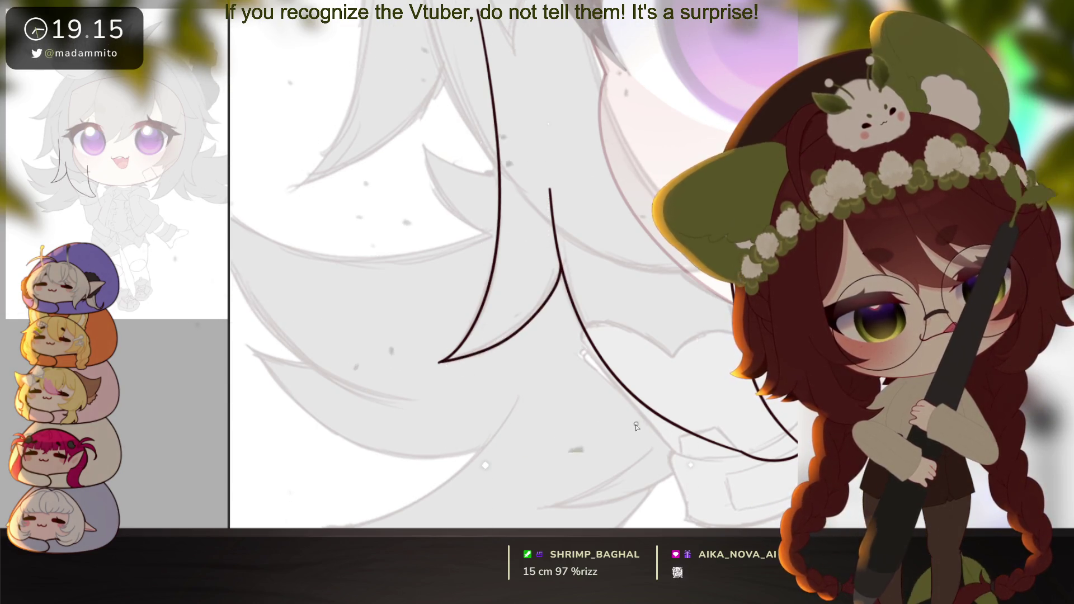
pyautogui.scroll(-2, 633, 429)
pyautogui.moveTo(670, 411); pyautogui.dragTo(647, 457)
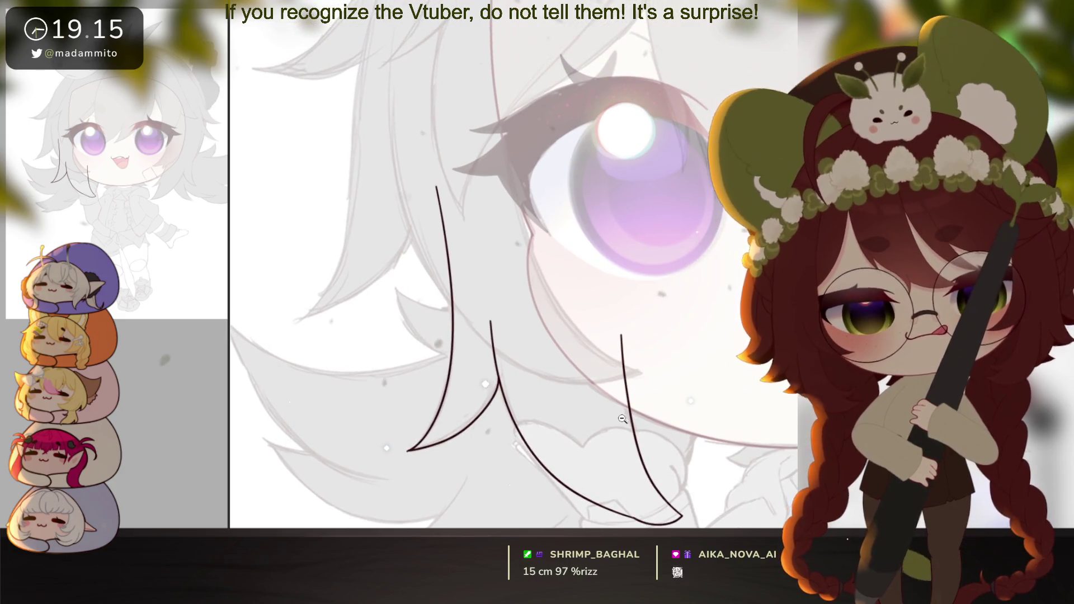
pyautogui.scroll(-2, 622, 419)
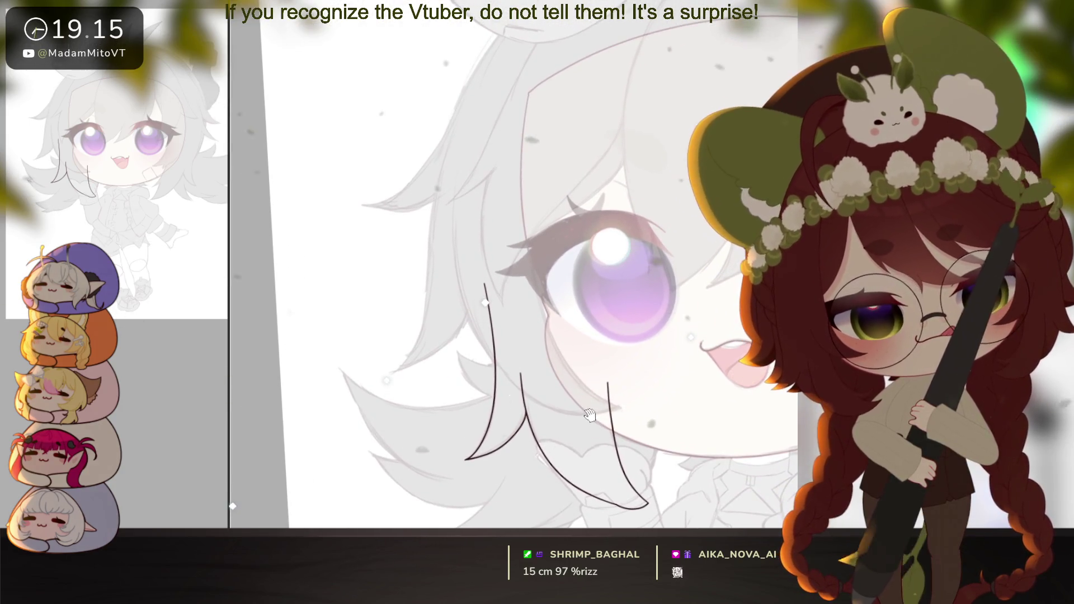
pyautogui.moveTo(482, 284)
pyautogui.mouseDown()
pyautogui.moveTo(523, 146)
pyautogui.moveTo(595, 230)
pyautogui.mouseUp()
pyautogui.hotkey('ctrl', 'z')
pyautogui.moveTo(501, 161)
pyautogui.mouseDown()
pyautogui.moveTo(599, 235)
pyautogui.moveTo(607, 367)
pyautogui.moveTo(668, 397)
pyautogui.mouseUp()
pyautogui.scroll(2, 625, 470)
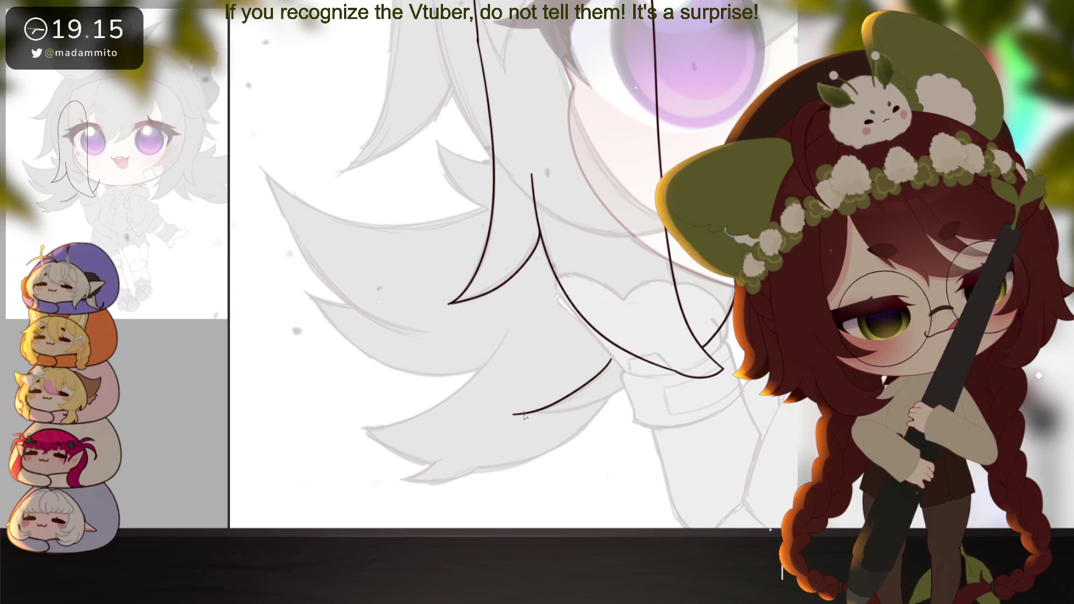
# Outline the next hair lock's left side and upper edge in dark ink
pyautogui.moveTo(649, 375)
pyautogui.mouseDown()
pyautogui.moveTo(507, 384)
pyautogui.moveTo(688, 182)
pyautogui.mouseUp()
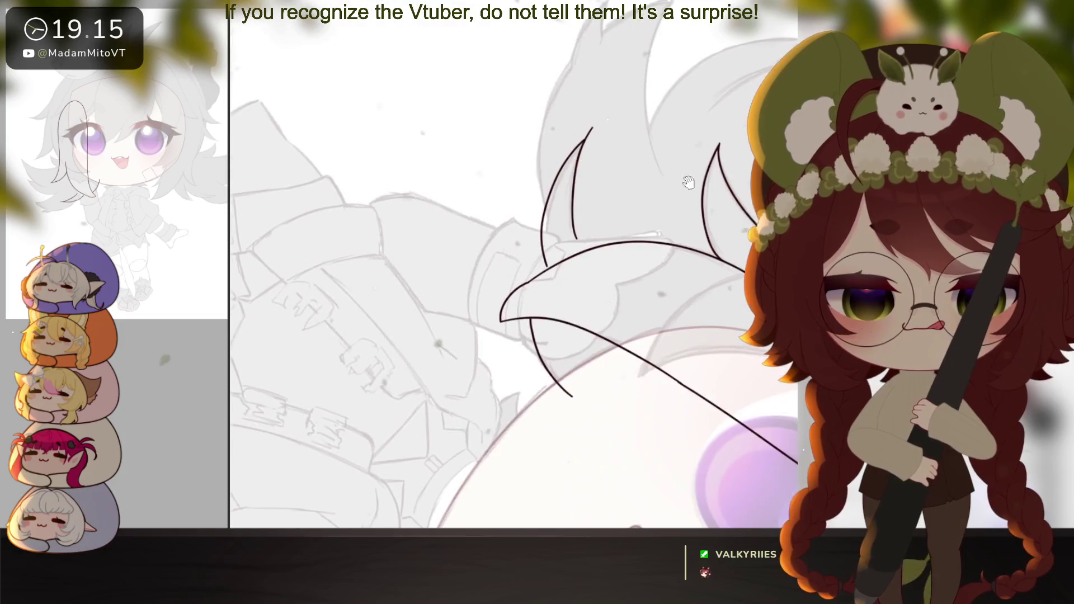
pyautogui.moveTo(534, 274); pyautogui.dragTo(710, 116)
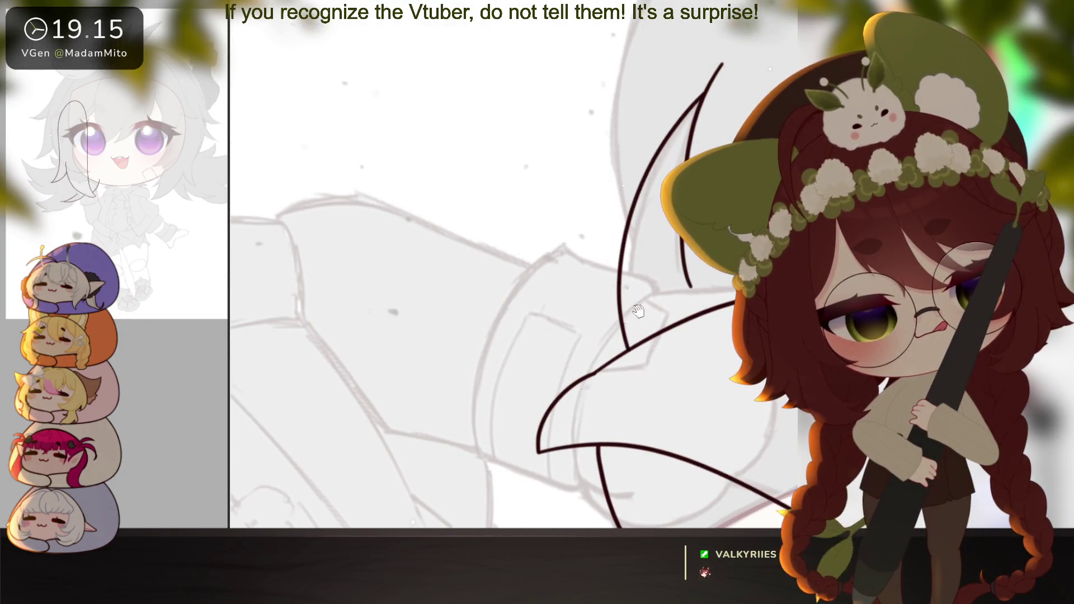
pyautogui.moveTo(639, 311); pyautogui.dragTo(670, 266)
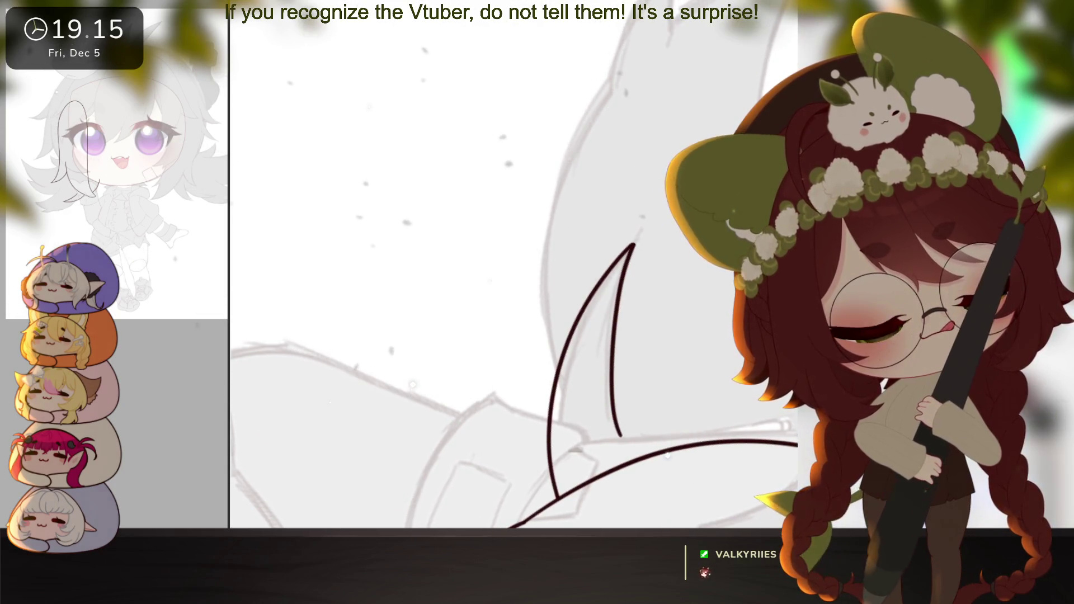
pyautogui.moveTo(621, 241); pyautogui.dragTo(605, 312)
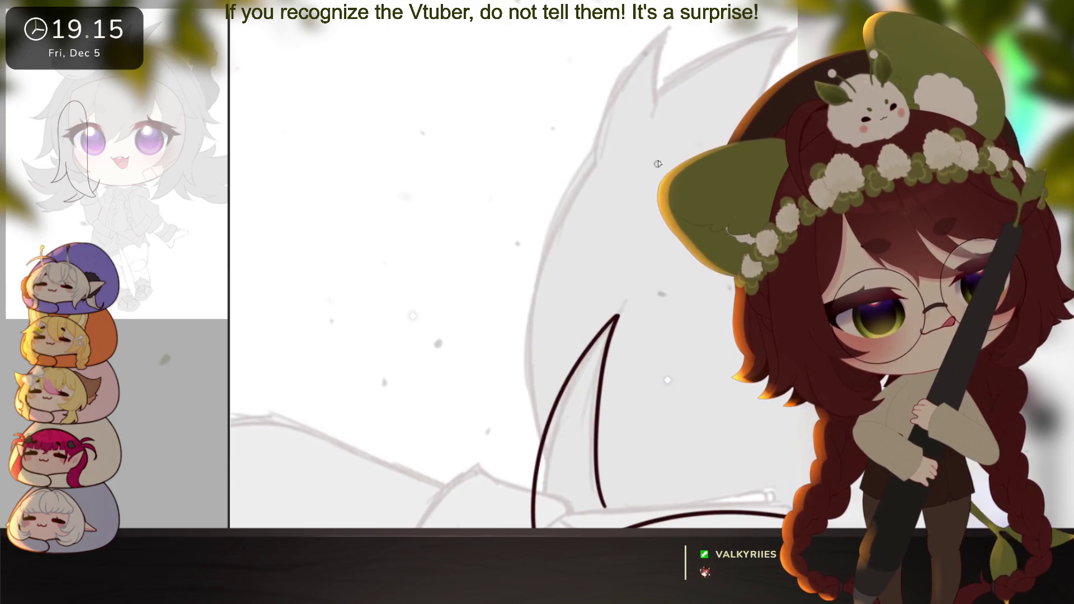
pyautogui.moveTo(670, 28); pyautogui.dragTo(627, 66)
pyautogui.moveTo(606, 103); pyautogui.dragTo(597, 162)
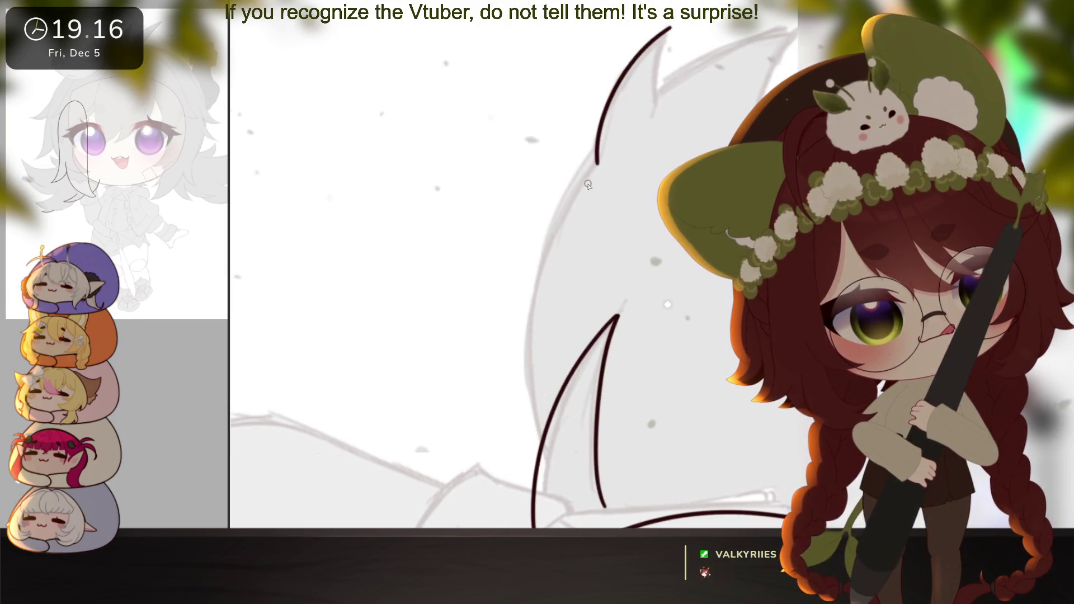
pyautogui.moveTo(558, 219)
pyautogui.mouseDown()
pyautogui.moveTo(520, 403)
pyautogui.moveTo(539, 450)
pyautogui.mouseUp()
pyautogui.moveTo(679, 252); pyautogui.dragTo(639, 327)
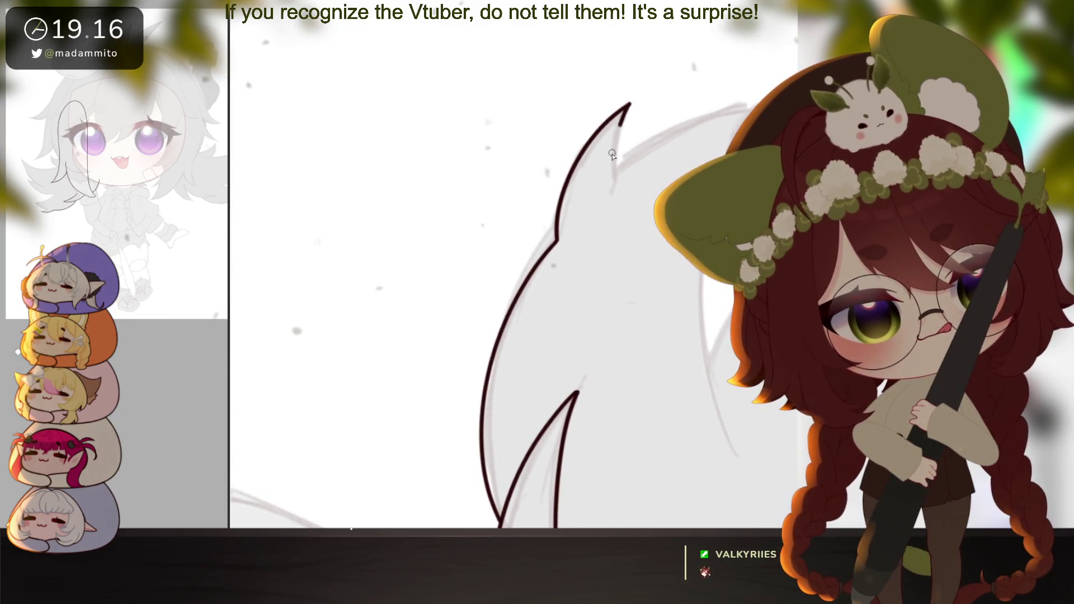
pyautogui.moveTo(617, 176); pyautogui.dragTo(745, 115)
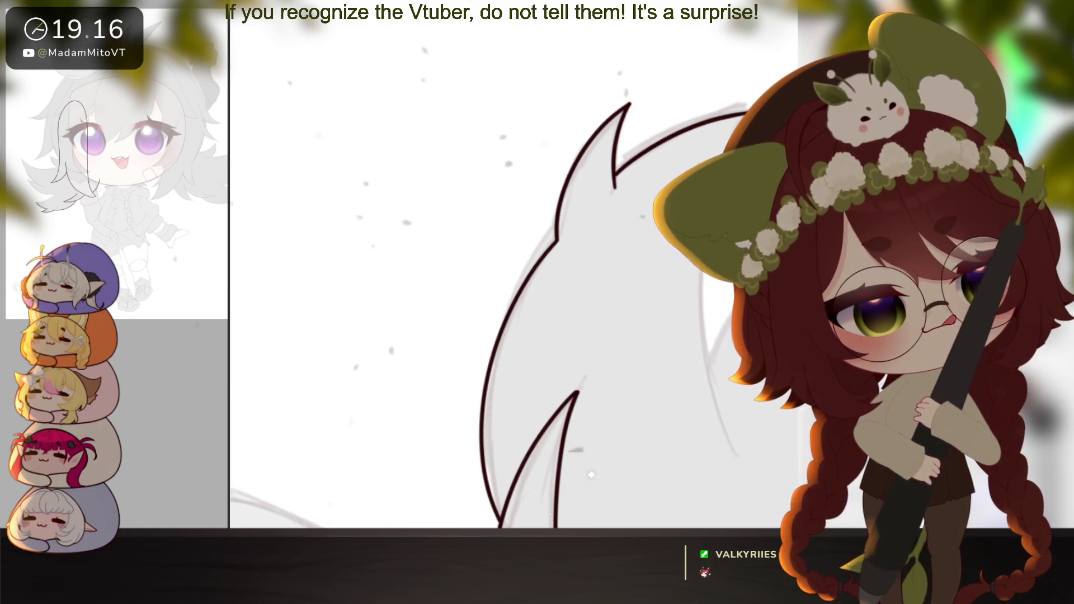
# Ink the curves of the pointed lock tips, joining each tip to the lower line
pyautogui.moveTo(742, 476)
pyautogui.mouseDown()
pyautogui.moveTo(599, 444)
pyautogui.moveTo(511, 457)
pyautogui.mouseUp()
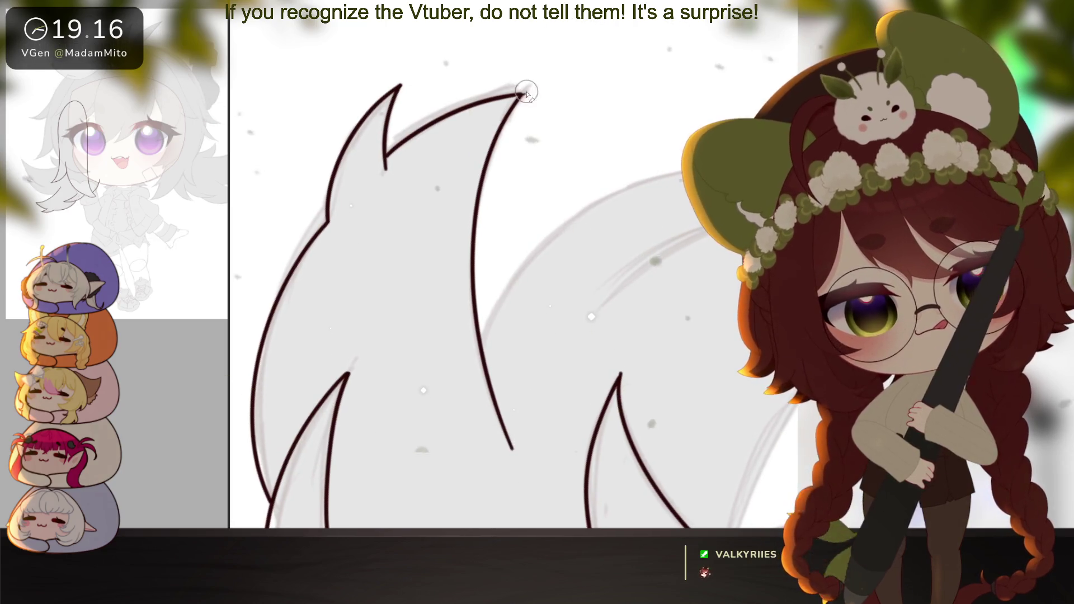
pyautogui.moveTo(732, 390)
pyautogui.mouseDown()
pyautogui.moveTo(532, 355)
pyautogui.moveTo(608, 98)
pyautogui.moveTo(477, 291)
pyautogui.moveTo(478, 422)
pyautogui.moveTo(522, 463)
pyautogui.mouseUp()
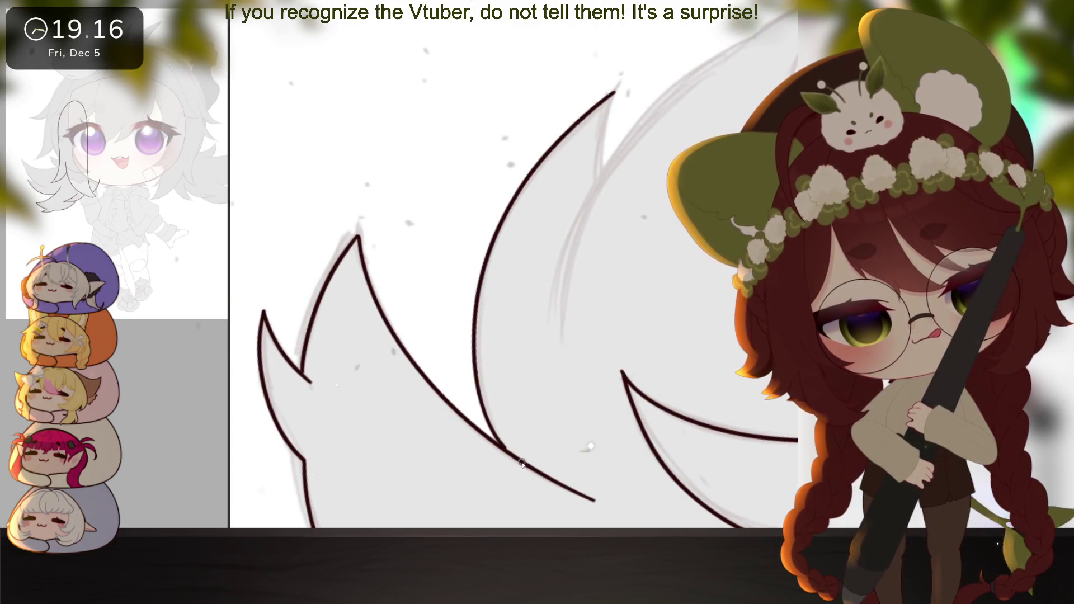
pyautogui.hotkey('ctrl', 'z')
pyautogui.moveTo(586, 115); pyautogui.dragTo(466, 351)
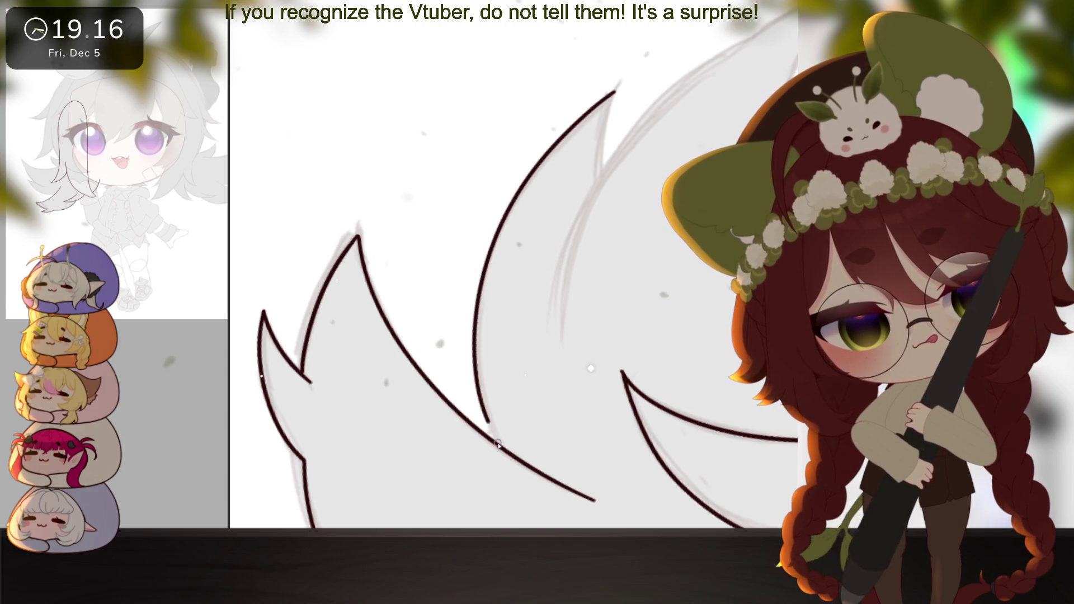
pyautogui.moveTo(629, 240)
pyautogui.mouseDown()
pyautogui.moveTo(607, 372)
pyautogui.moveTo(629, 353)
pyautogui.mouseUp()
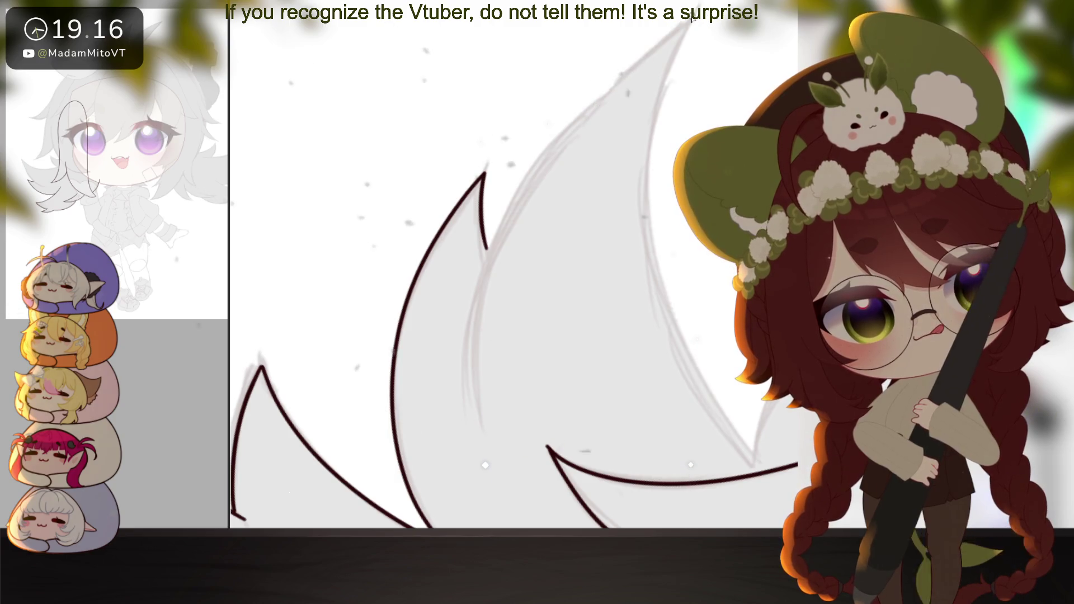
pyautogui.moveTo(599, 106)
pyautogui.mouseDown()
pyautogui.moveTo(532, 176)
pyautogui.moveTo(484, 431)
pyautogui.mouseUp()
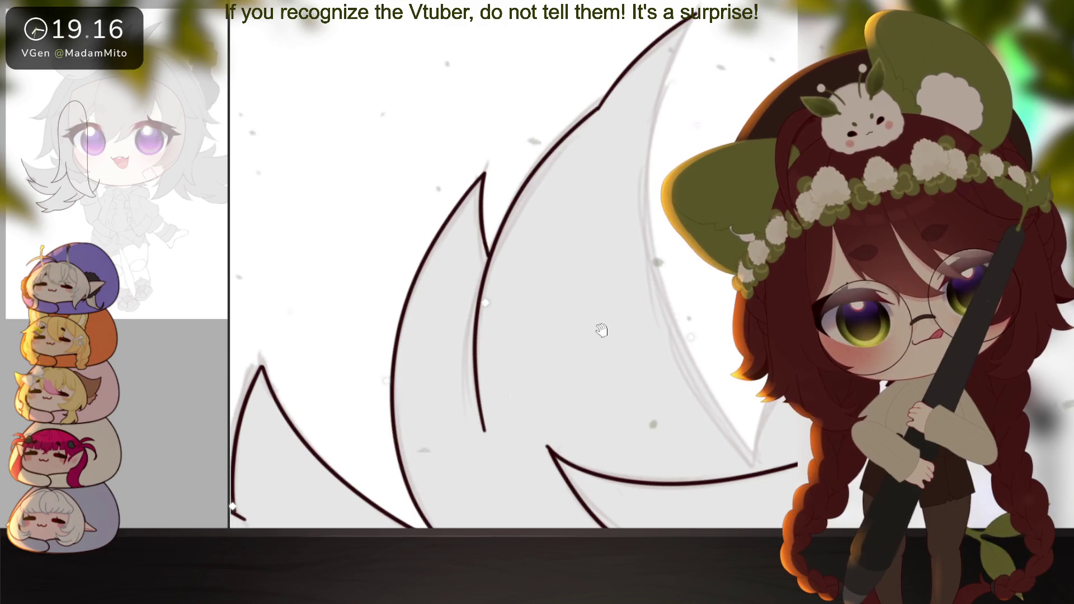
pyautogui.moveTo(599, 328); pyautogui.dragTo(554, 351)
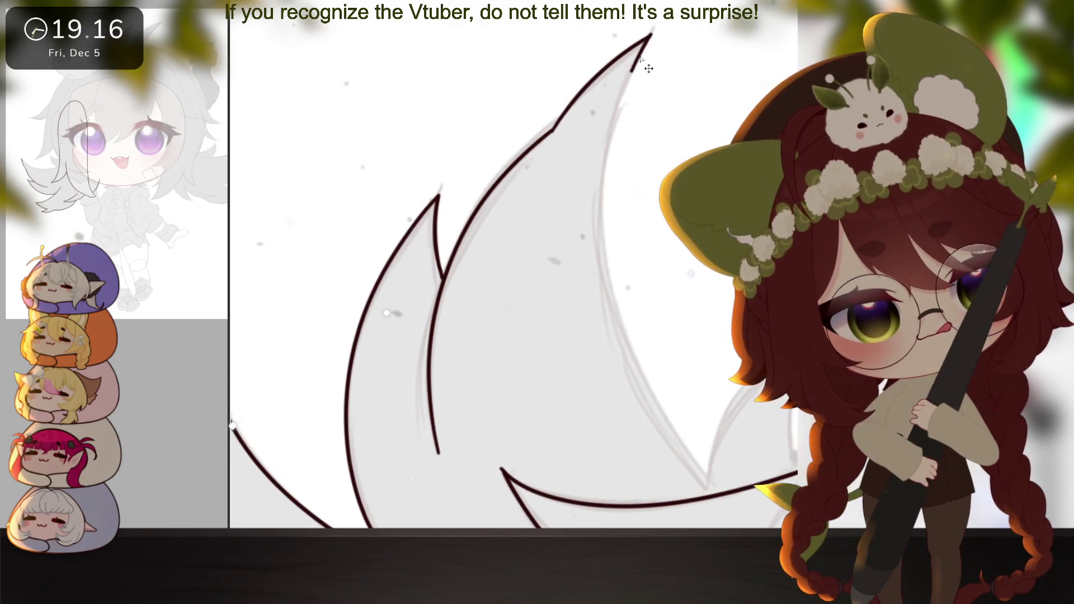
pyautogui.moveTo(643, 44)
pyautogui.mouseDown()
pyautogui.moveTo(607, 268)
pyautogui.moveTo(715, 489)
pyautogui.moveTo(586, 430)
pyautogui.moveTo(674, 325)
pyautogui.moveTo(666, 451)
pyautogui.mouseUp()
pyautogui.moveTo(722, 359)
pyautogui.mouseDown()
pyautogui.moveTo(728, 397)
pyautogui.moveTo(643, 410)
pyautogui.mouseUp()
pyautogui.scroll(-5, 705, 386)
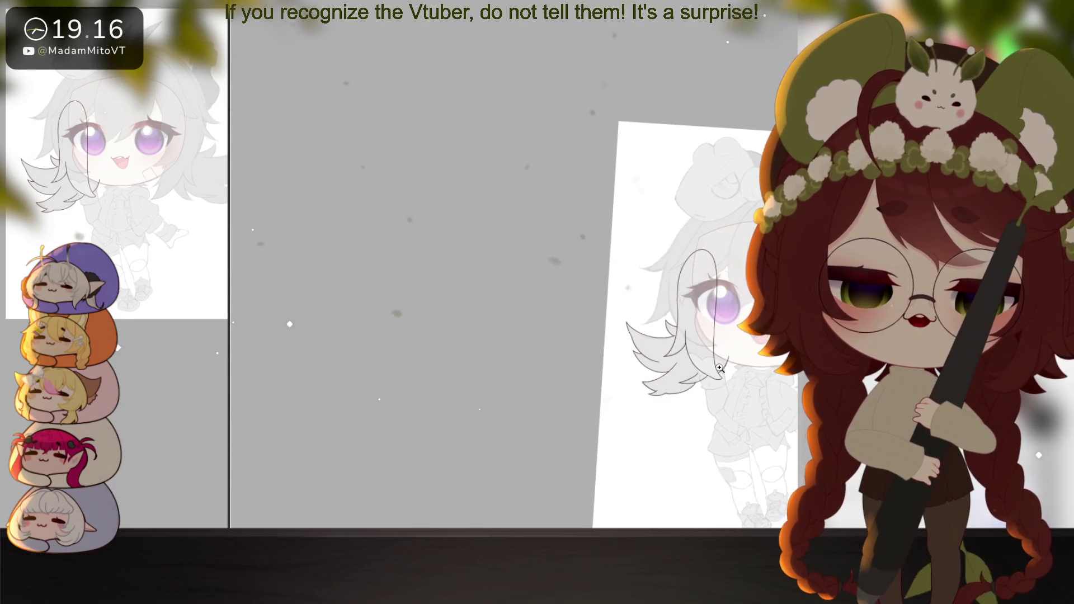
# Ink the curled hair lock's outline beside the chin, extending it right and upward
pyautogui.scroll(5, 634, 412)
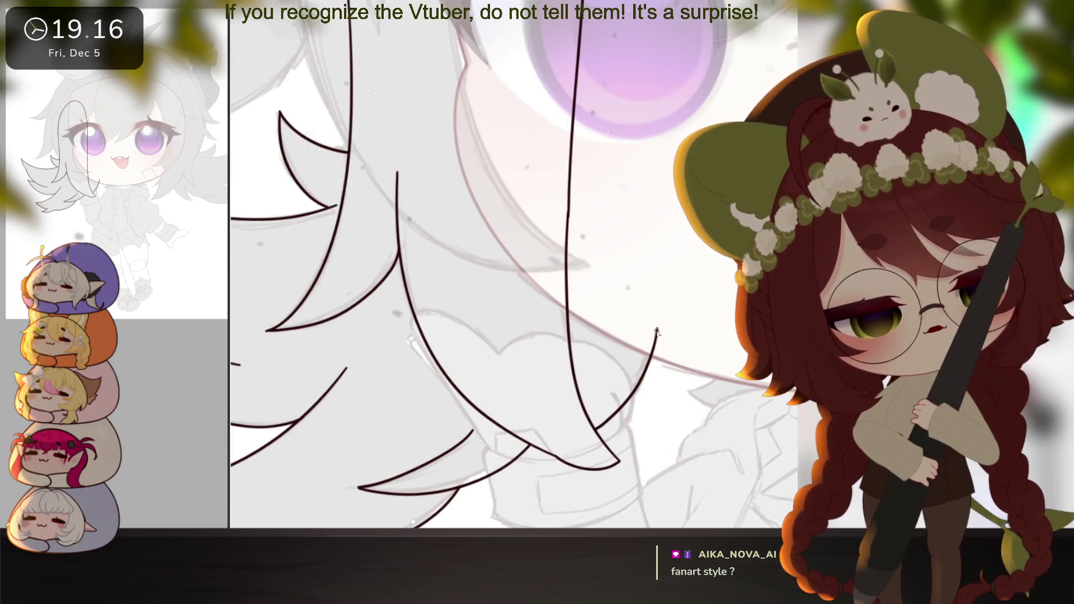
pyautogui.moveTo(815, 412); pyautogui.dragTo(646, 395)
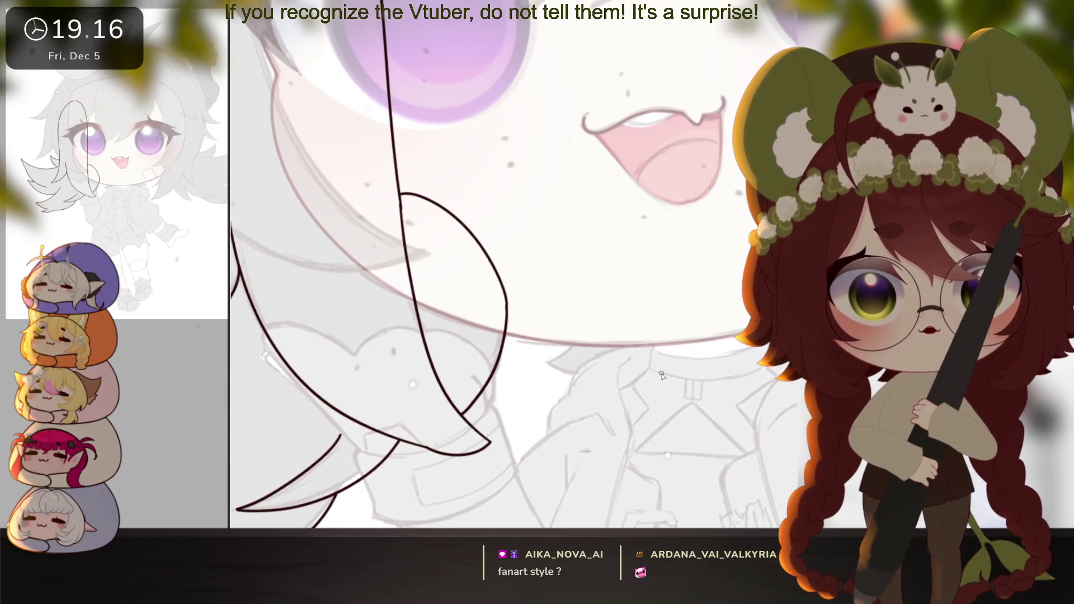
pyautogui.scroll(-5, 643, 408)
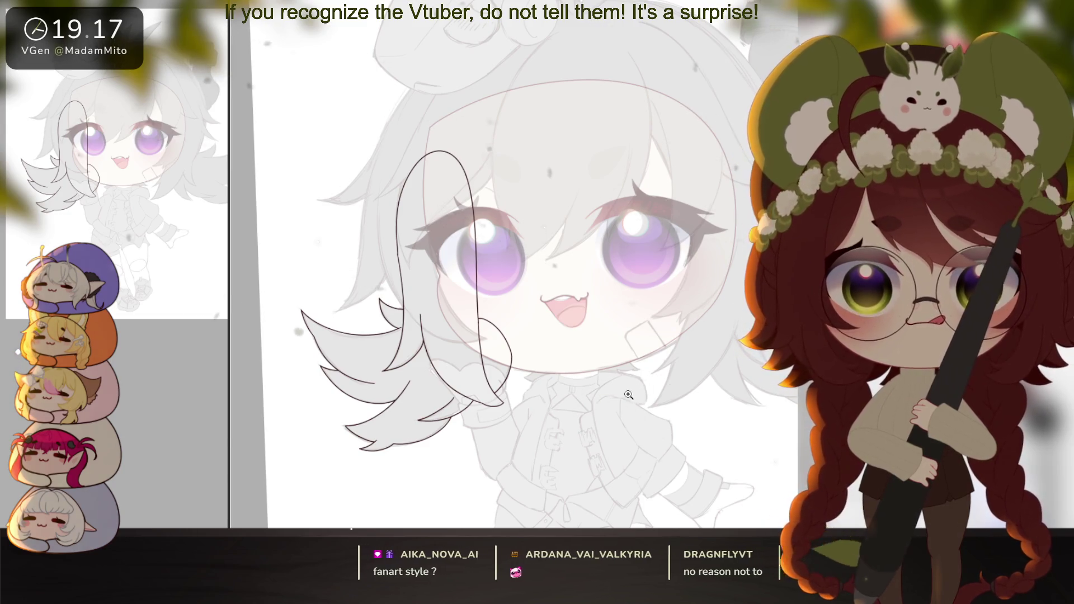
pyautogui.scroll(5, 635, 366)
pyautogui.scroll(2, 577, 411)
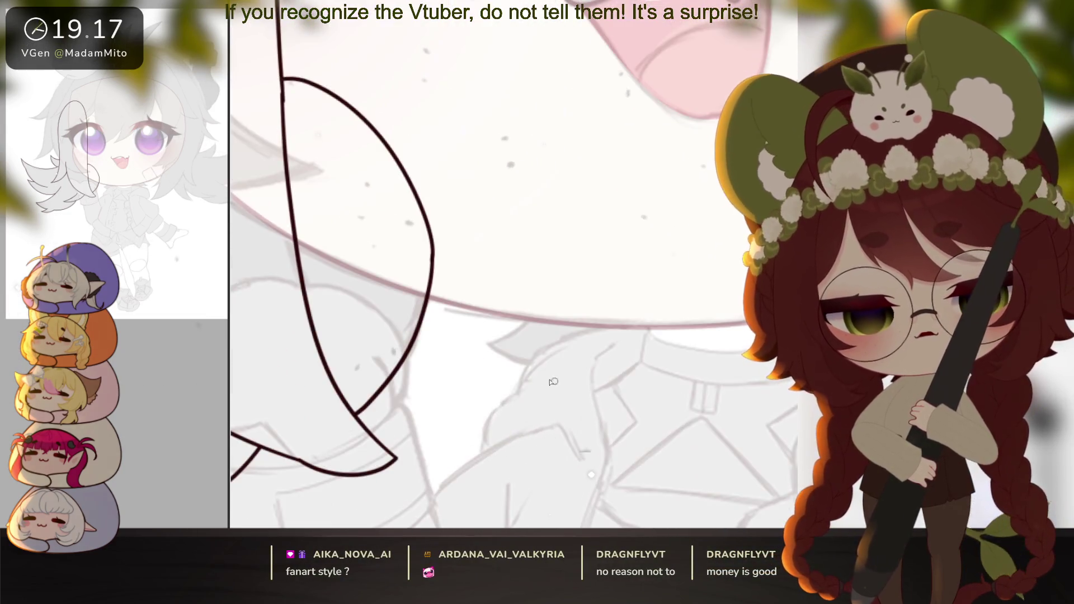
pyautogui.moveTo(488, 345); pyautogui.dragTo(546, 242)
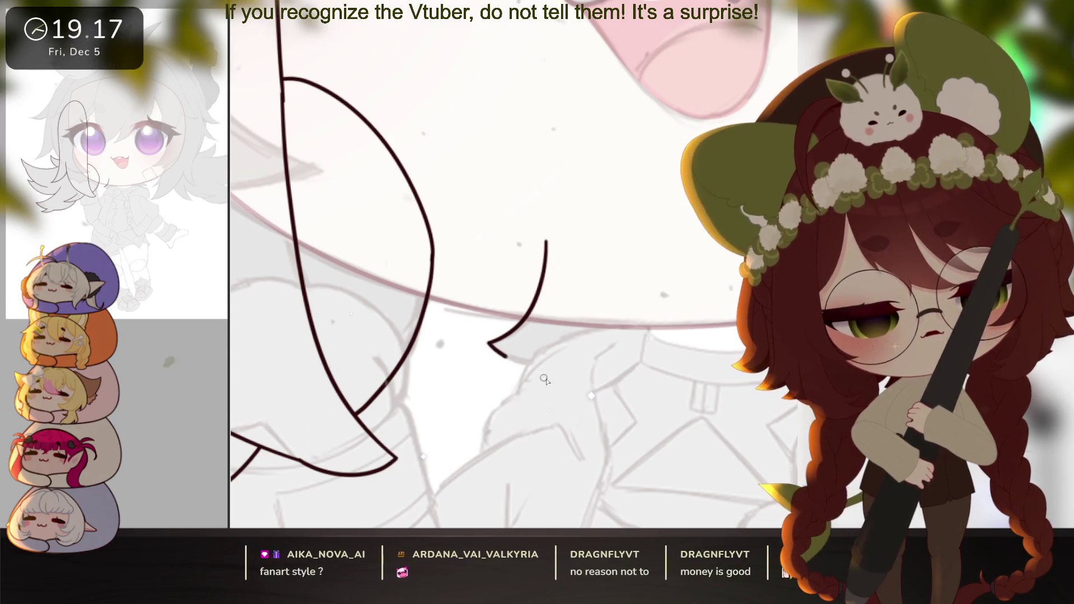
pyautogui.moveTo(490, 343); pyautogui.dragTo(693, 279)
pyautogui.moveTo(547, 241); pyautogui.dragTo(596, 184)
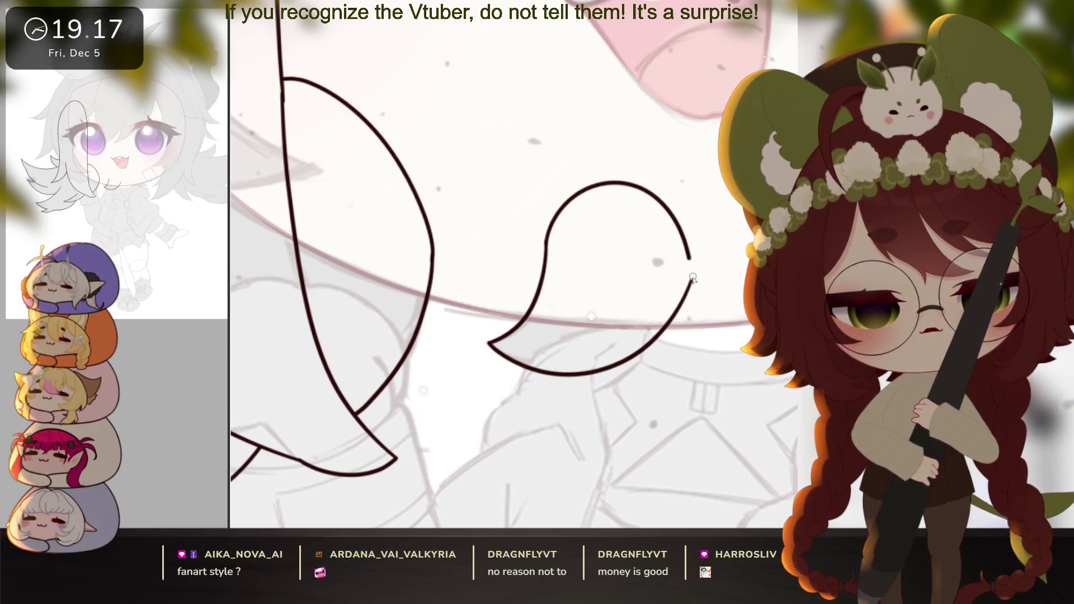
# Remove the stray hook at the curl's end and close the curl by joining its ends
pyautogui.moveTo(703, 394)
pyautogui.mouseDown()
pyautogui.moveTo(572, 408)
pyautogui.moveTo(639, 412)
pyautogui.moveTo(547, 344)
pyautogui.moveTo(570, 345)
pyautogui.moveTo(542, 349)
pyautogui.mouseUp()
pyautogui.hotkey('ctrl', 'z')
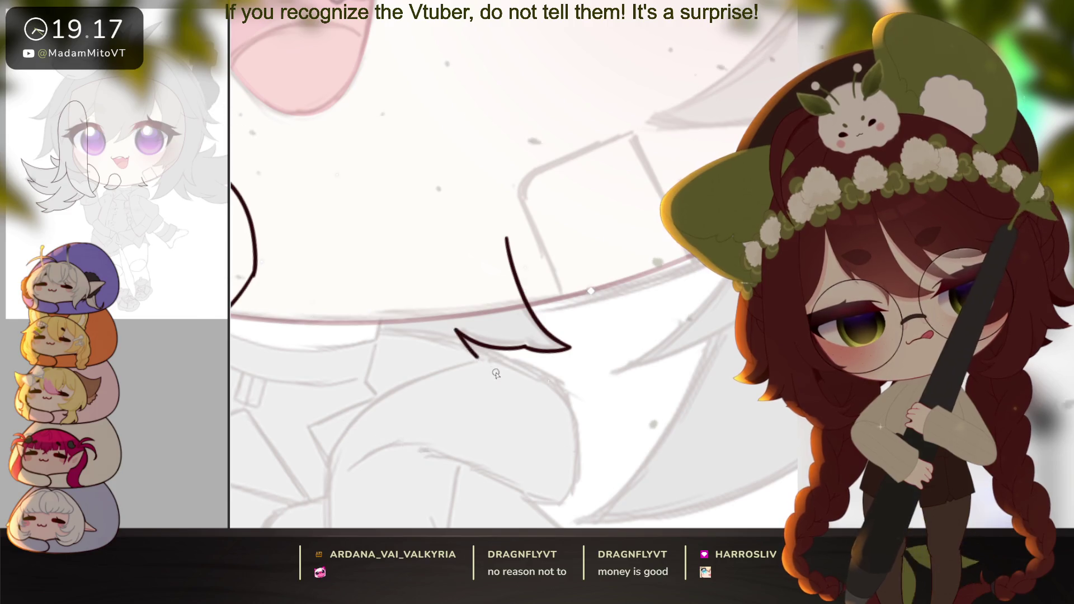
pyautogui.moveTo(331, 356)
pyautogui.mouseDown()
pyautogui.moveTo(450, 188)
pyautogui.moveTo(507, 239)
pyautogui.mouseUp()
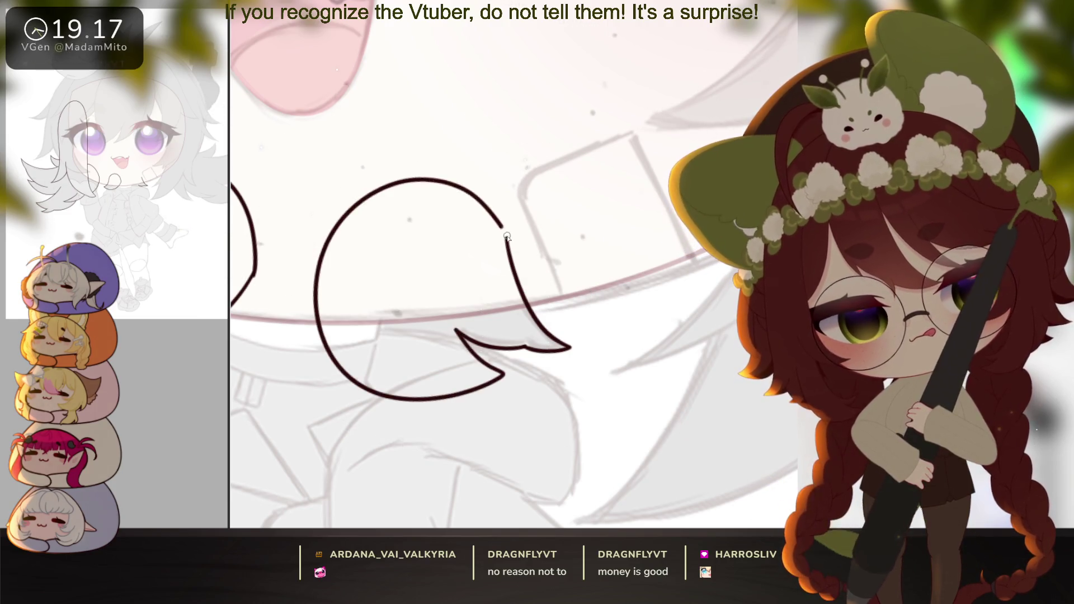
pyautogui.scroll(-5, 576, 306)
pyautogui.scroll(5, 576, 306)
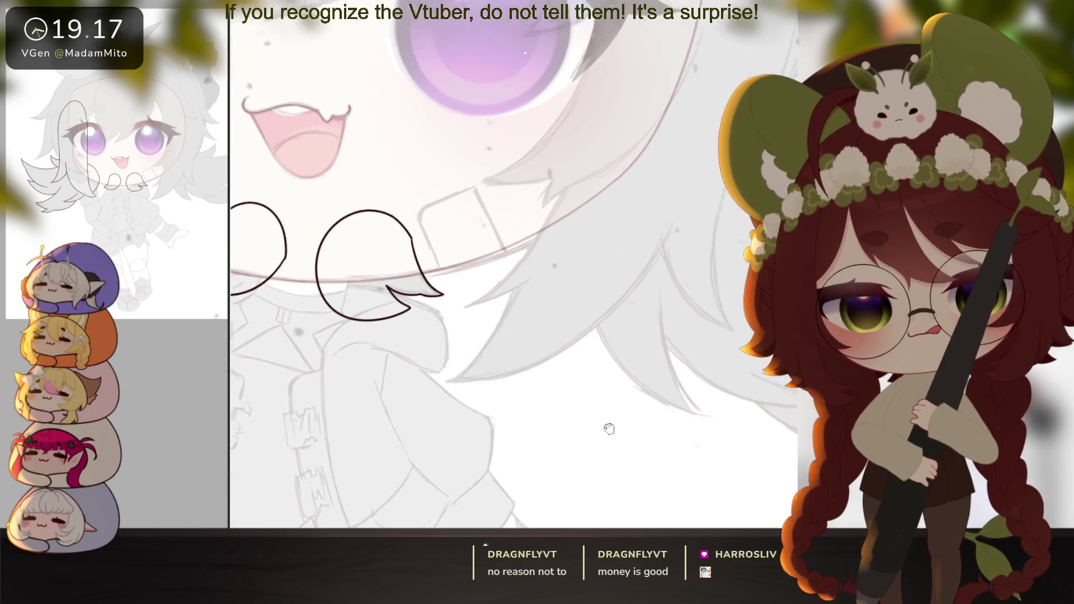
pyautogui.scroll(2, 589, 301)
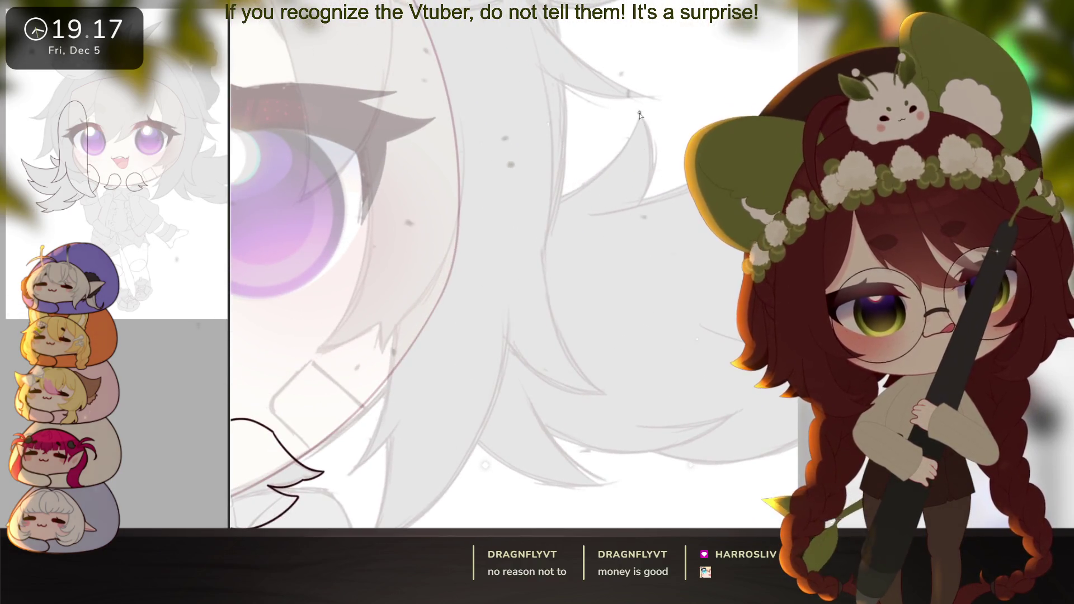
# Ink several long sweeping hair strands running down from the spike tips
pyautogui.moveTo(617, 158); pyautogui.dragTo(403, 211)
pyautogui.moveTo(641, 111); pyautogui.dragTo(655, 162)
pyautogui.moveTo(644, 204); pyautogui.dragTo(612, 428)
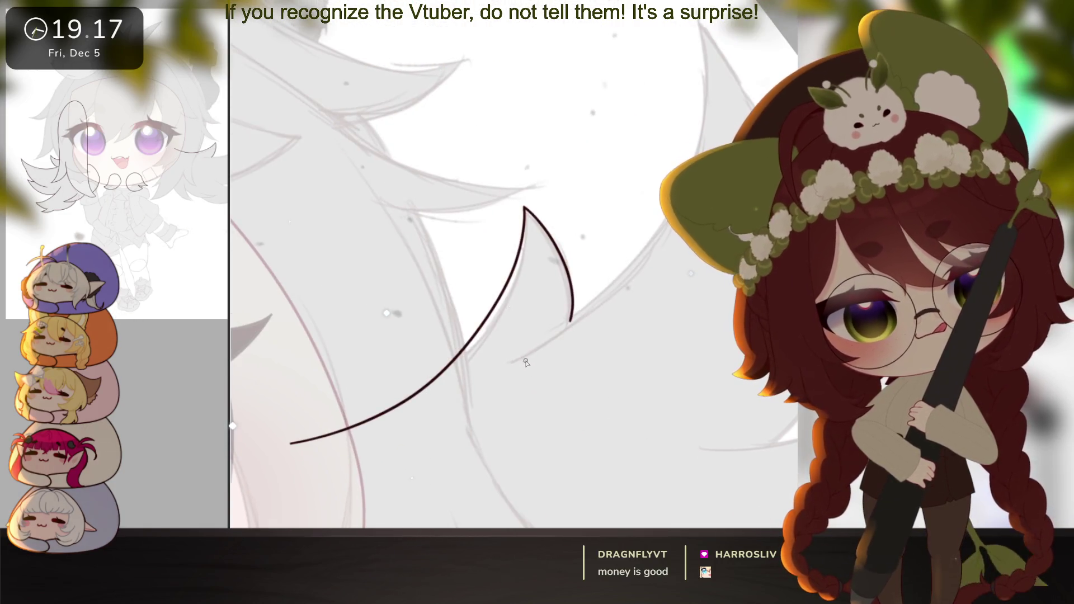
pyautogui.moveTo(693, 42)
pyautogui.mouseDown()
pyautogui.moveTo(690, 168)
pyautogui.moveTo(493, 387)
pyautogui.mouseUp()
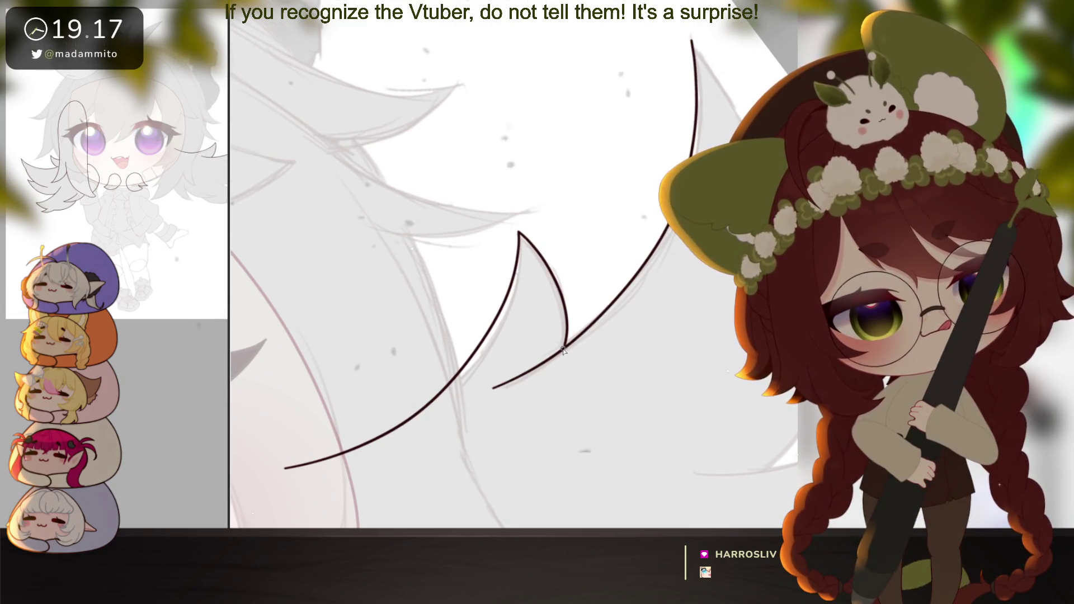
pyautogui.moveTo(564, 349)
pyautogui.mouseDown()
pyautogui.moveTo(547, 331)
pyautogui.moveTo(671, 414)
pyautogui.moveTo(729, 353)
pyautogui.moveTo(705, 342)
pyautogui.moveTo(680, 367)
pyautogui.moveTo(706, 269)
pyautogui.moveTo(698, 25)
pyautogui.mouseUp()
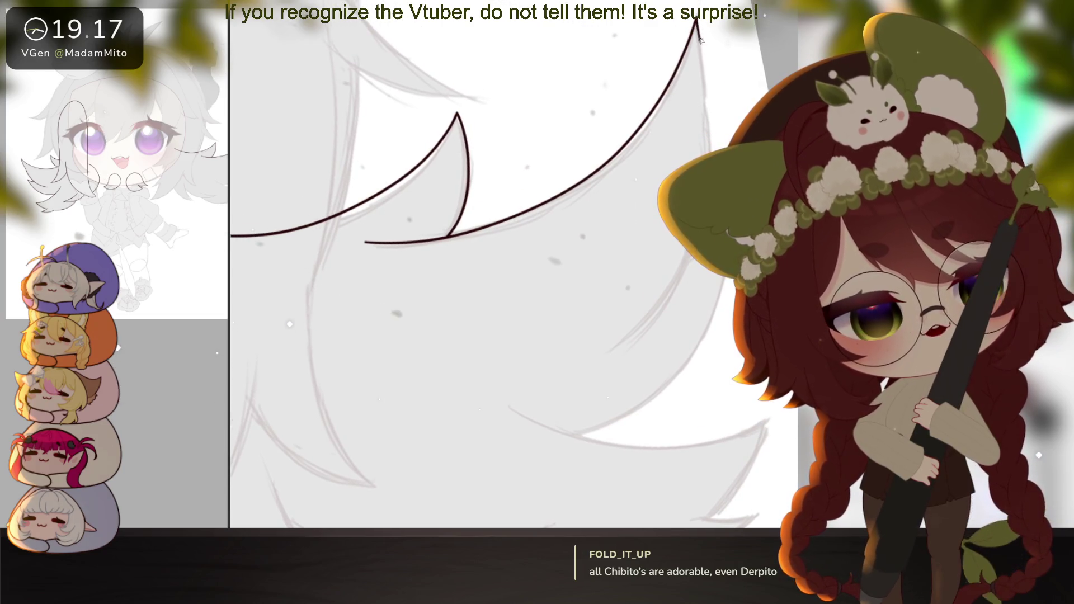
pyautogui.moveTo(710, 109)
pyautogui.mouseDown()
pyautogui.moveTo(694, 258)
pyautogui.moveTo(609, 352)
pyautogui.mouseUp()
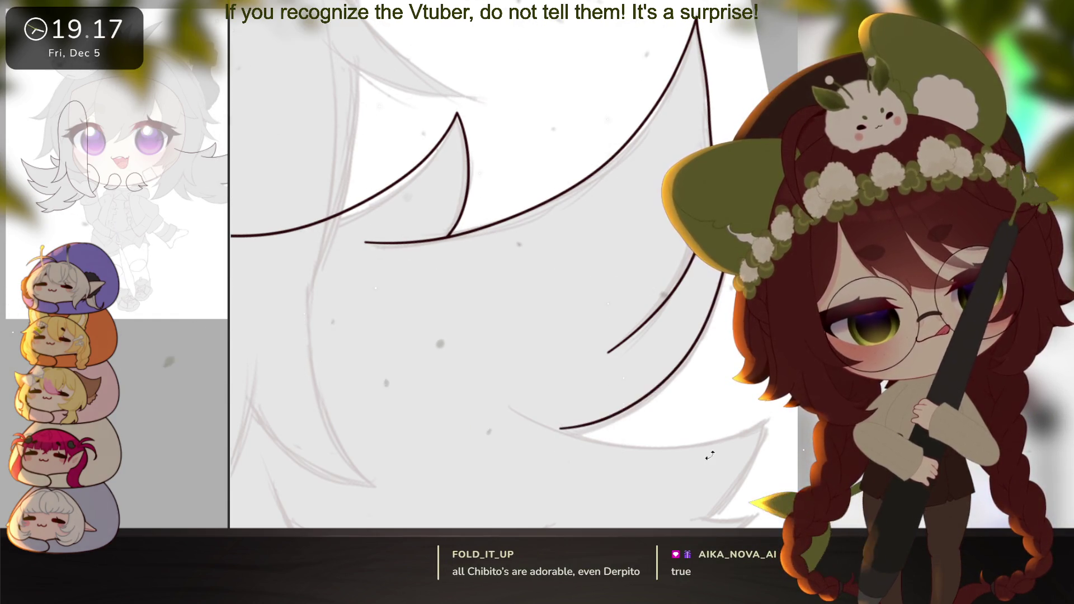
pyautogui.moveTo(715, 436)
pyautogui.mouseDown()
pyautogui.moveTo(719, 390)
pyautogui.moveTo(628, 423)
pyautogui.mouseUp()
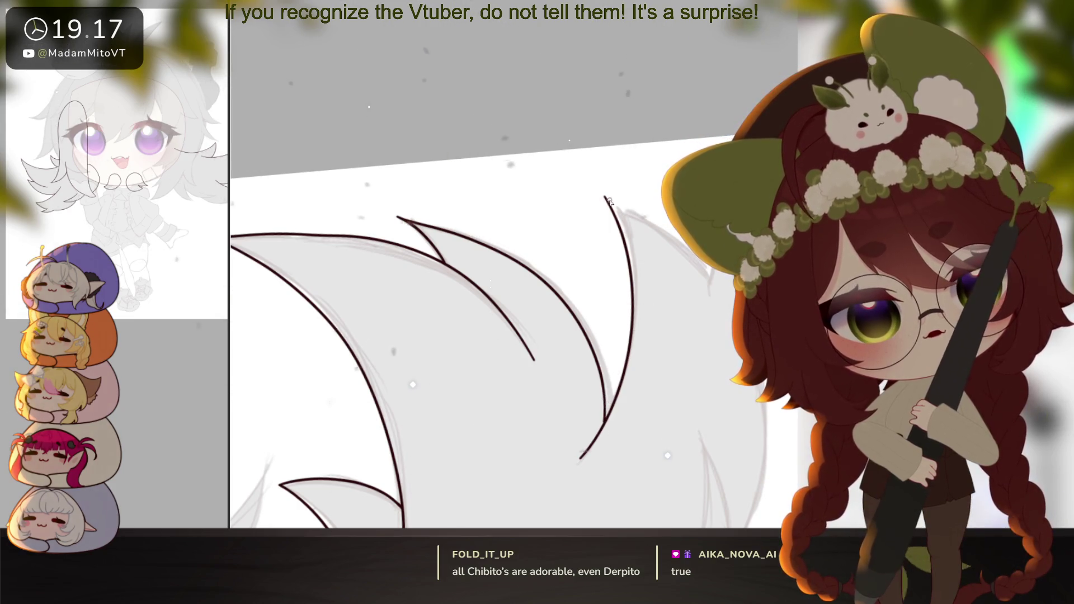
pyautogui.moveTo(605, 197); pyautogui.dragTo(710, 280)
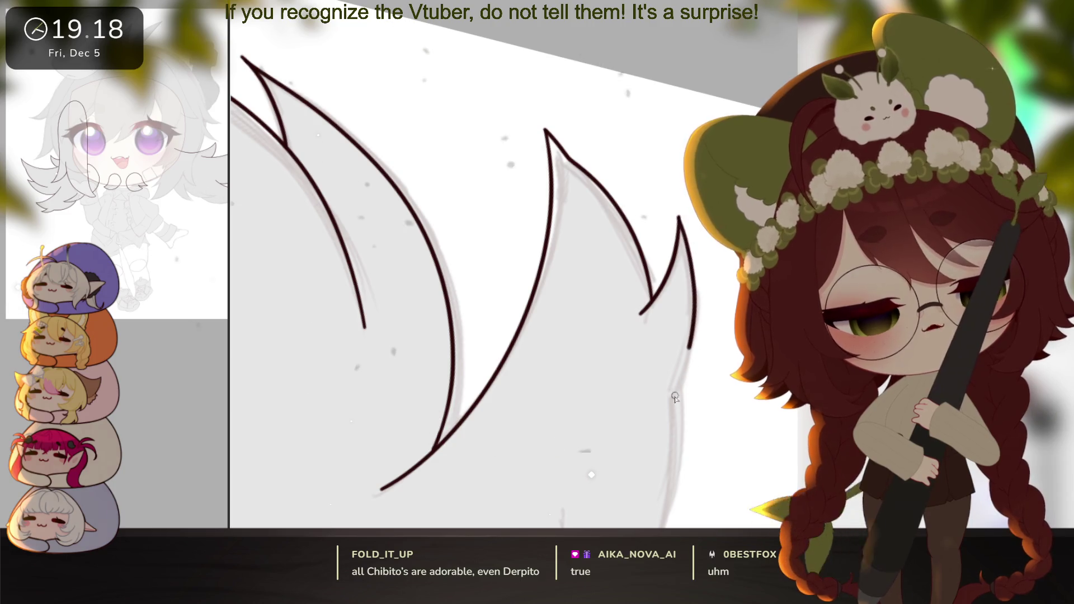
# Ink the lock's left edge and a long curve, remove a stray stroke, and trace the lower arc
pyautogui.moveTo(697, 451)
pyautogui.mouseDown()
pyautogui.moveTo(665, 396)
pyautogui.moveTo(255, 390)
pyautogui.mouseUp()
pyautogui.moveTo(448, 456)
pyautogui.mouseDown()
pyautogui.moveTo(446, 417)
pyautogui.moveTo(666, 102)
pyautogui.moveTo(548, 354)
pyautogui.moveTo(666, 392)
pyautogui.mouseUp()
pyautogui.moveTo(636, 85)
pyautogui.mouseDown()
pyautogui.moveTo(504, 274)
pyautogui.moveTo(521, 452)
pyautogui.mouseUp()
pyautogui.moveTo(586, 236); pyautogui.dragTo(518, 436)
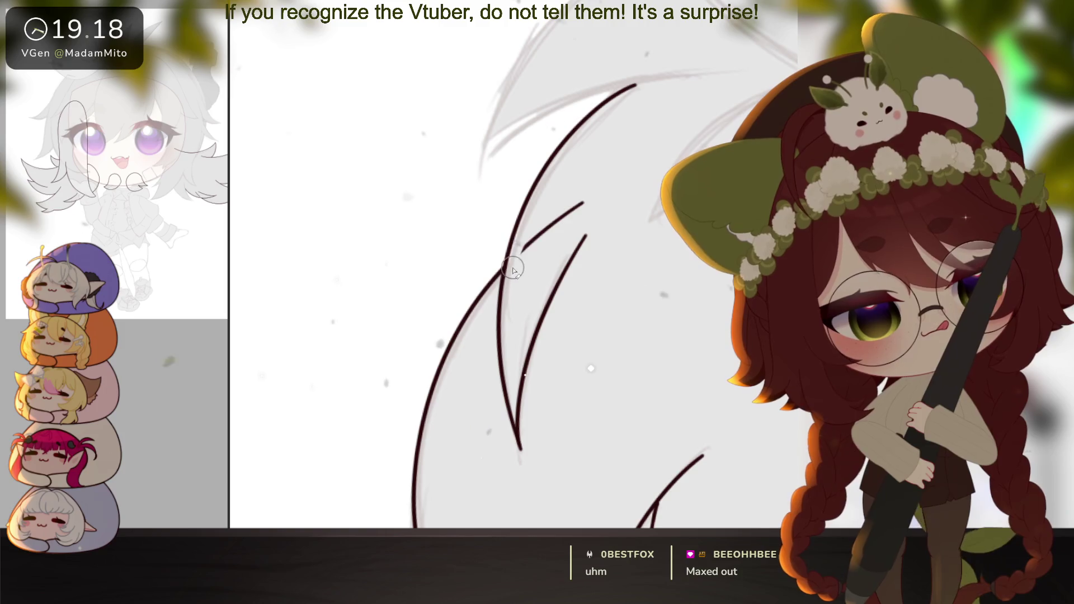
pyautogui.hotkey('ctrl', 'z')
pyautogui.moveTo(559, 224); pyautogui.dragTo(545, 329)
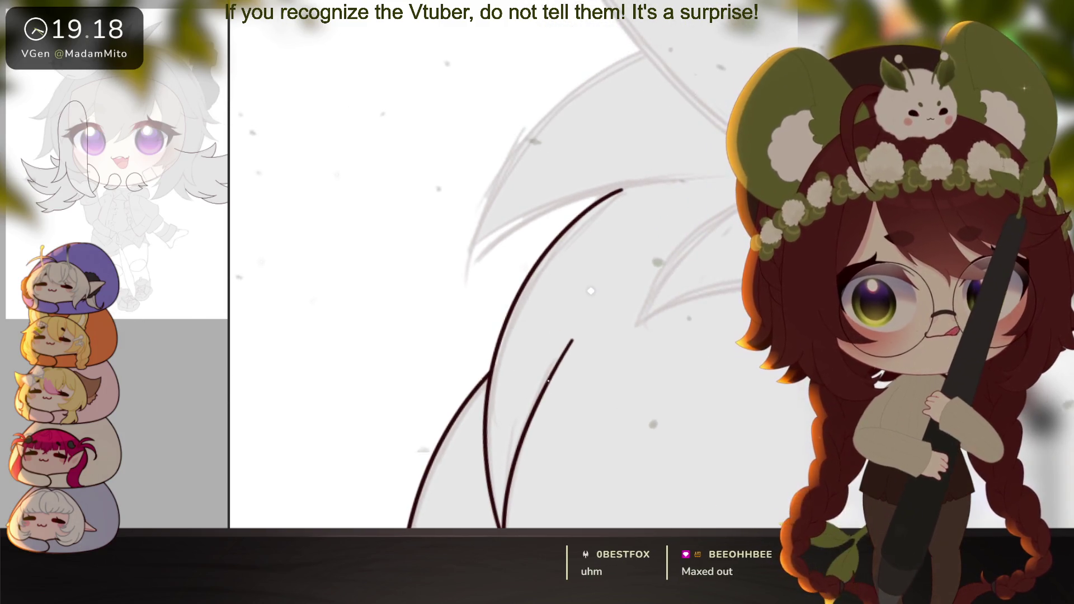
pyautogui.moveTo(616, 401); pyautogui.dragTo(640, 522)
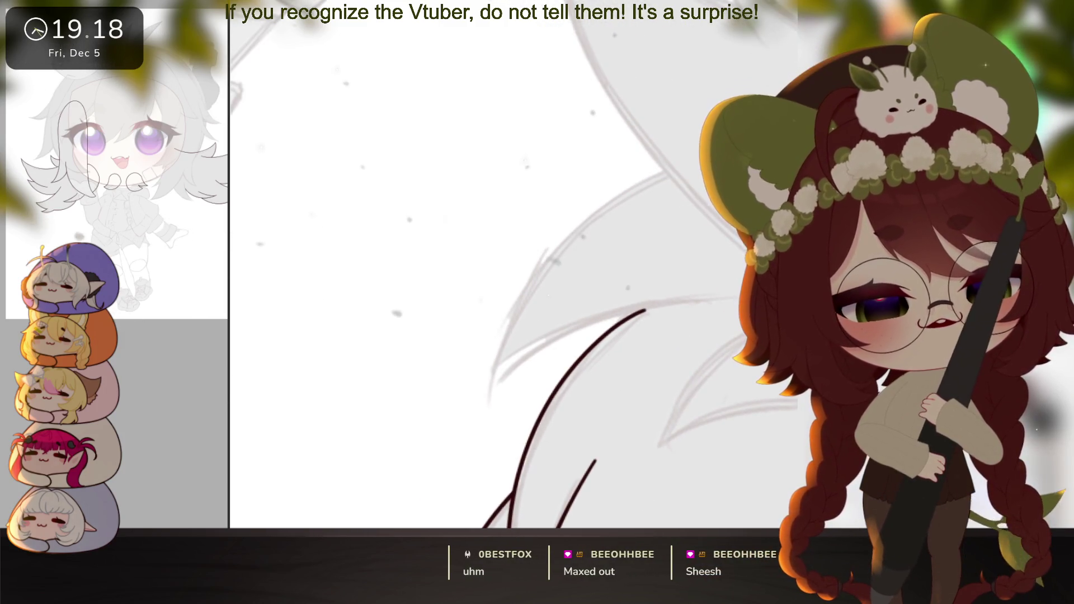
pyautogui.moveTo(649, 325); pyautogui.dragTo(675, 310)
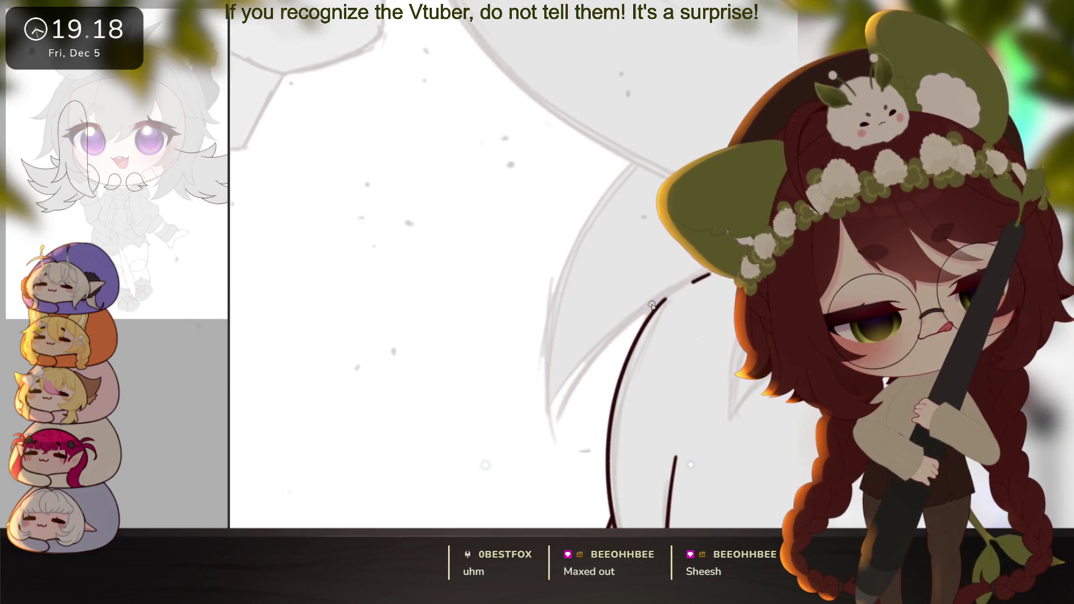
pyautogui.moveTo(555, 438)
pyautogui.mouseDown()
pyautogui.moveTo(543, 378)
pyautogui.moveTo(615, 172)
pyautogui.mouseUp()
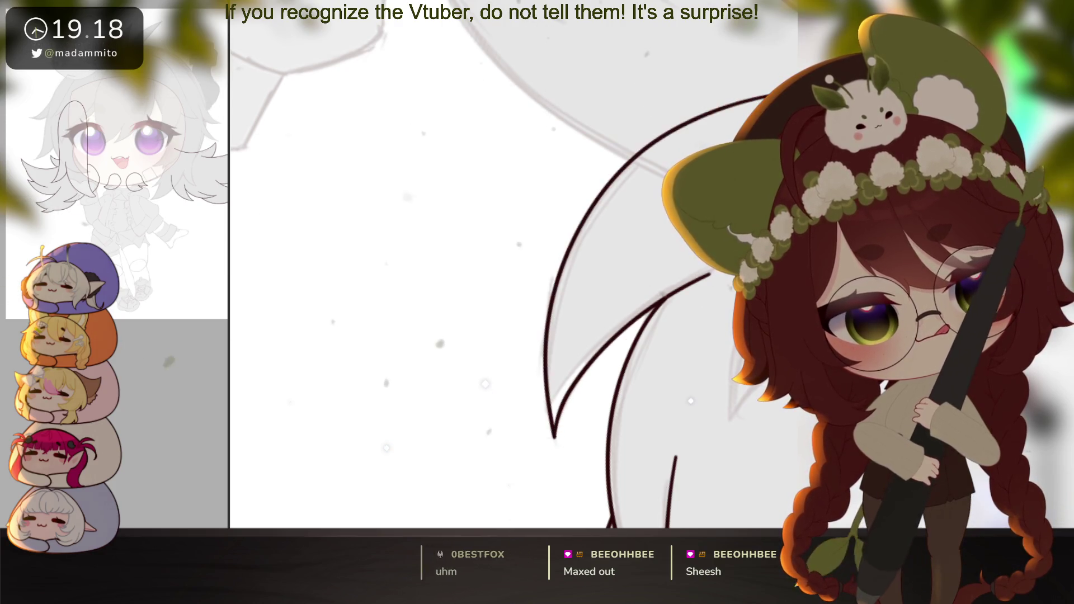
pyautogui.scroll(5, 533, 356)
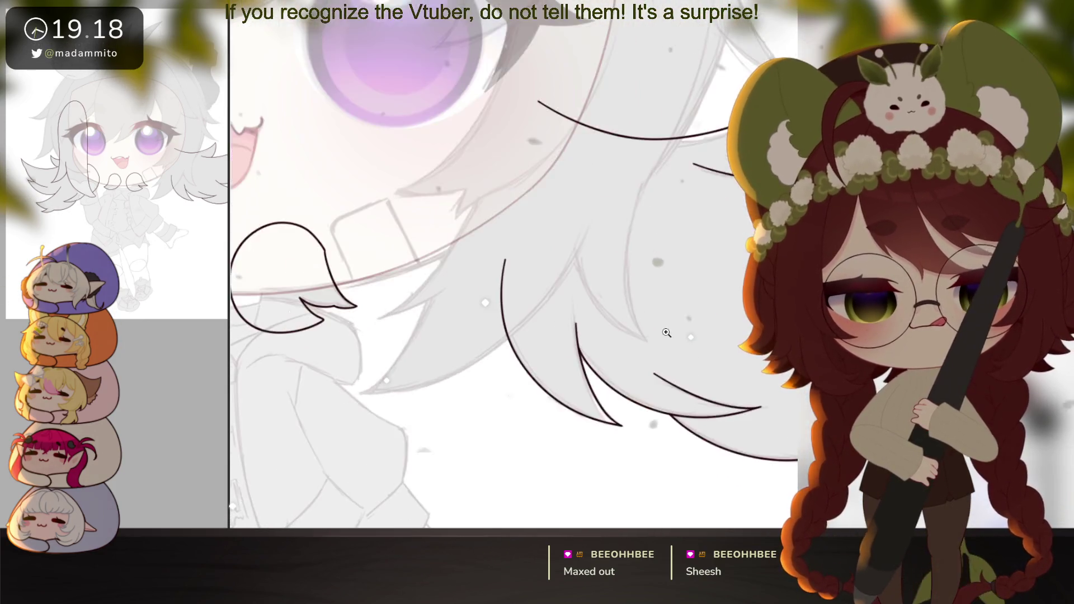